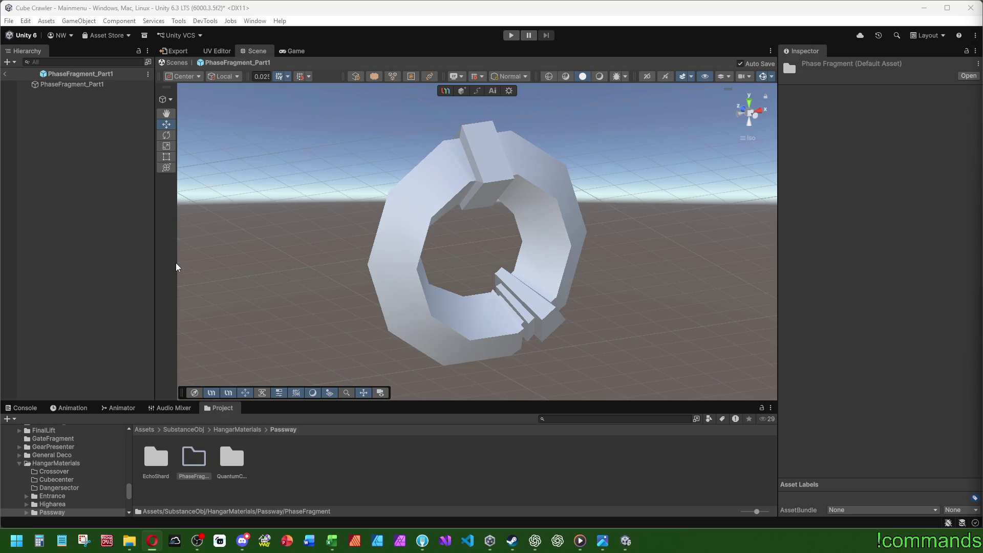
Enter UModeler modeling on PhaseFragment_Part1 and confirm Export settings keep Triangles polygon type.
{"action": "left_click", "coordinate": [91, 86]}
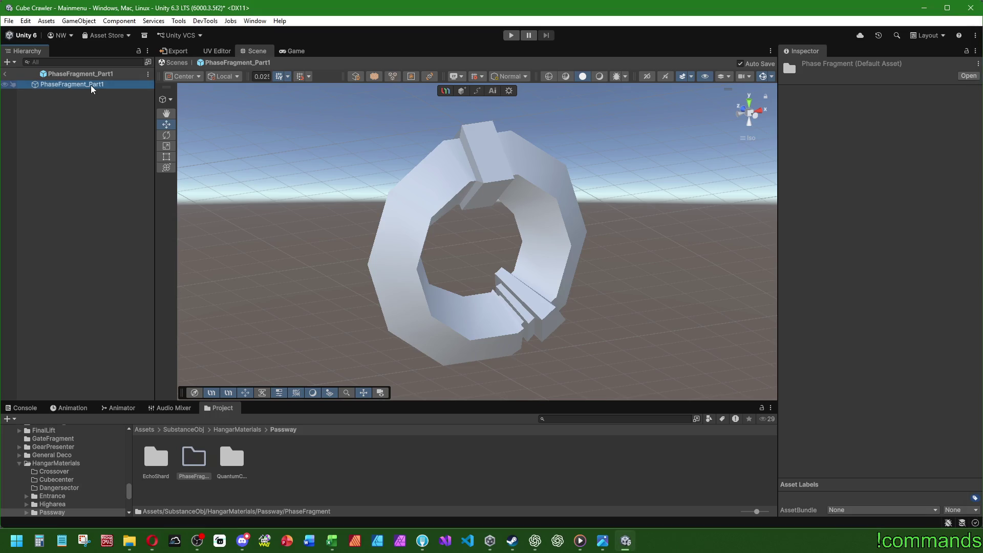
{"action": "right_click", "coordinate": [92, 86]}
{"action": "left_click", "coordinate": [92, 86]}
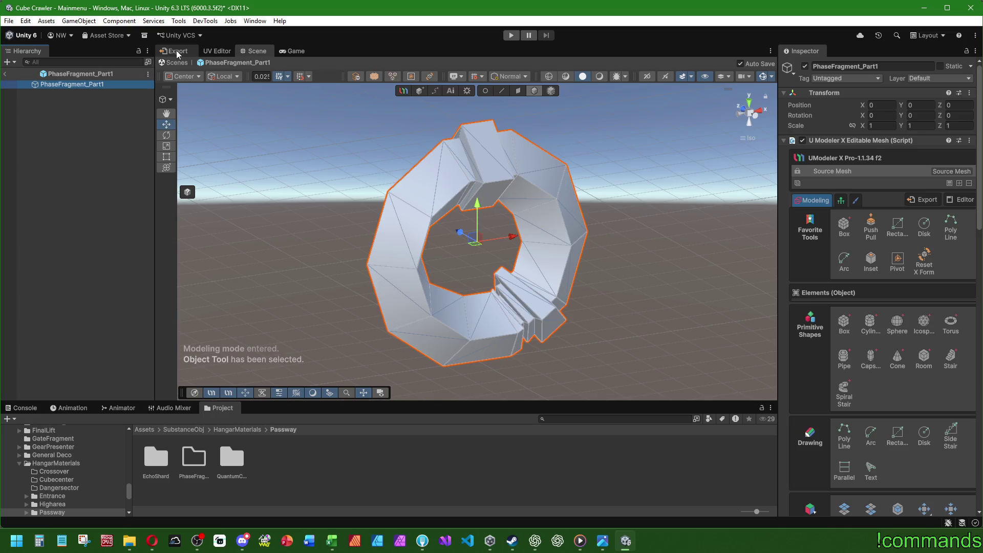
{"action": "left_click", "coordinate": [178, 51]}
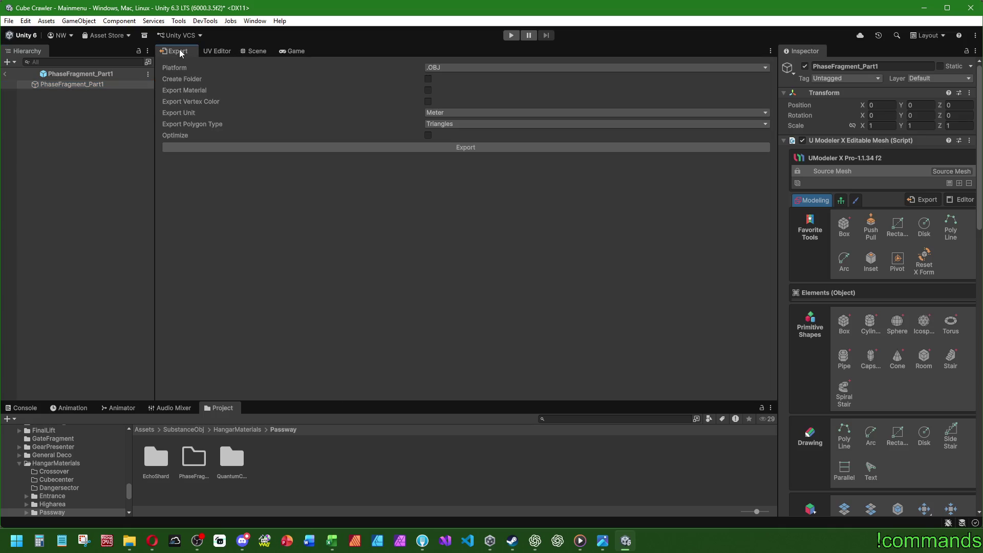
{"action": "left_click", "coordinate": [464, 145]}
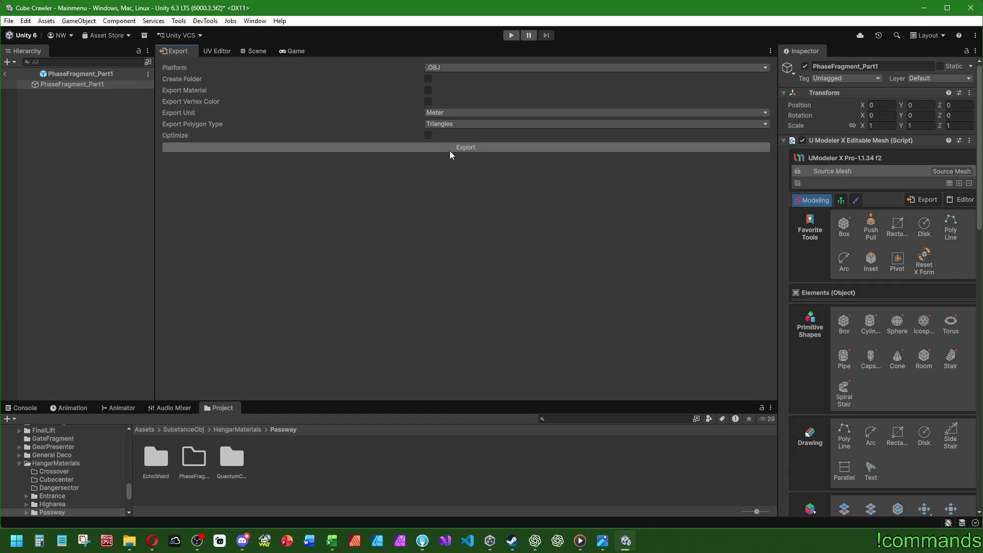
{"action": "left_click", "coordinate": [436, 124]}
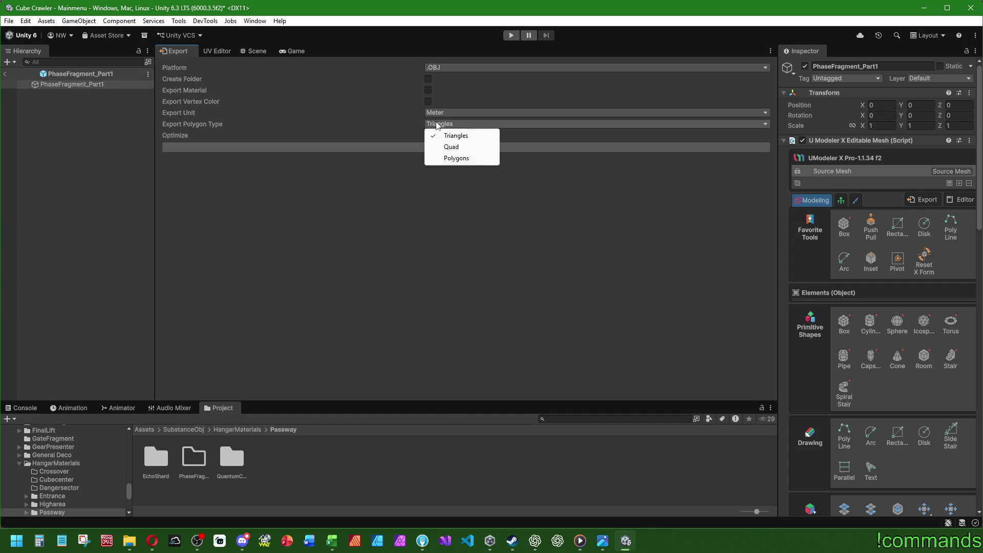
{"action": "left_click", "coordinate": [78, 547]}
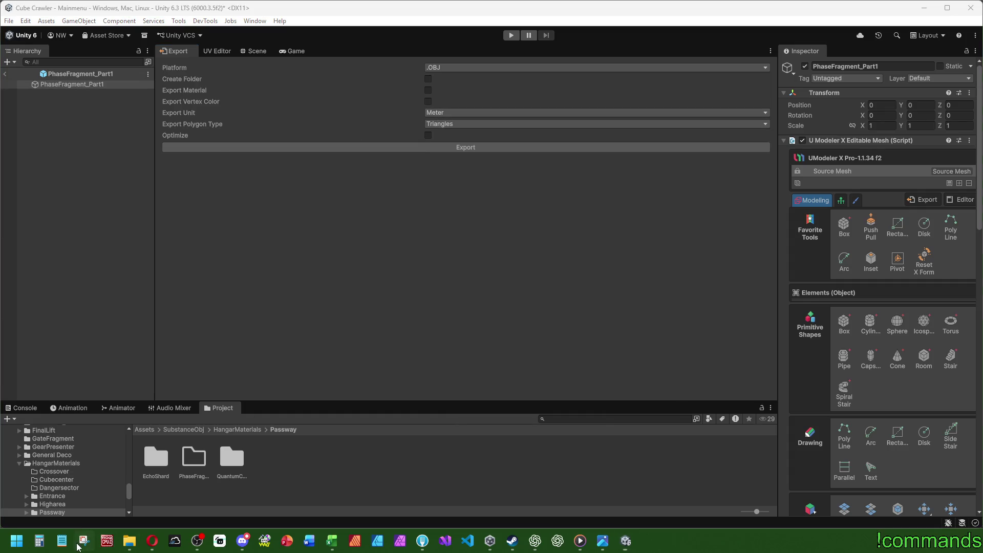
Capture the export settings panel as a screenshot with Snipping Tool.
{"action": "left_click", "coordinate": [77, 30]}
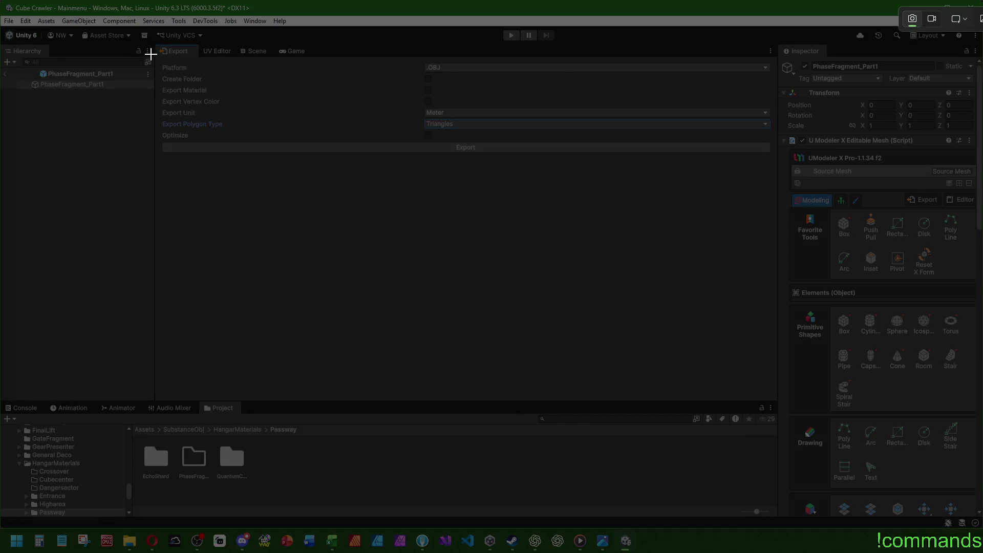
{"action": "left_click_drag", "start_coordinate": [150, 54], "coordinate": [507, 161]}
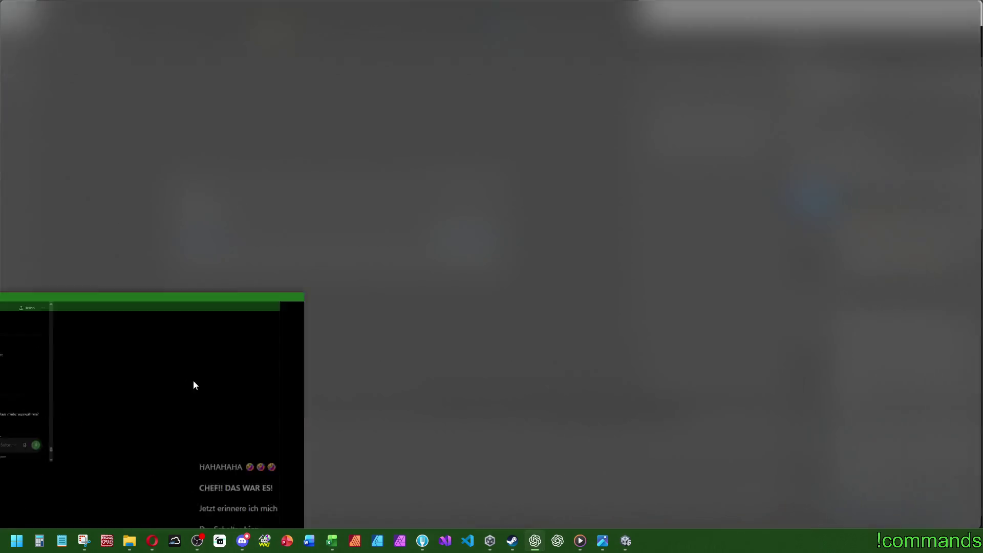
{"action": "type", "text": "War "}
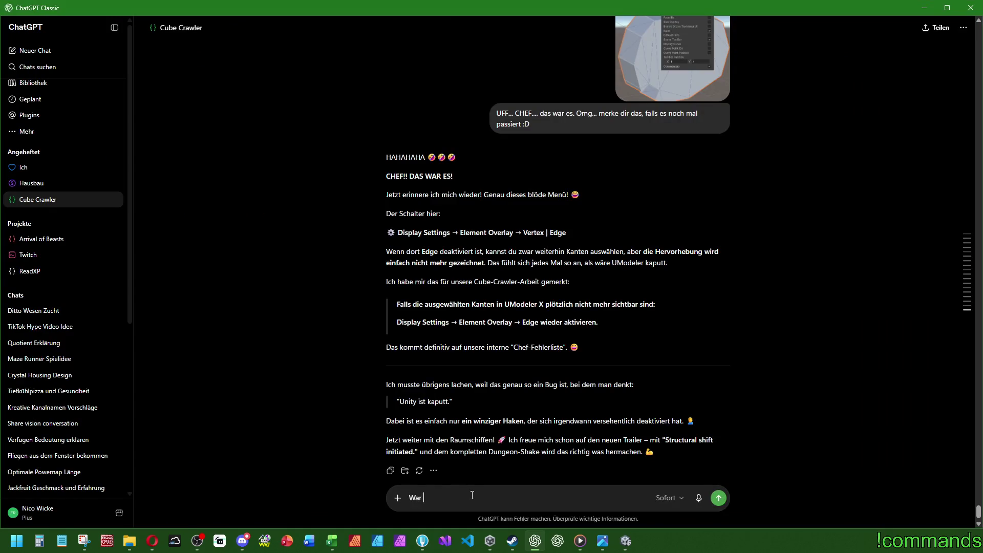
{"action": "type", "text": "der Export so korrekt? Weiß es"}
{"action": "type", "text": " gar nicht mehr..."}
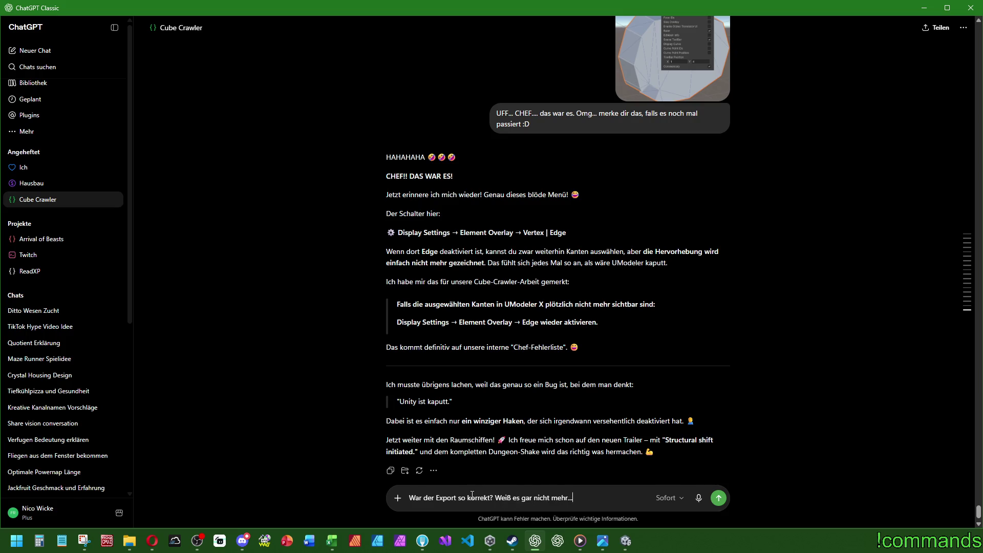
Send ChatGPT the export-settings screenshot asking whether the export is right.
{"action": "key", "text": "ctrl+v"}
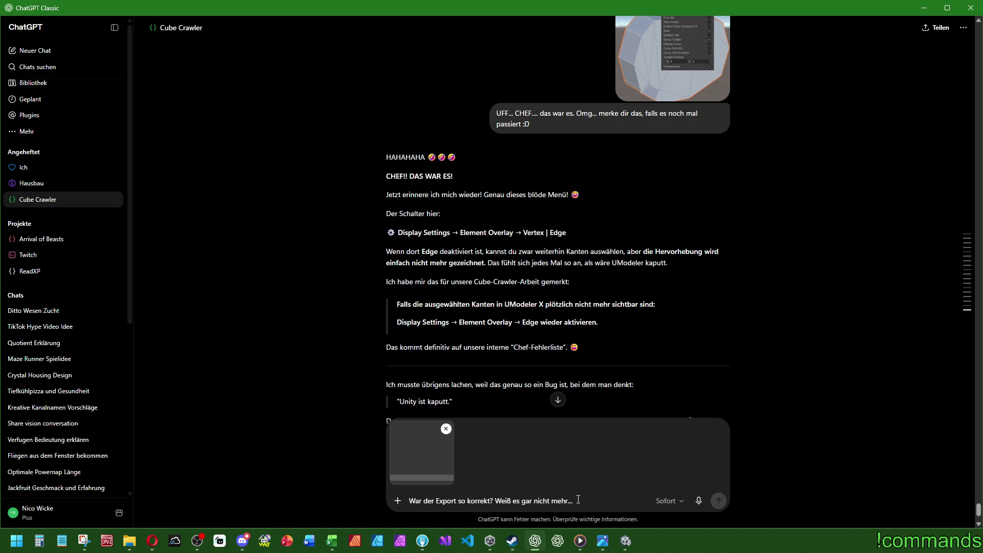
{"action": "scroll", "coordinate": [599, 438], "scroll_direction": "down", "scroll_amount": 2}
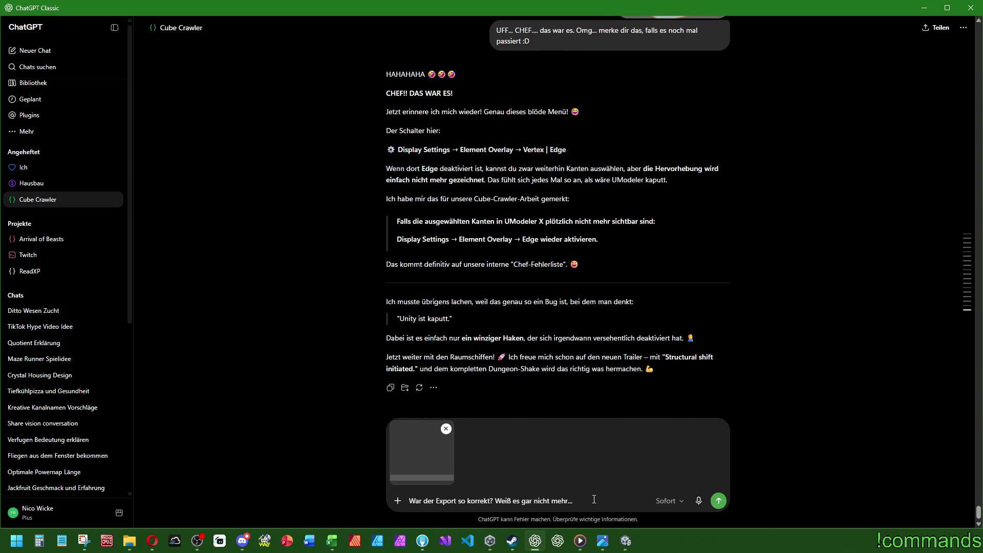
{"action": "left_click", "coordinate": [719, 501]}
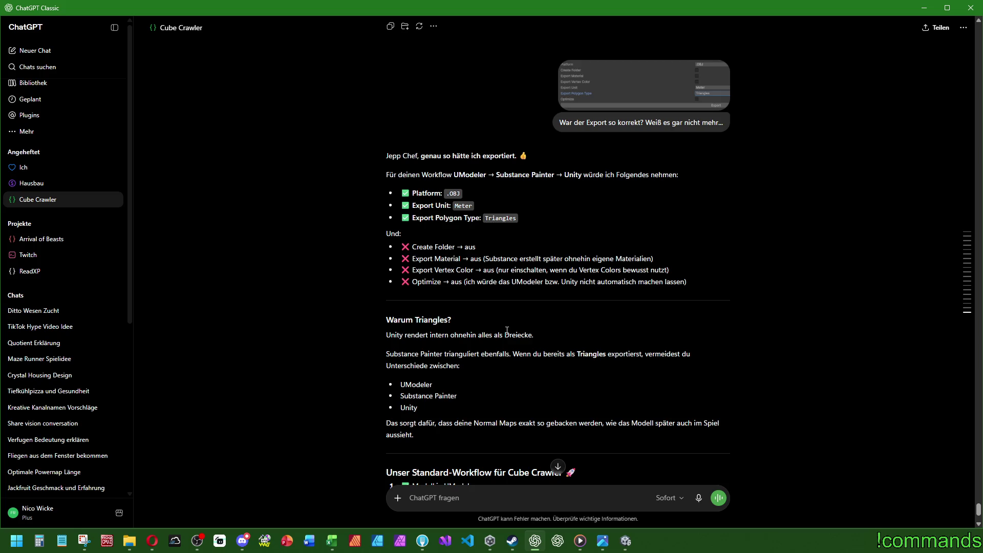
{"action": "scroll", "coordinate": [507, 330], "scroll_direction": "down", "scroll_amount": 2}
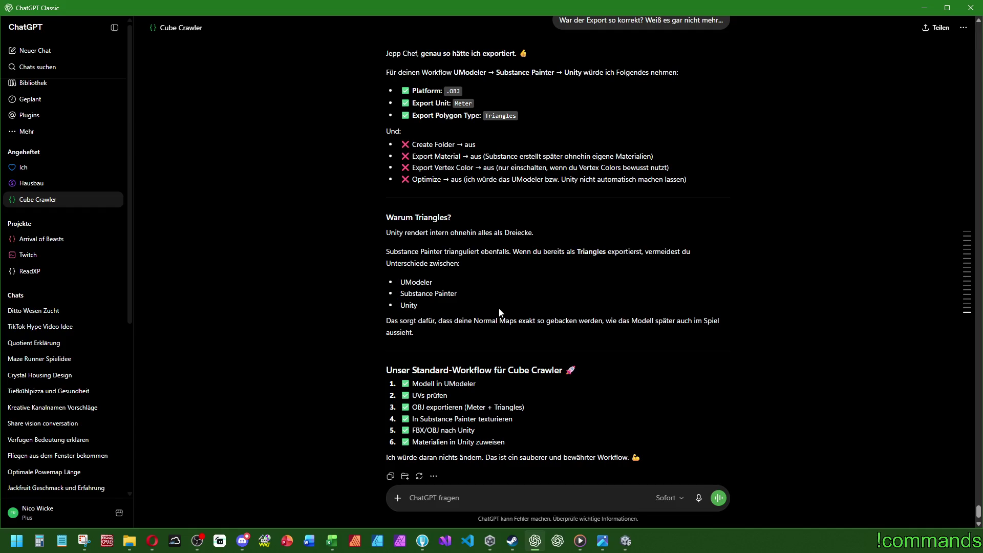
{"action": "scroll", "coordinate": [501, 314], "scroll_direction": "down", "scroll_amount": 1}
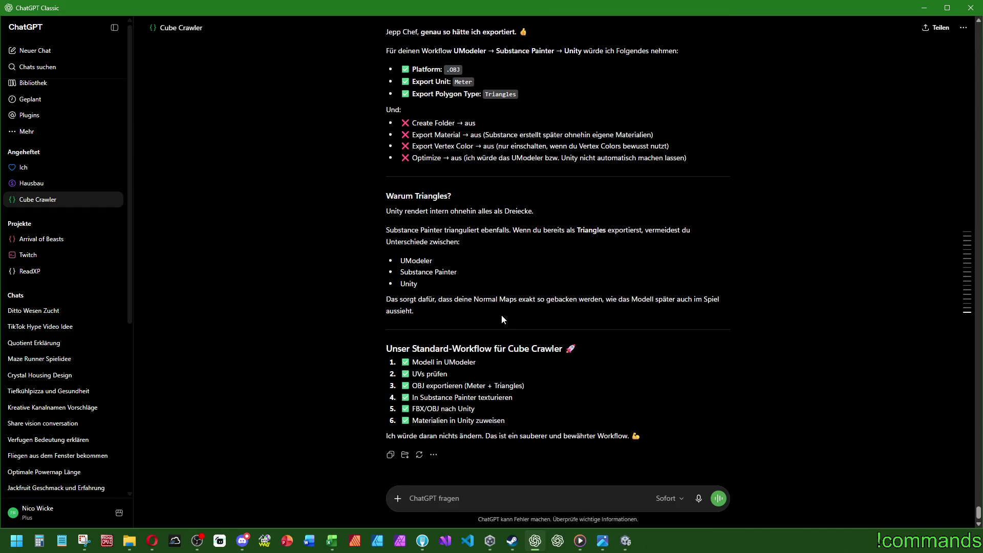
Minimize ChatGPT and close Snipping Tool to return to Unity's Export panel.
{"action": "left_click", "coordinate": [926, 11]}
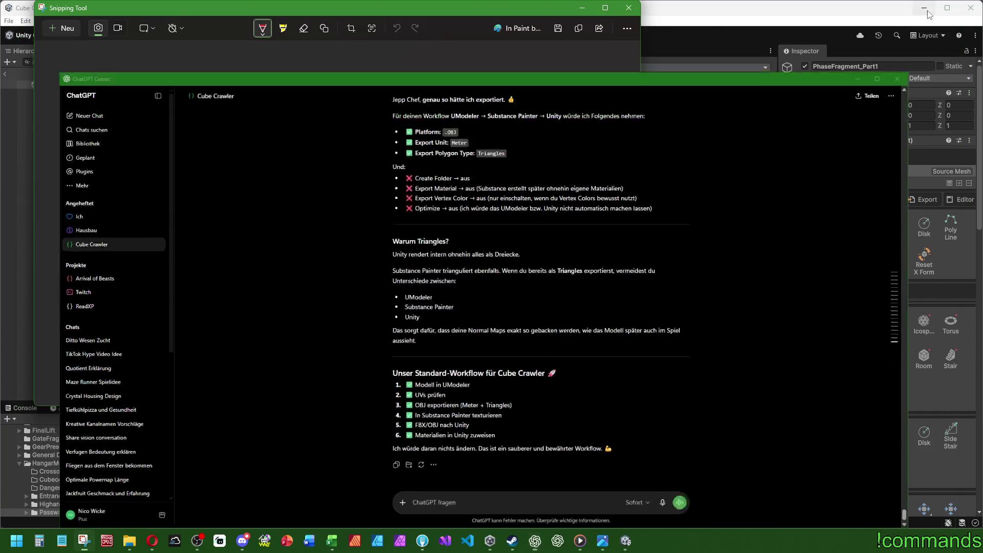
{"action": "left_click", "coordinate": [634, 12]}
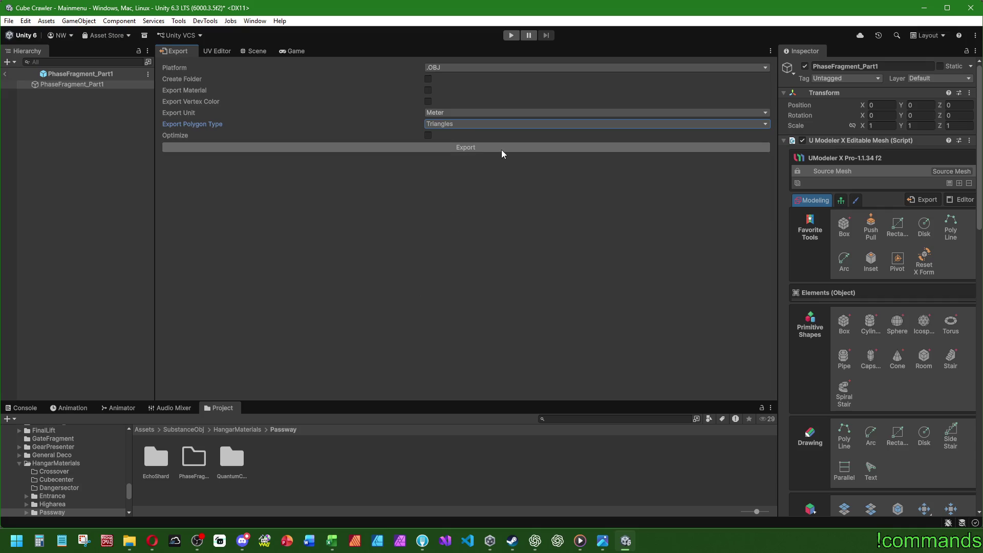
Export PhaseFragment_Part1.obj into Assets/SubstanceObj/HangarMaterials/Passway/PhaseFragment.
{"action": "left_click", "coordinate": [468, 148]}
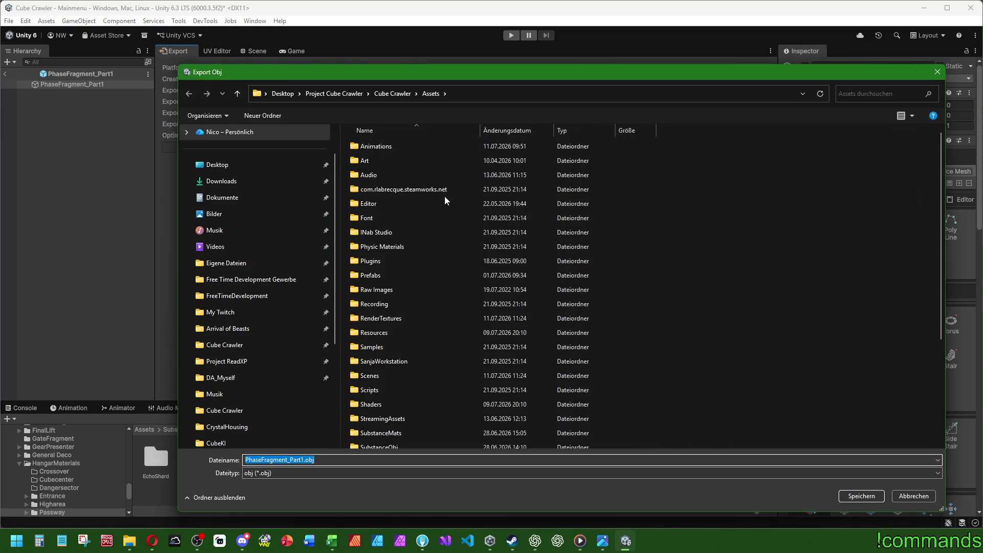
{"action": "left_click_drag", "start_coordinate": [496, 81], "coordinate": [537, 72]}
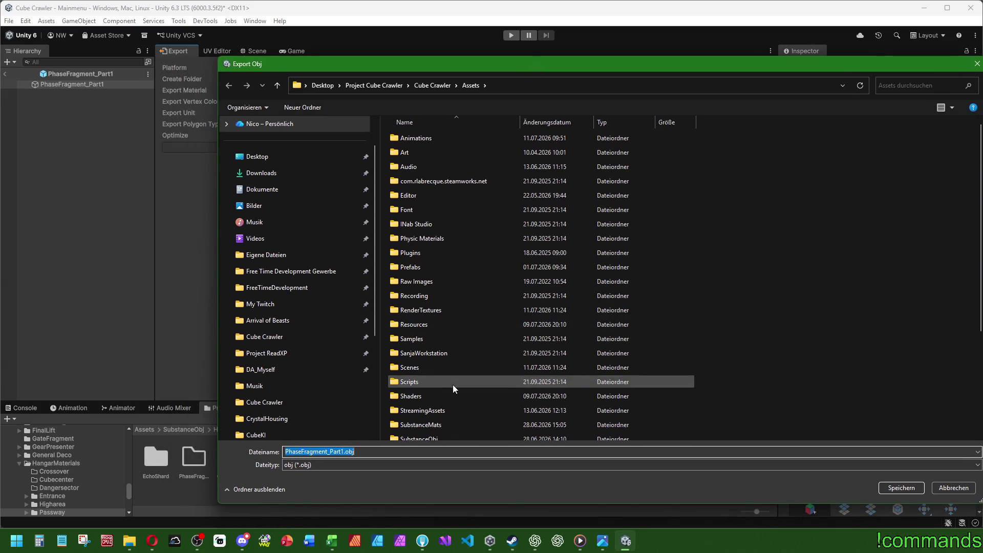
{"action": "scroll", "coordinate": [421, 434], "scroll_direction": "down", "scroll_amount": 2}
{"action": "double_click", "coordinate": [421, 361]}
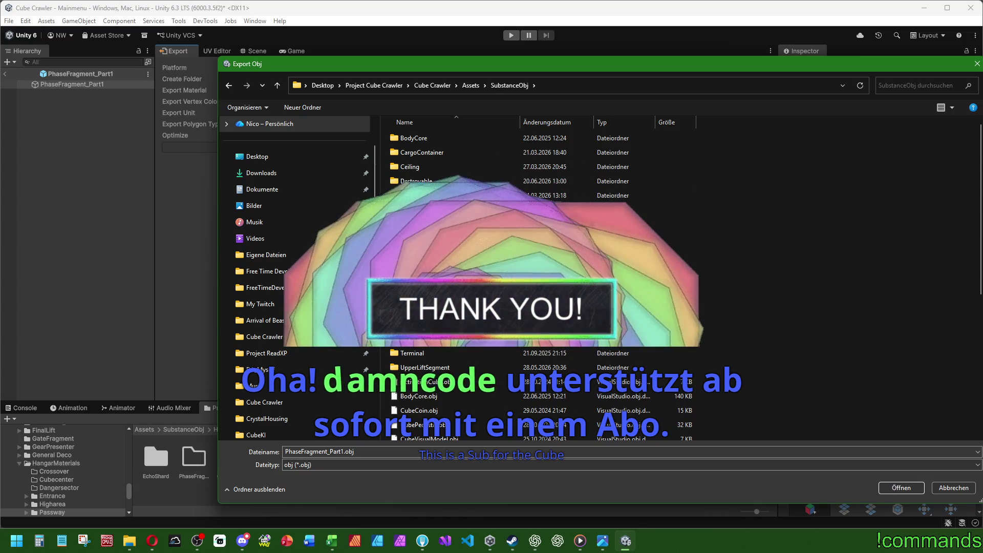
{"action": "double_click", "coordinate": [419, 268]}
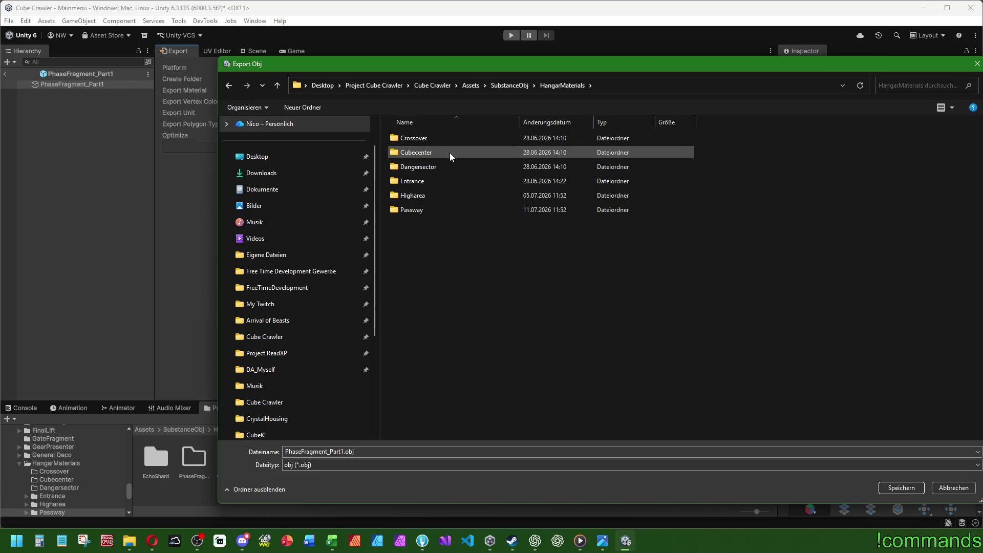
{"action": "double_click", "coordinate": [424, 210]}
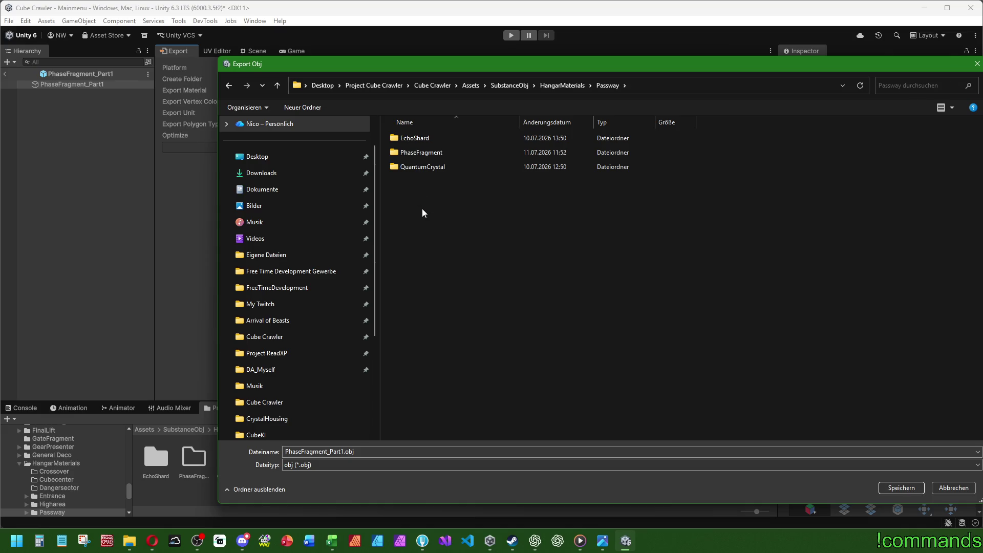
{"action": "double_click", "coordinate": [420, 153]}
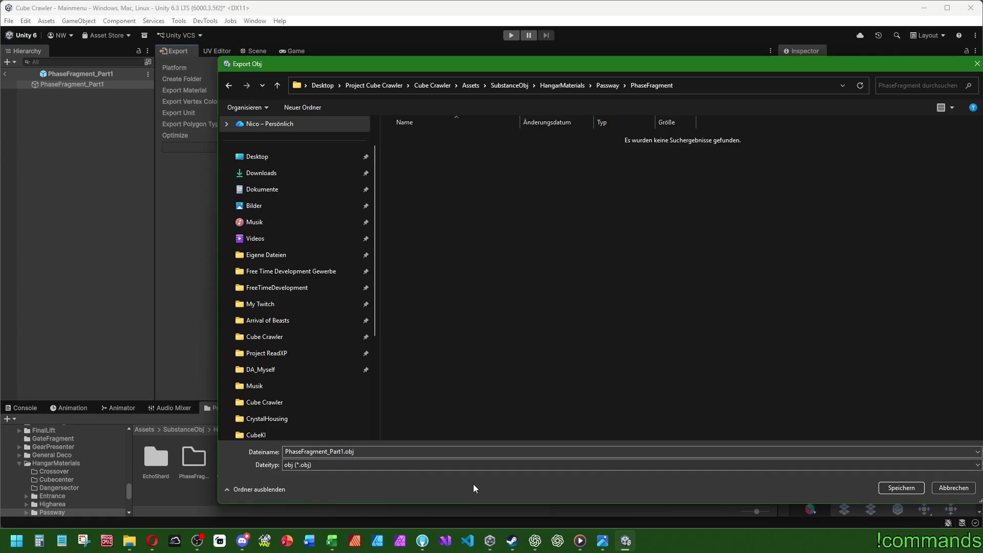
{"action": "left_click", "coordinate": [903, 488]}
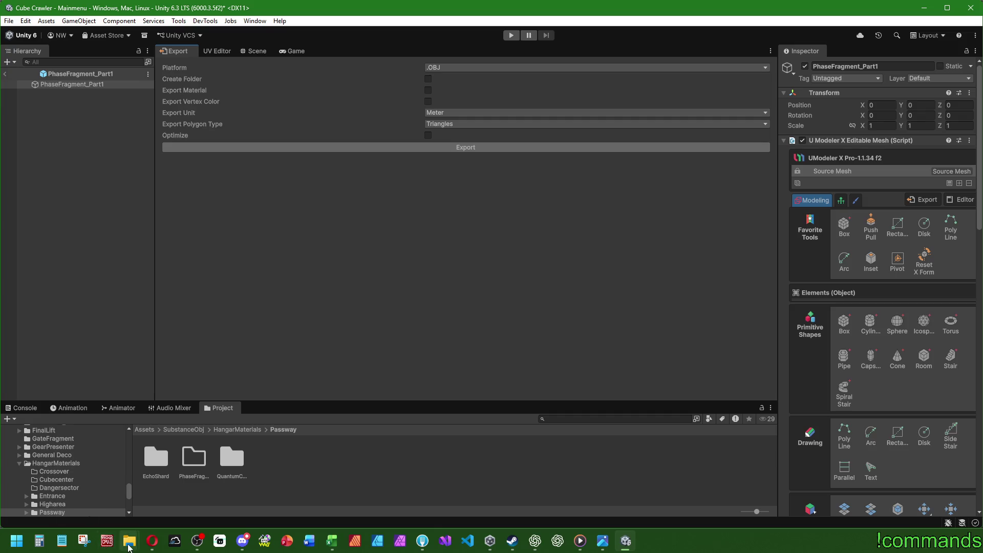
{"action": "mouse_move", "coordinate": [129, 541]}
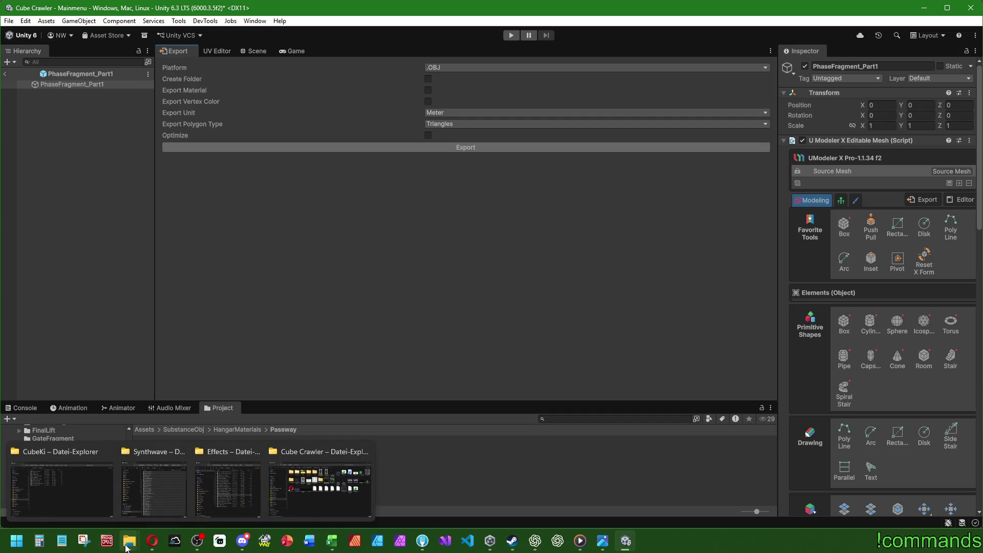
Bring up GoldWave from the taskbar, then the CubeKi folder window.
{"action": "left_click", "coordinate": [264, 541]}
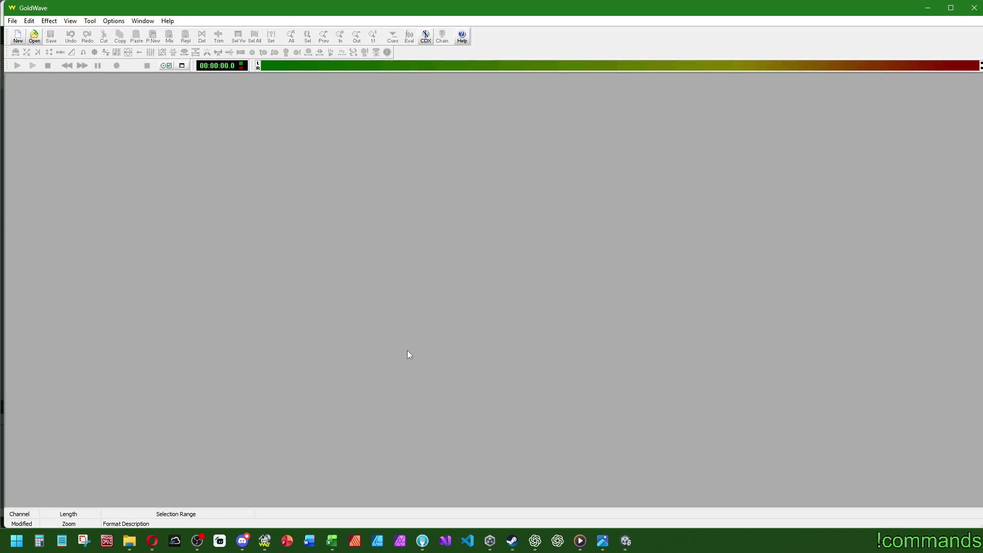
{"action": "left_click", "coordinate": [131, 547]}
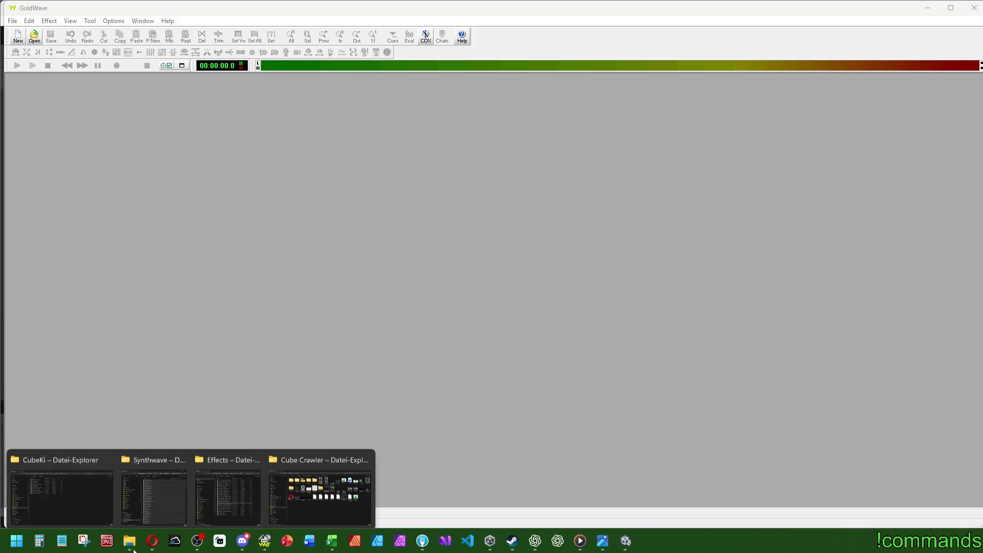
{"action": "left_click", "coordinate": [77, 500]}
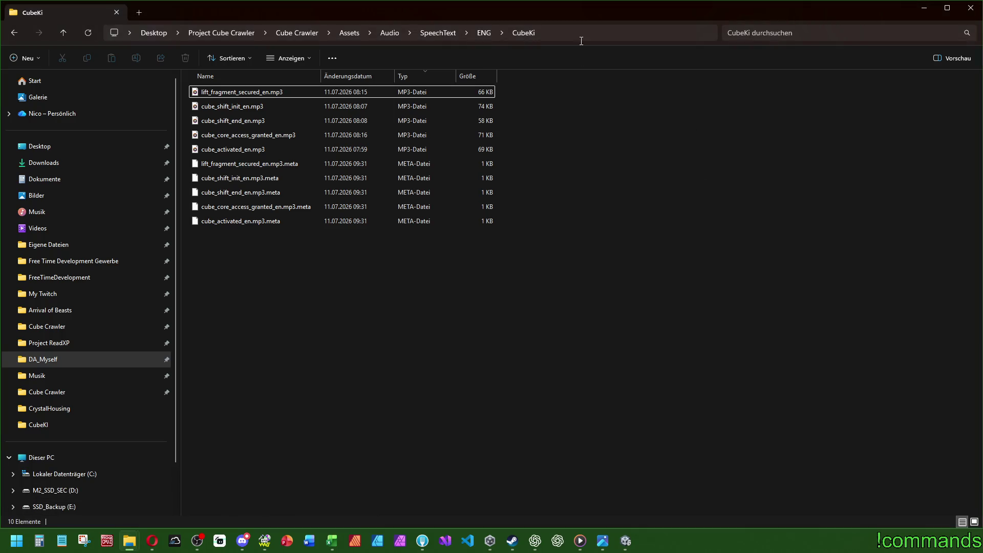
Drag the five mp3 files from SpeechText/DE/CubeKI into GoldWave as waveform windows.
{"action": "mouse_move", "coordinate": [581, 14]}
{"action": "left_mouse_down"}
{"action": "mouse_move", "coordinate": [731, 105]}
{"action": "mouse_move", "coordinate": [730, 137]}
{"action": "left_mouse_up"}
{"action": "left_click", "coordinate": [670, 167]}
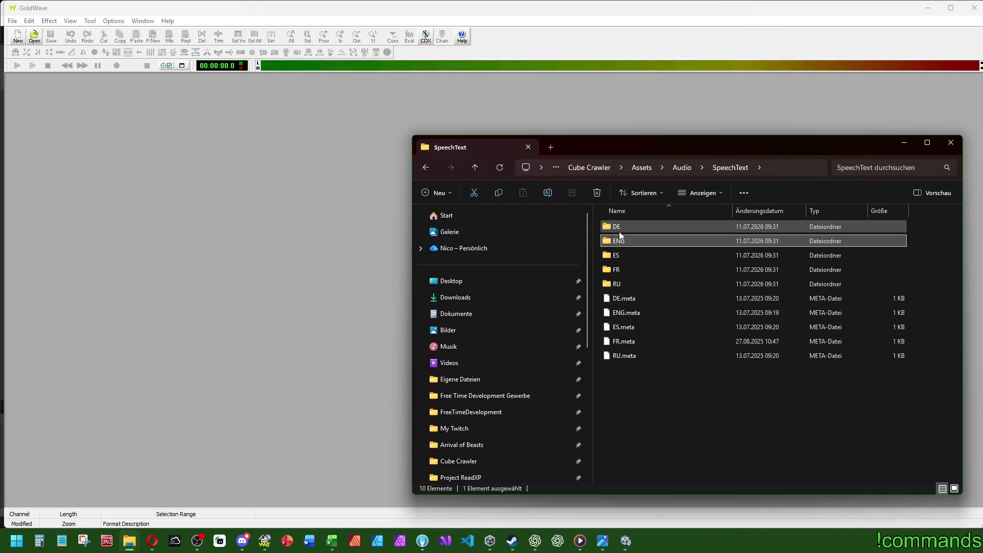
{"action": "double_click", "coordinate": [620, 233]}
{"action": "double_click", "coordinate": [606, 233]}
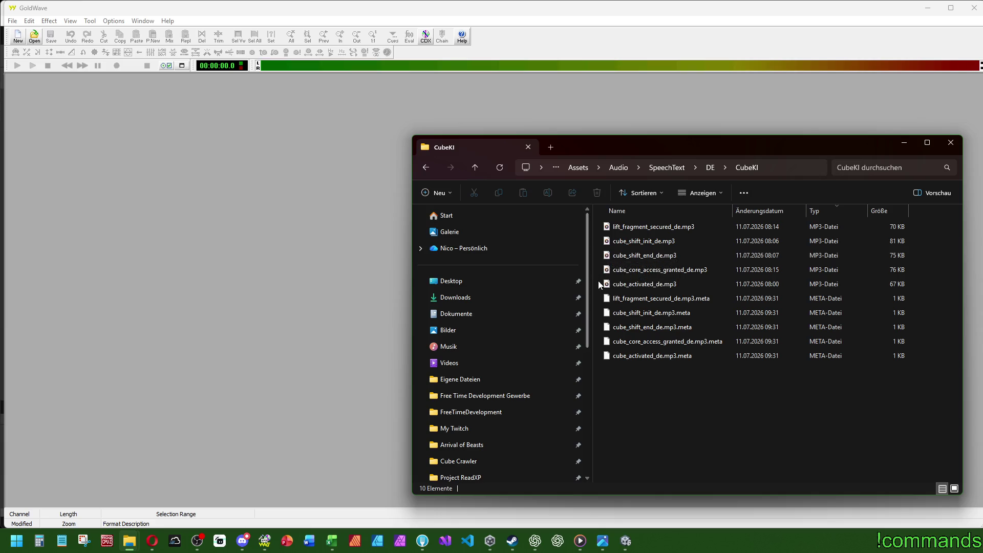
{"action": "left_click_drag", "start_coordinate": [600, 291], "coordinate": [646, 230]}
{"action": "left_click_drag", "start_coordinate": [302, 201], "coordinate": [248, 213]}
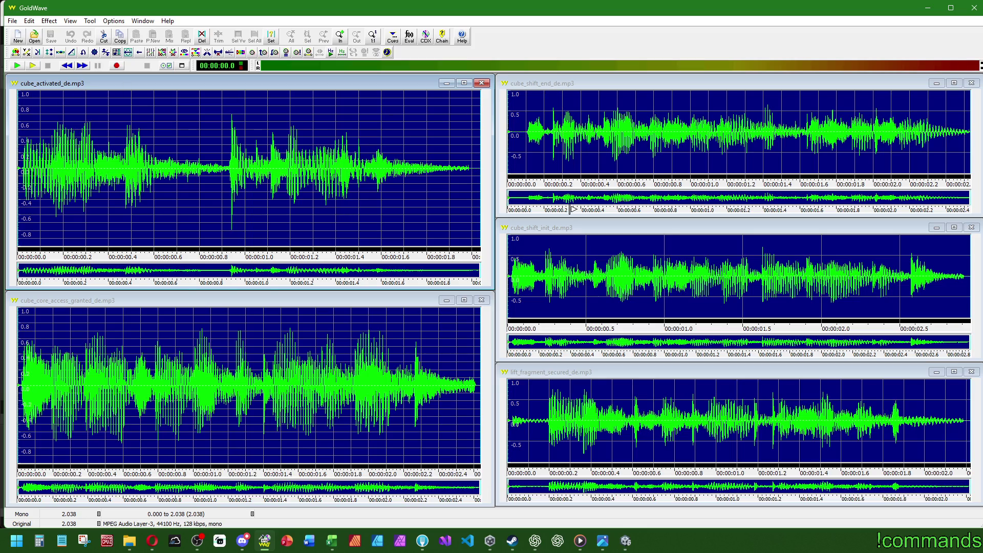
Play back the cube_shift_init_de and cube_shift_end voice clips.
{"action": "left_click", "coordinate": [557, 231]}
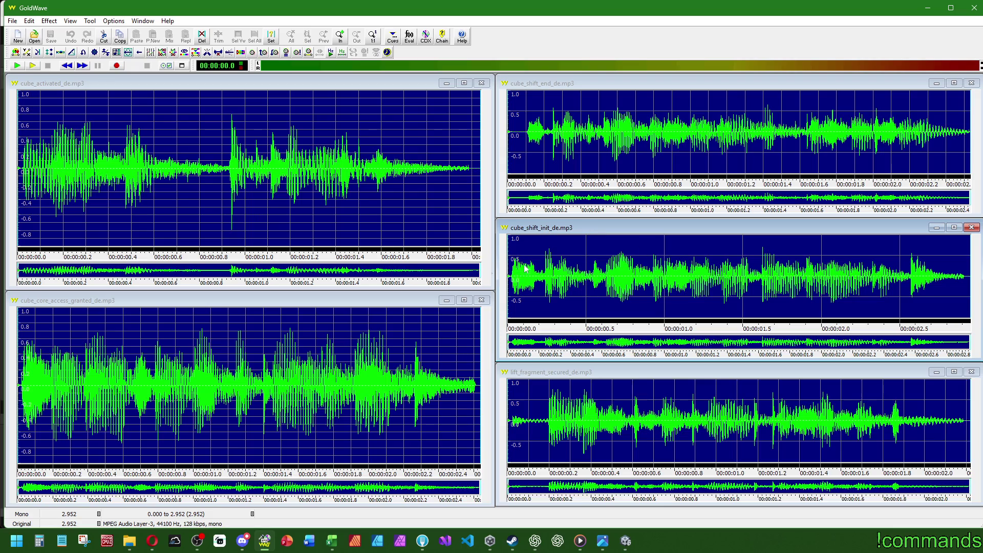
{"action": "left_click", "coordinate": [33, 66]}
{"action": "left_click", "coordinate": [534, 83]}
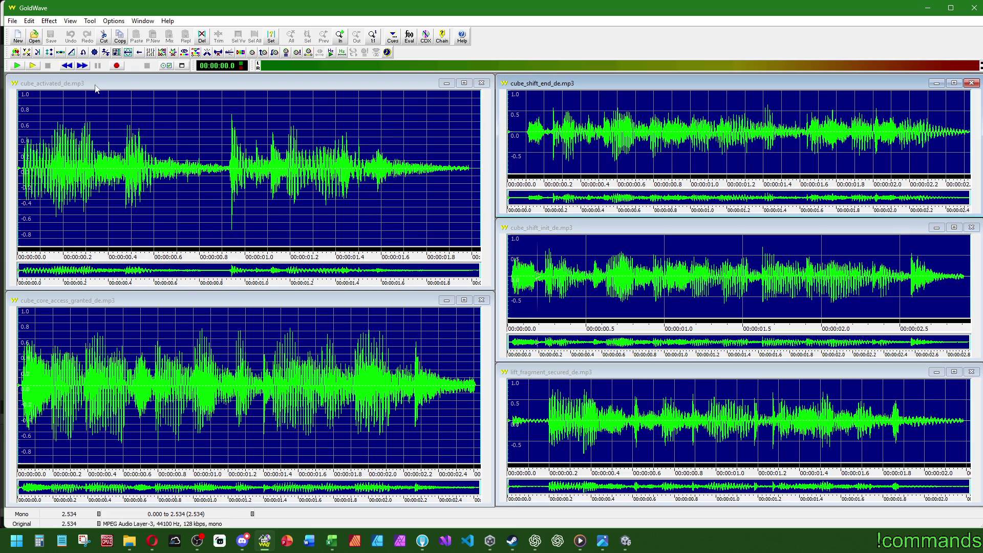
{"action": "left_click", "coordinate": [33, 66]}
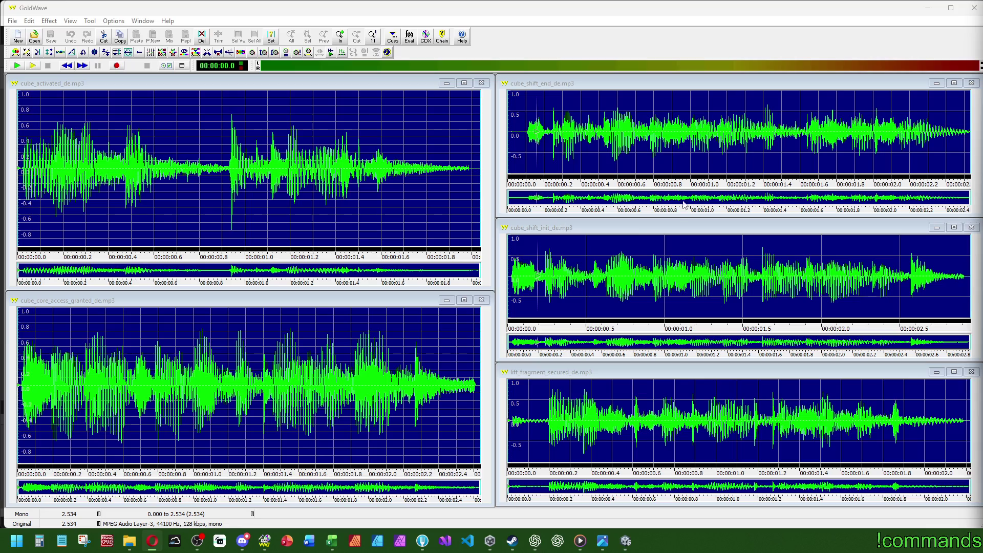
Minimize GoldWave, deselect the CubeKI files and bring Unity to the front.
{"action": "left_click", "coordinate": [932, 10]}
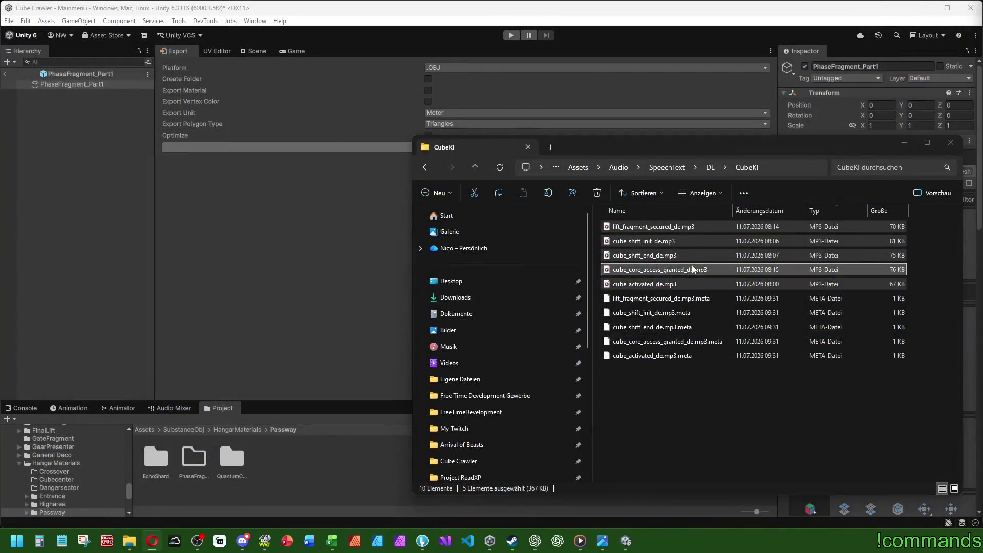
{"action": "left_click", "coordinate": [709, 414]}
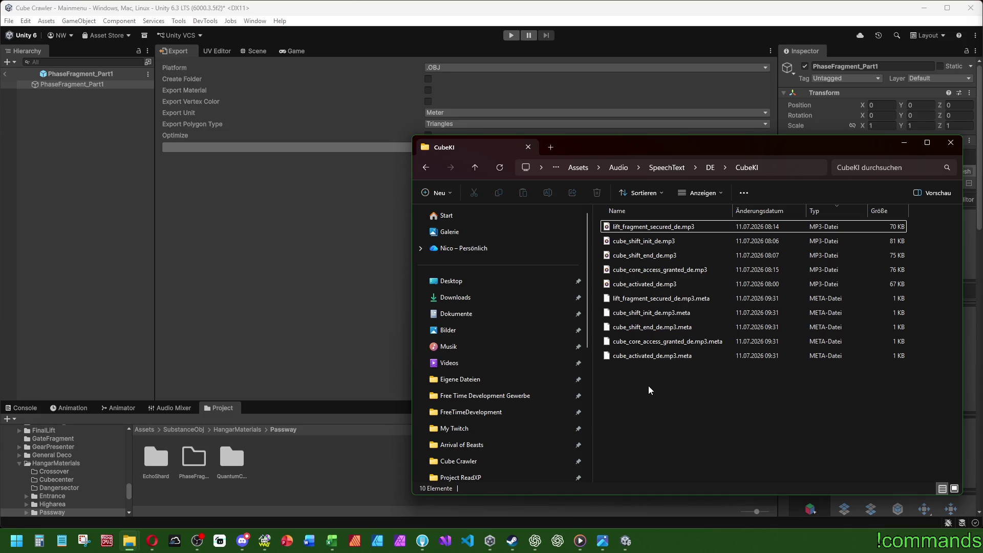
{"action": "left_click", "coordinate": [88, 235]}
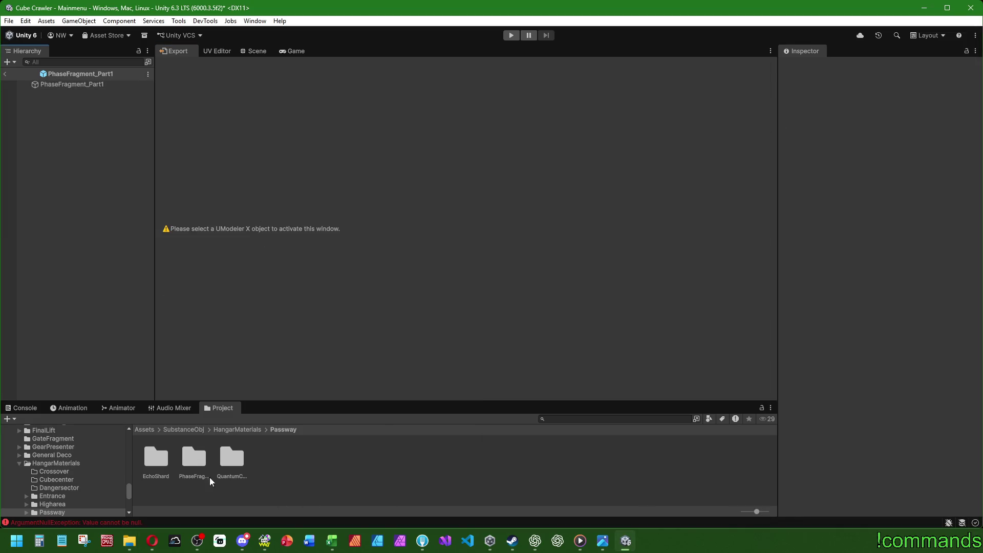
Show the PhaseFragment asset folder and leave prefab editing for the Mainmenu scene view.
{"action": "double_click", "coordinate": [192, 460]}
{"action": "left_click", "coordinate": [355, 458]}
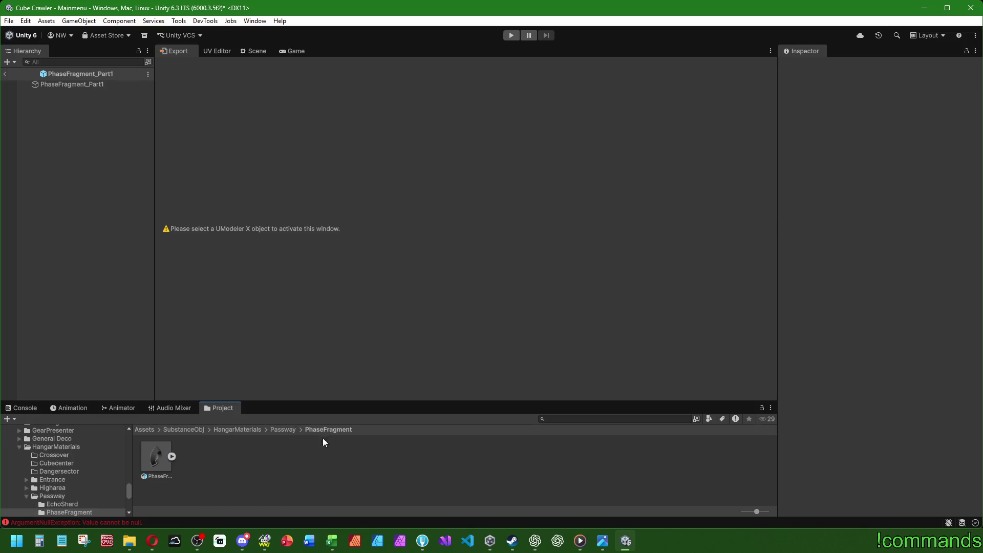
{"action": "left_click", "coordinate": [5, 74]}
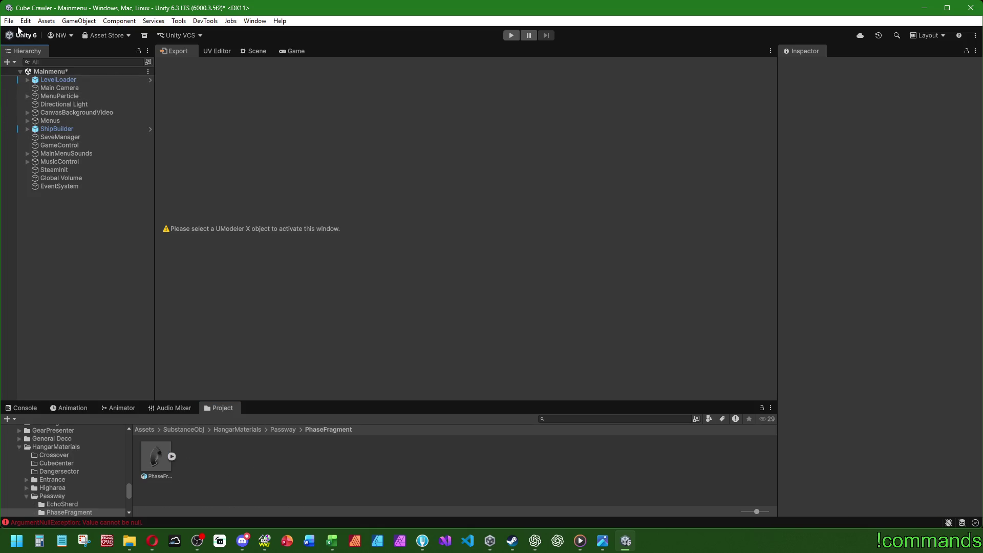
{"action": "left_click", "coordinate": [253, 51]}
{"action": "left_click", "coordinate": [8, 21]}
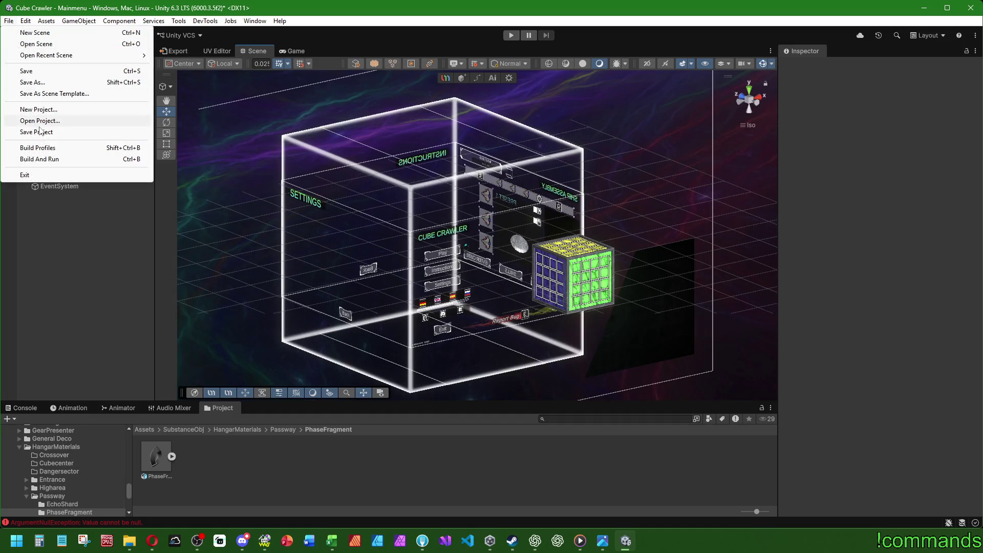
Save the Mainmenu scene, then switch to Substance 3D Painter and dismiss its start screen.
{"action": "left_click", "coordinate": [31, 71]}
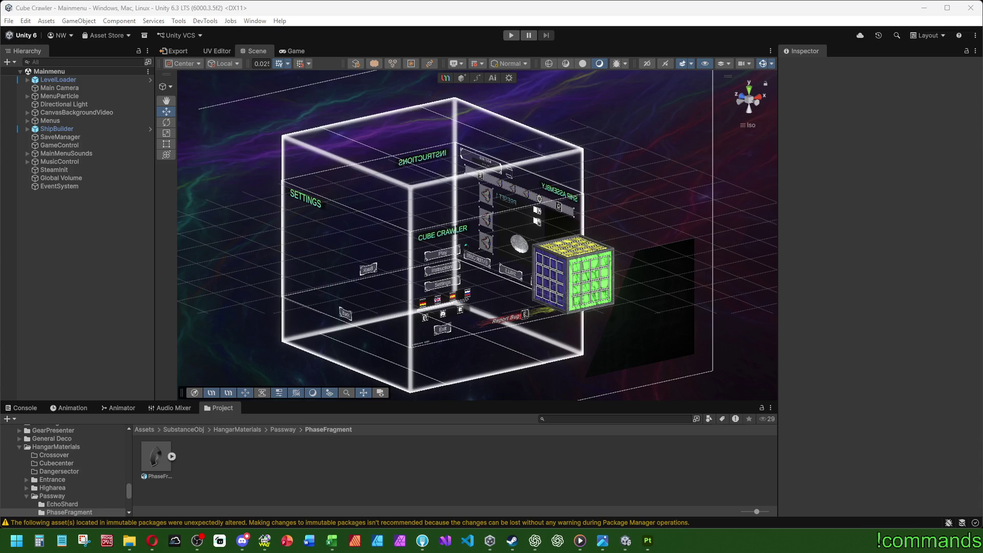
{"action": "left_click", "coordinate": [648, 540]}
{"action": "left_click", "coordinate": [597, 350]}
{"action": "mouse_move", "coordinate": [129, 540]}
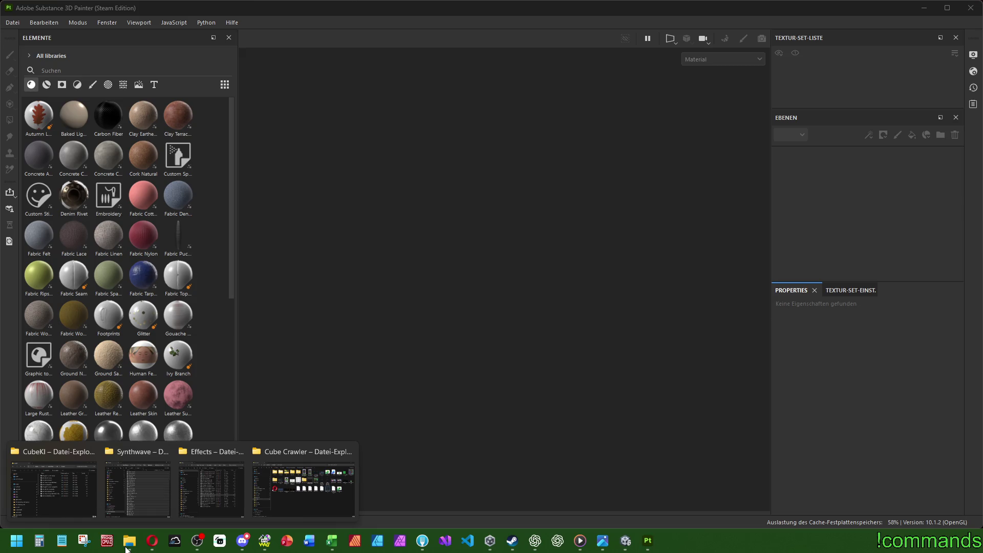
Bring up a new File Explorer window beside Painter and go to the Cube Crawler project folder.
{"action": "left_click", "coordinate": [386, 22]}
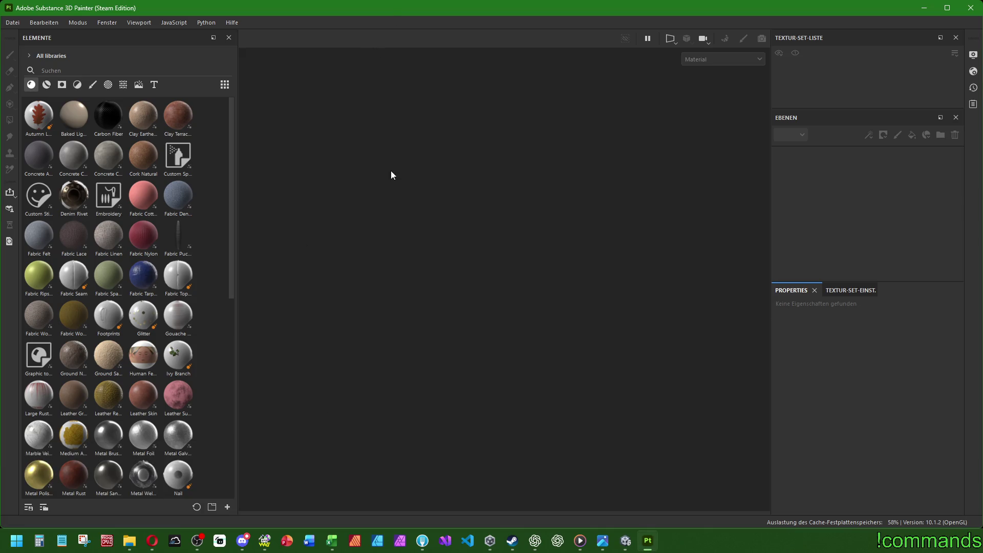
{"action": "key", "text": "super+e"}
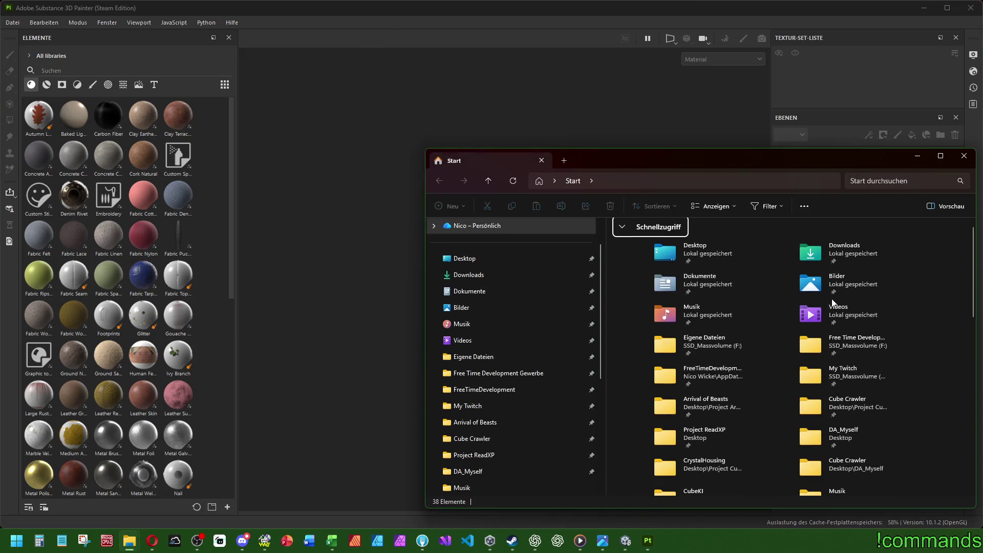
{"action": "left_click_drag", "start_coordinate": [734, 167], "coordinate": [615, 137]}
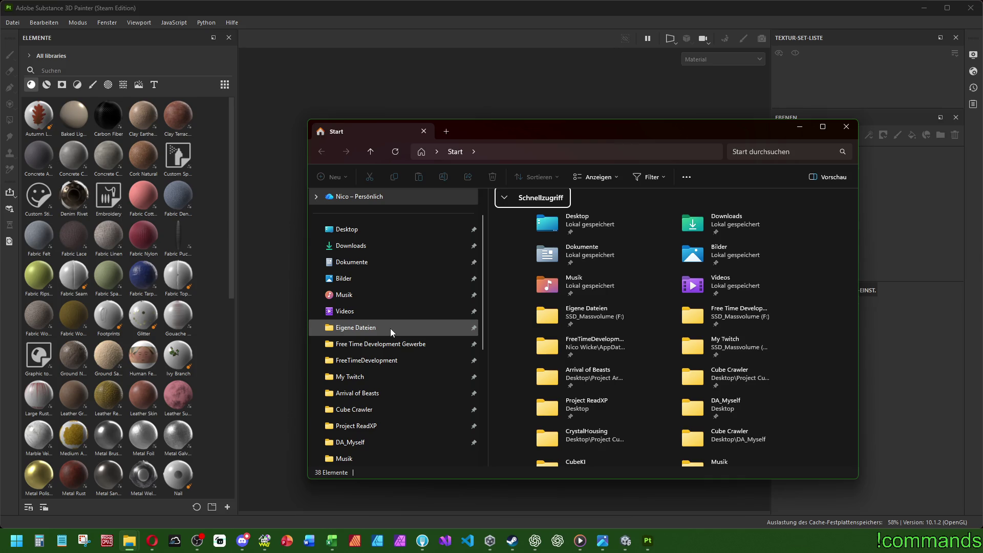
{"action": "left_click_drag", "start_coordinate": [522, 132], "coordinate": [585, 149]}
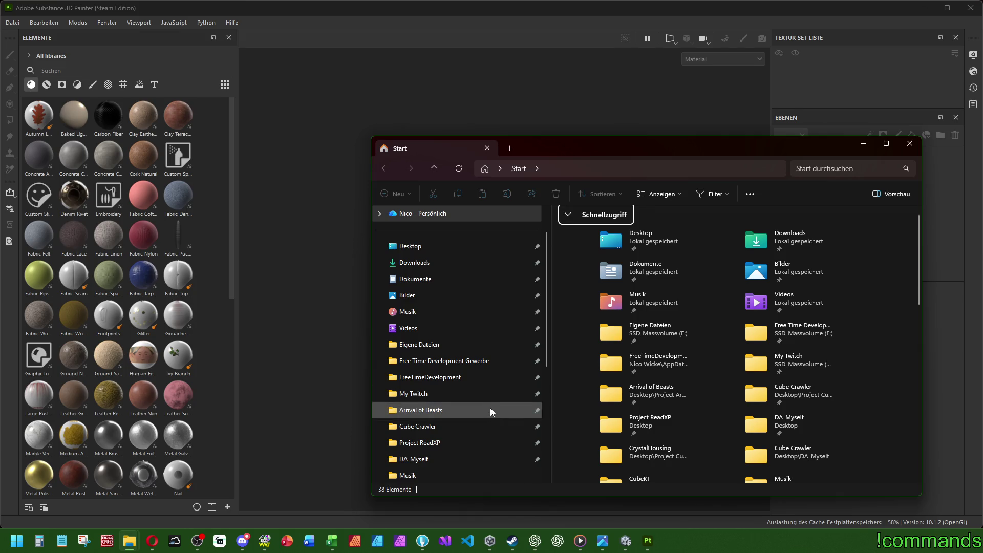
{"action": "left_click_drag", "start_coordinate": [556, 144], "coordinate": [544, 140]}
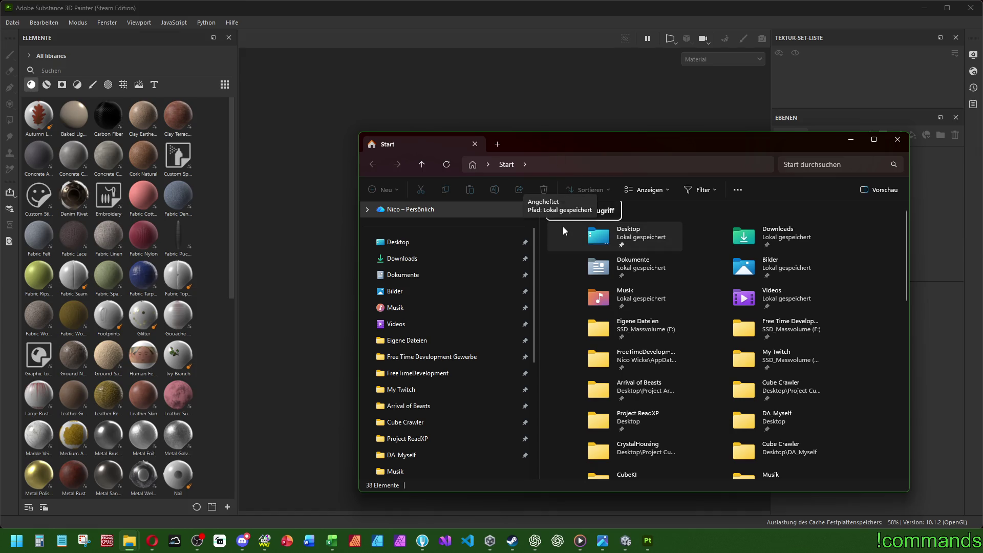
{"action": "left_click", "coordinate": [415, 425]}
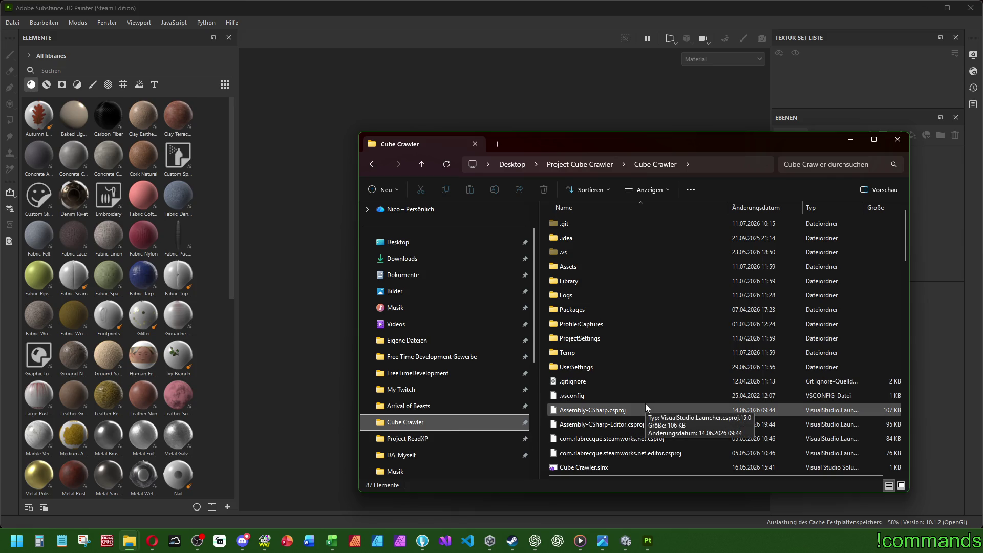
{"action": "scroll", "coordinate": [634, 393], "scroll_direction": "down", "scroll_amount": 4}
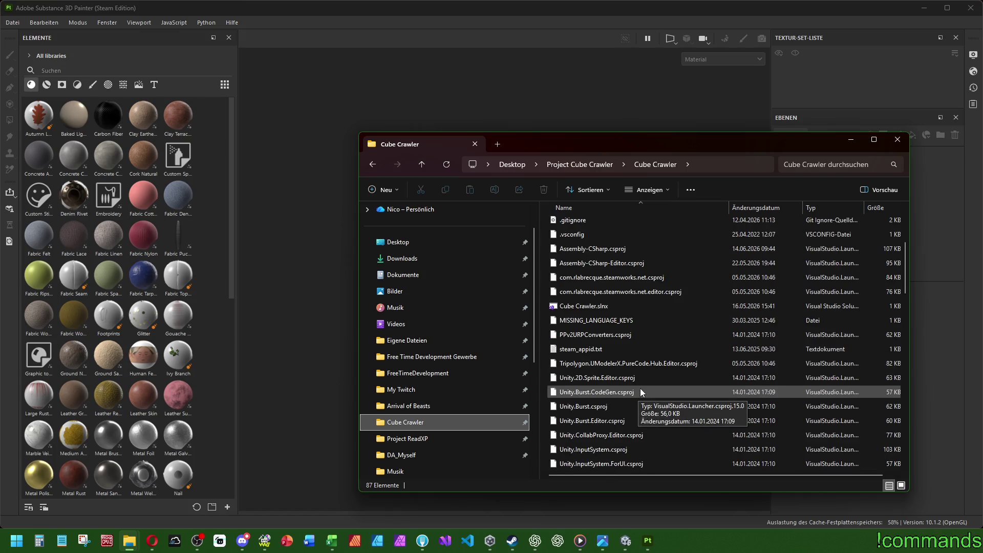
{"action": "scroll", "coordinate": [638, 388], "scroll_direction": "up", "scroll_amount": 4}
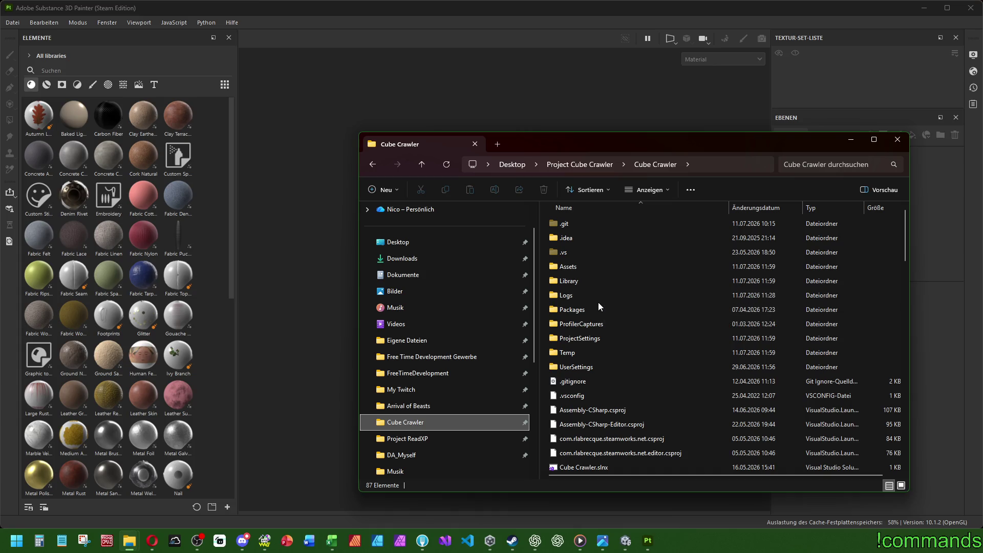
Navigate Assets/SubstanceObj/HangarMaterials/Passway/PhaseFragment and drag PhaseFragment_Part1.obj into Painter.
{"action": "left_click", "coordinate": [590, 268]}
{"action": "double_click", "coordinate": [589, 268]}
{"action": "scroll", "coordinate": [588, 308], "scroll_direction": "down", "scroll_amount": 5}
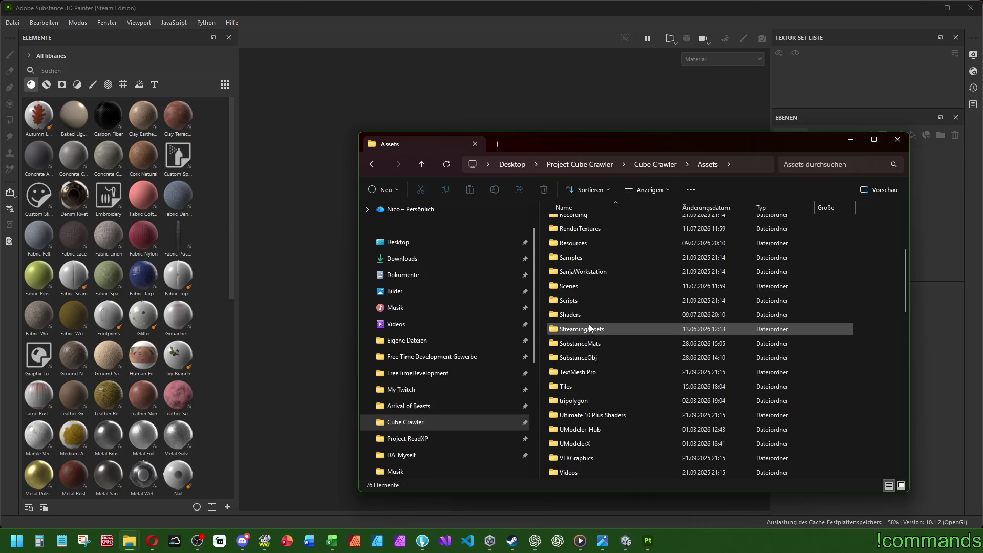
{"action": "left_click", "coordinate": [591, 359]}
{"action": "double_click", "coordinate": [591, 358]}
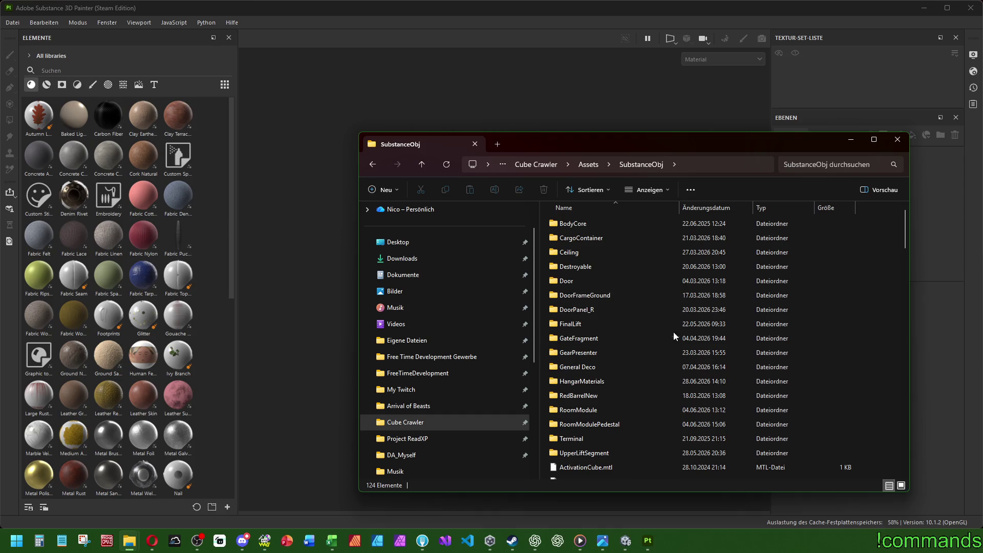
{"action": "double_click", "coordinate": [581, 376]}
{"action": "double_click", "coordinate": [552, 286]}
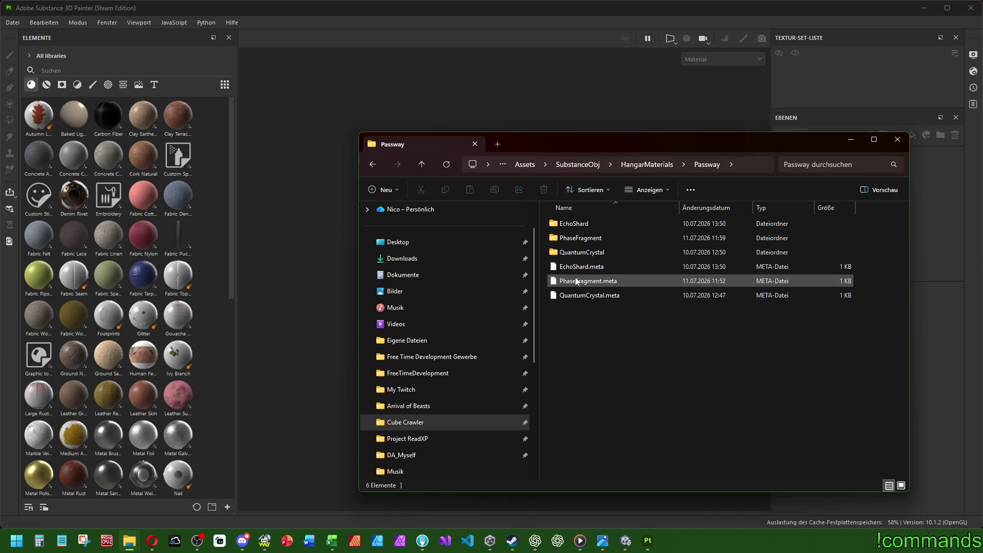
{"action": "double_click", "coordinate": [584, 241]}
{"action": "mouse_move", "coordinate": [589, 222]}
{"action": "left_mouse_down"}
{"action": "mouse_move", "coordinate": [575, 228]}
{"action": "mouse_move", "coordinate": [527, 95]}
{"action": "left_mouse_up"}
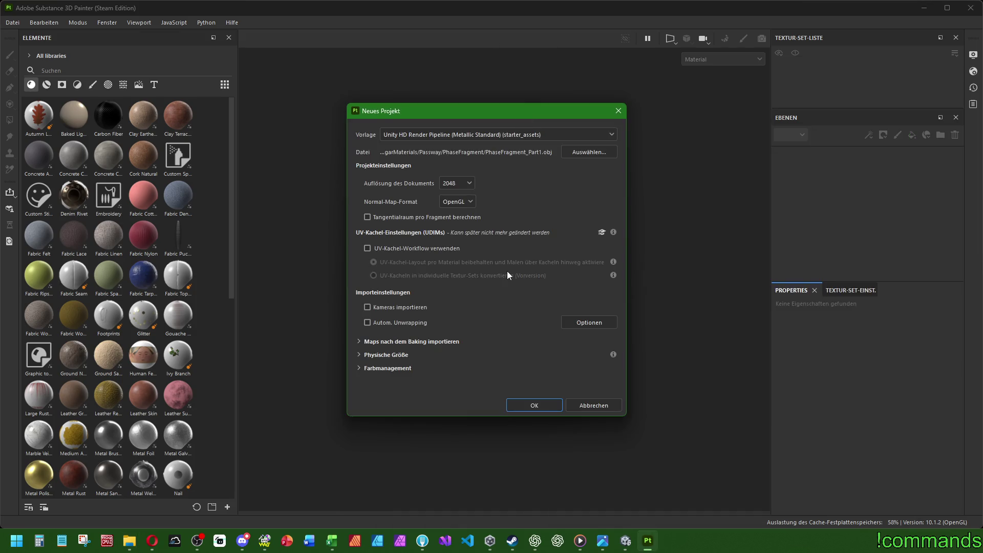
Confirm the Neues Projekt dialog with the Unity HD Render Pipeline (Metallic Standard) template.
{"action": "left_click", "coordinate": [532, 406]}
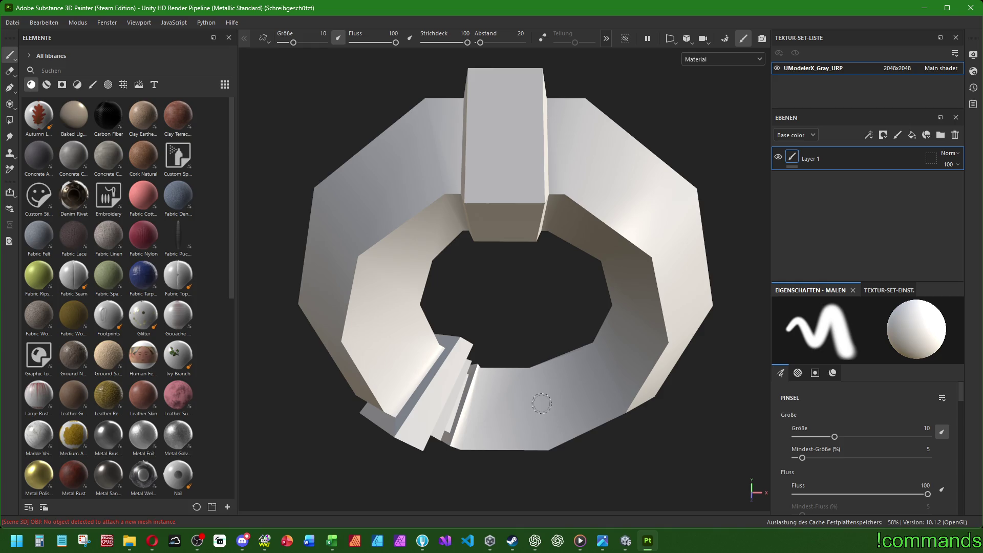
{"action": "scroll", "coordinate": [542, 403], "scroll_direction": "down", "scroll_amount": 3}
Delete the default Layer 1, leaving the texture set's layer stack empty.
{"action": "mouse_move", "coordinate": [530, 392]}
{"action": "left_mouse_down", "text": "alt"}
{"action": "mouse_move", "coordinate": [530, 351]}
{"action": "mouse_move", "coordinate": [507, 335]}
{"action": "left_mouse_up", "text": "alt"}
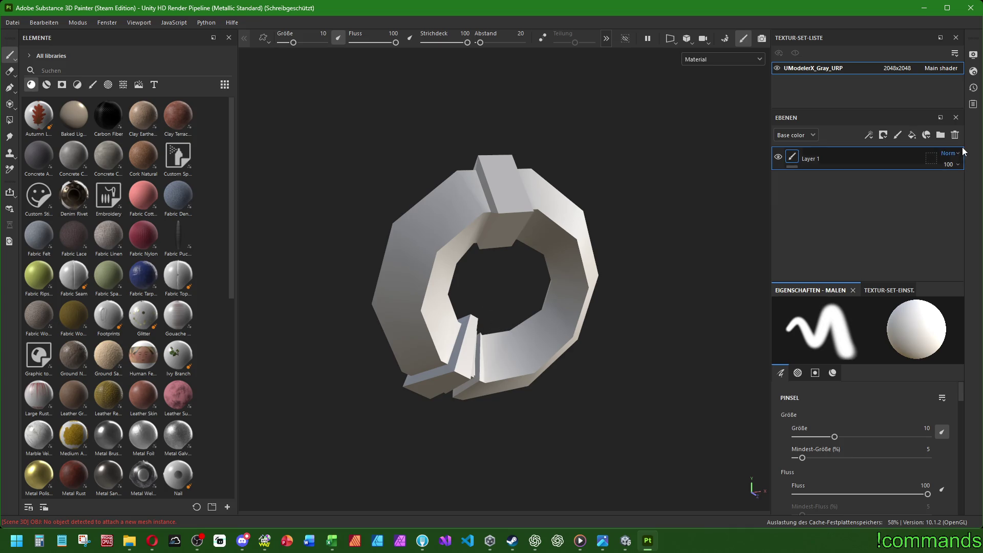
{"action": "left_click", "coordinate": [953, 136]}
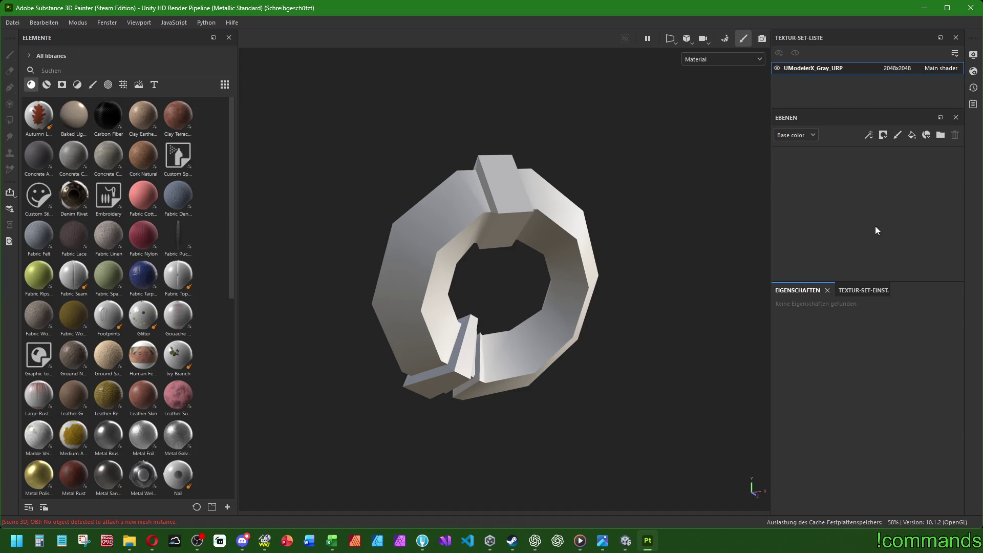
Rename the texture set UModelerX_Gray_URP to PhaseFragment_Part1.
{"action": "double_click", "coordinate": [829, 68]}
{"action": "key", "text": "BackSpace"}
{"action": "type", "text": "Phs"}
{"action": "key", "text": "BackSpace"}
{"action": "key", "text": "BackSpace"}
{"action": "key", "text": "BackSpace"}
{"action": "type", "text": "Pa"}
{"action": "type", "text": "sheF"}
{"action": "key", "text": "BackSpace"}
{"action": "key", "text": "BackSpace"}
{"action": "key", "text": "BackSpace"}
{"action": "key", "text": "BackSpace"}
{"action": "type", "text": "haseFragment_Part"}
{"action": "type", "text": "1"}
{"action": "key", "text": "Return"}
Add an Emissive channel to the texture set's Kanäle list in the texture set settings.
{"action": "left_click", "coordinate": [851, 291]}
{"action": "scroll", "coordinate": [819, 358], "scroll_direction": "down", "scroll_amount": 2}
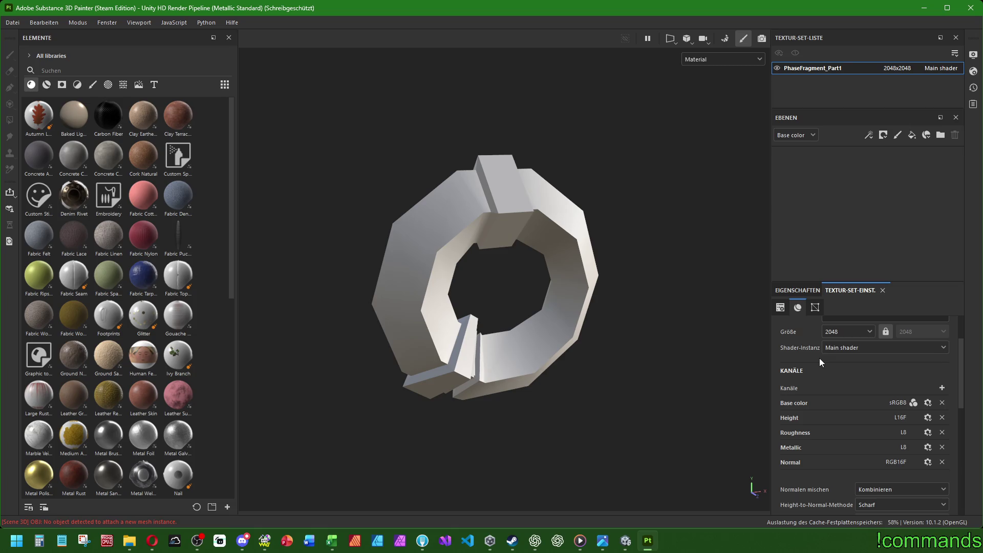
{"action": "scroll", "coordinate": [843, 372], "scroll_direction": "down", "scroll_amount": 2}
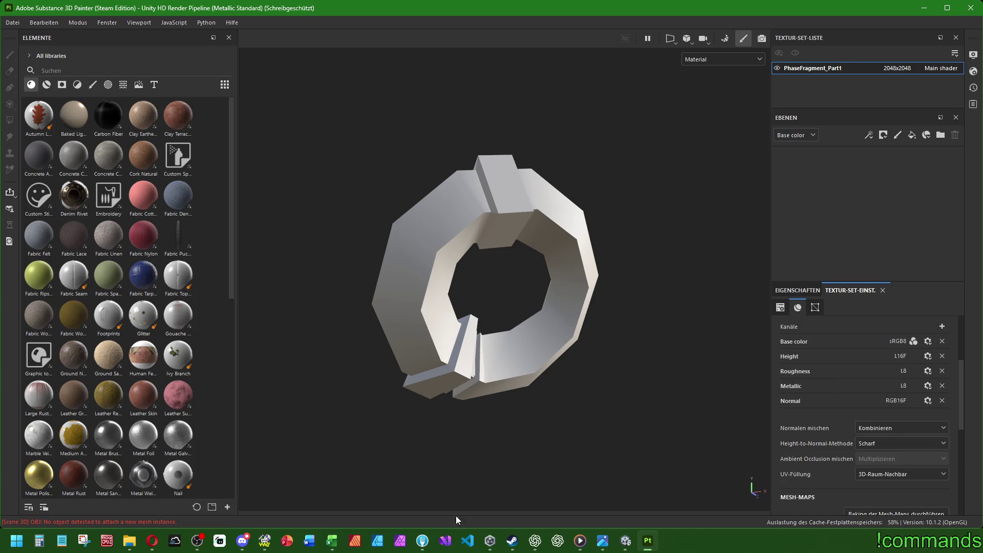
{"action": "mouse_move", "coordinate": [602, 541]}
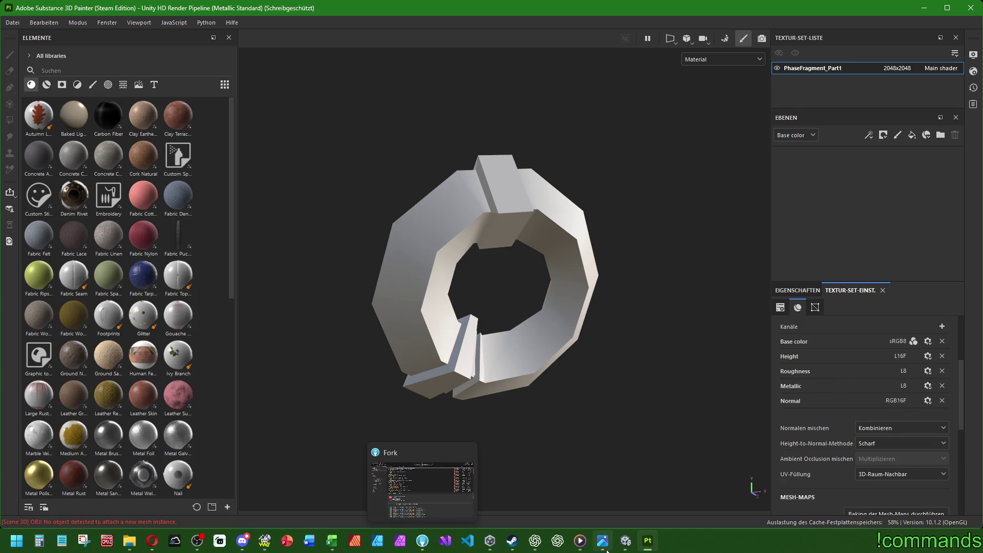
{"action": "left_click", "coordinate": [603, 541]}
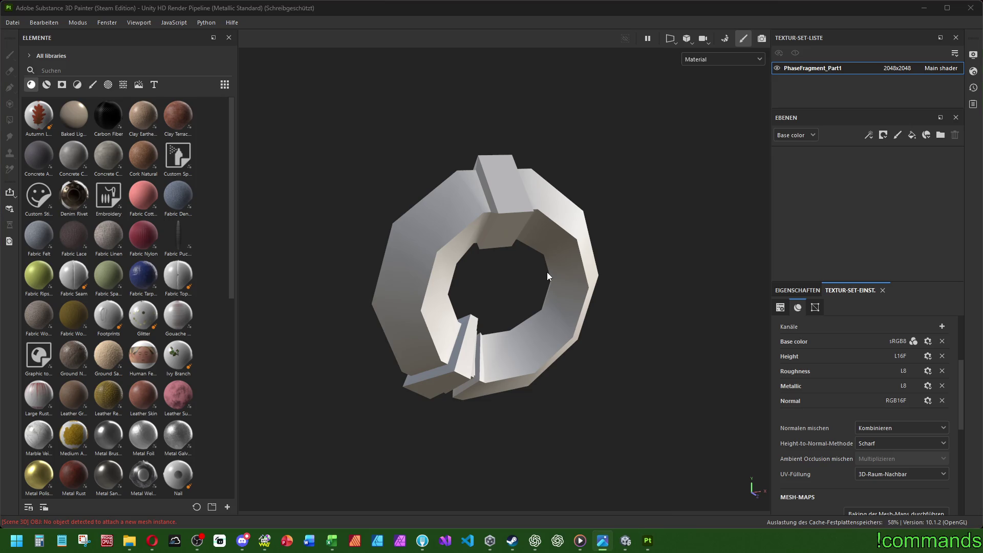
{"action": "left_click", "coordinate": [944, 326]}
{"action": "left_click", "coordinate": [955, 363]}
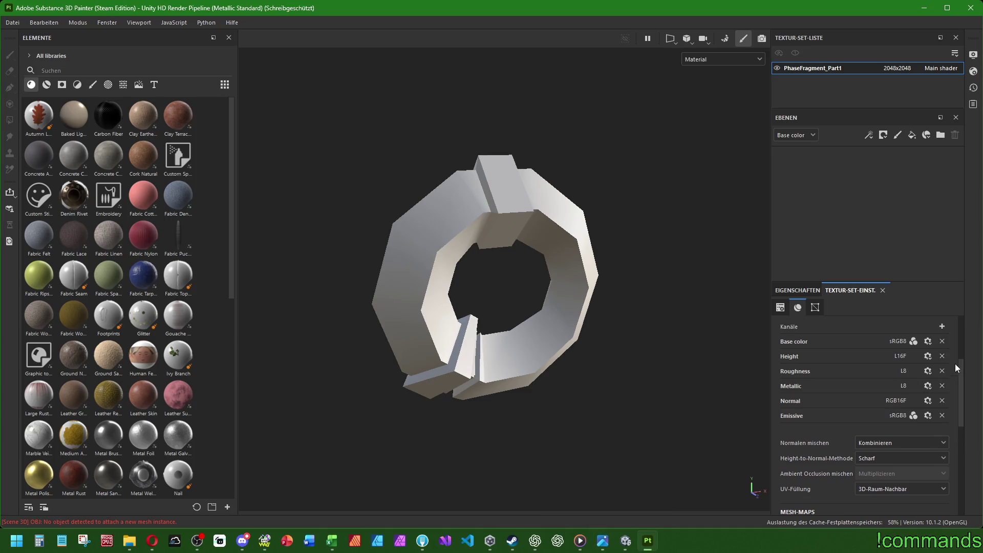
{"action": "scroll", "coordinate": [828, 398], "scroll_direction": "up", "scroll_amount": 3}
{"action": "scroll", "coordinate": [808, 397], "scroll_direction": "down", "scroll_amount": 8}
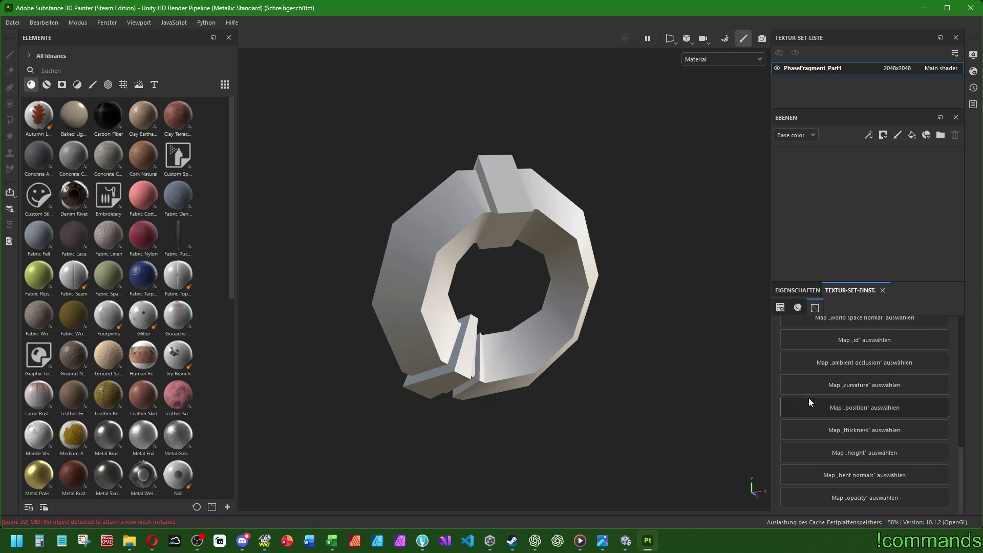
Configure the bake without the ID map and with Supersampling 4x antialiasing.
{"action": "left_click", "coordinate": [866, 401]}
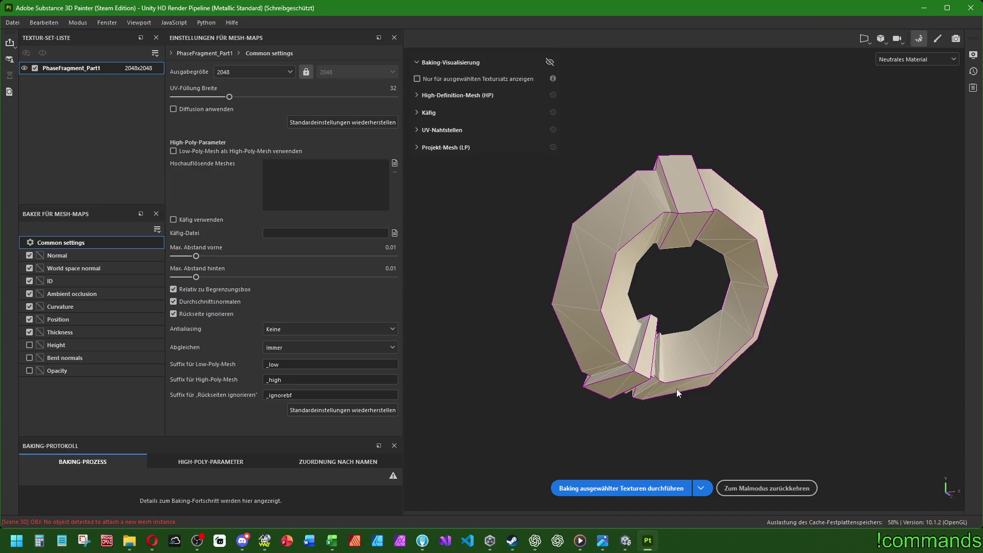
{"action": "left_click", "coordinate": [30, 281]}
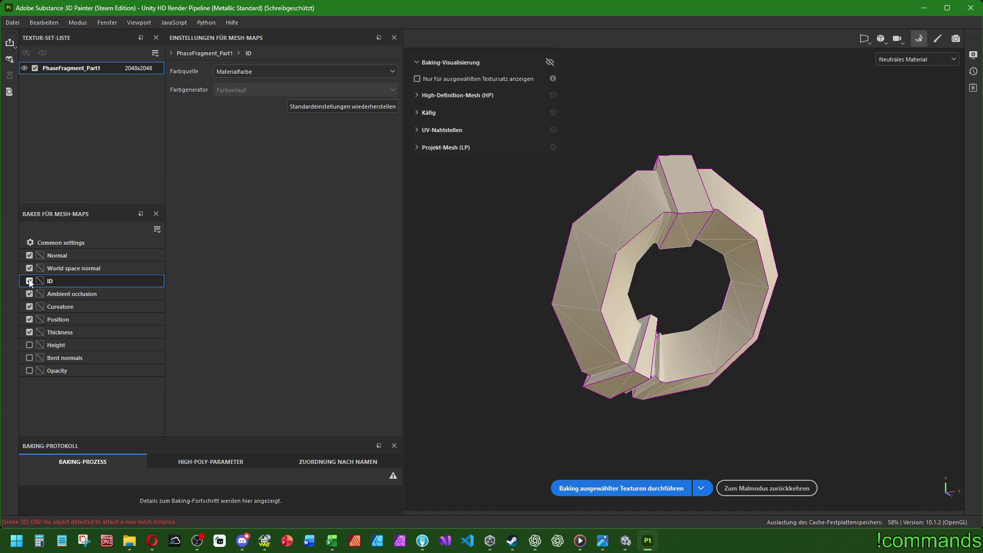
{"action": "left_click", "coordinate": [61, 242]}
{"action": "left_click", "coordinate": [297, 329]}
{"action": "left_click", "coordinate": [311, 366]}
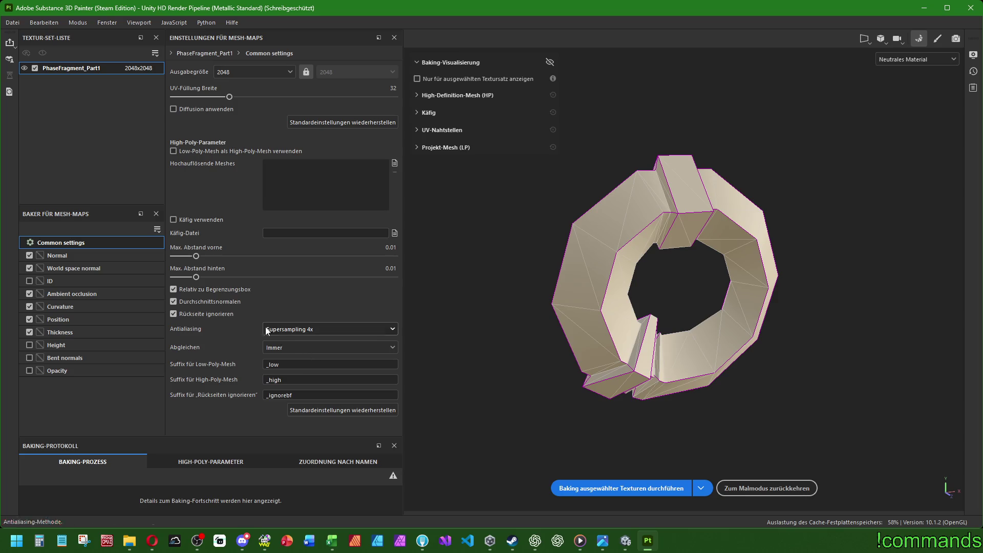
Bake the selected mesh maps and return to paint mode.
{"action": "left_click", "coordinate": [622, 489]}
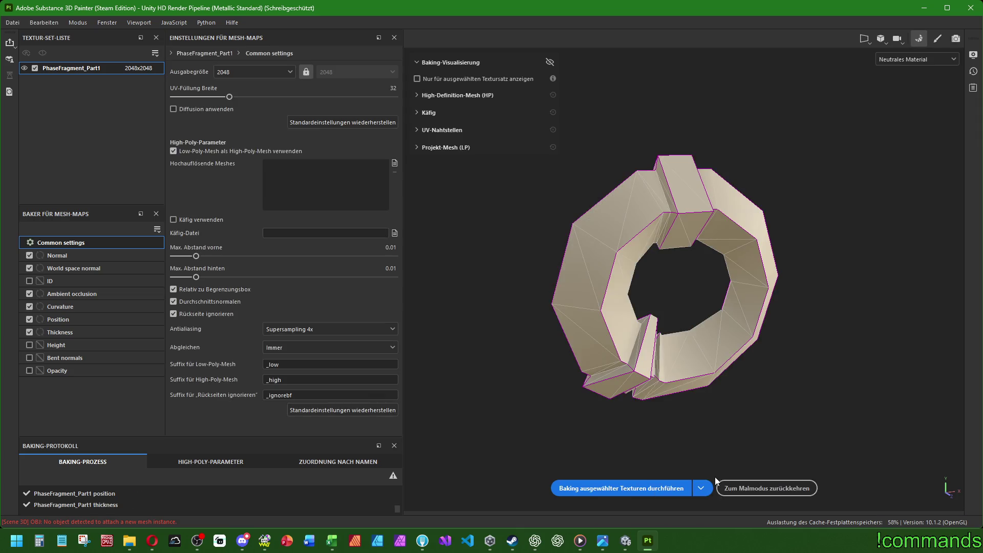
{"action": "left_click", "coordinate": [760, 488]}
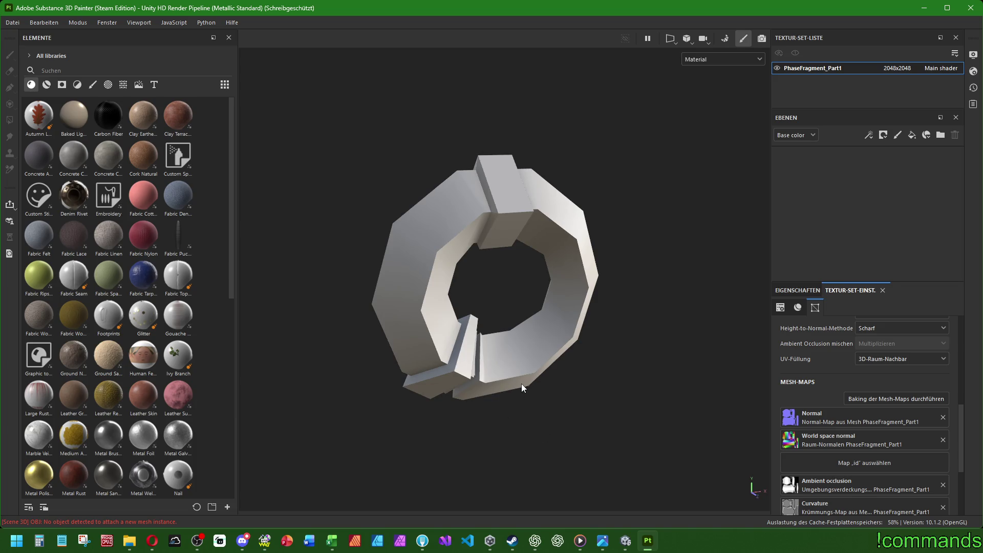
Show layer properties and filter the asset shelf to Materials.
{"action": "left_click", "coordinate": [795, 291]}
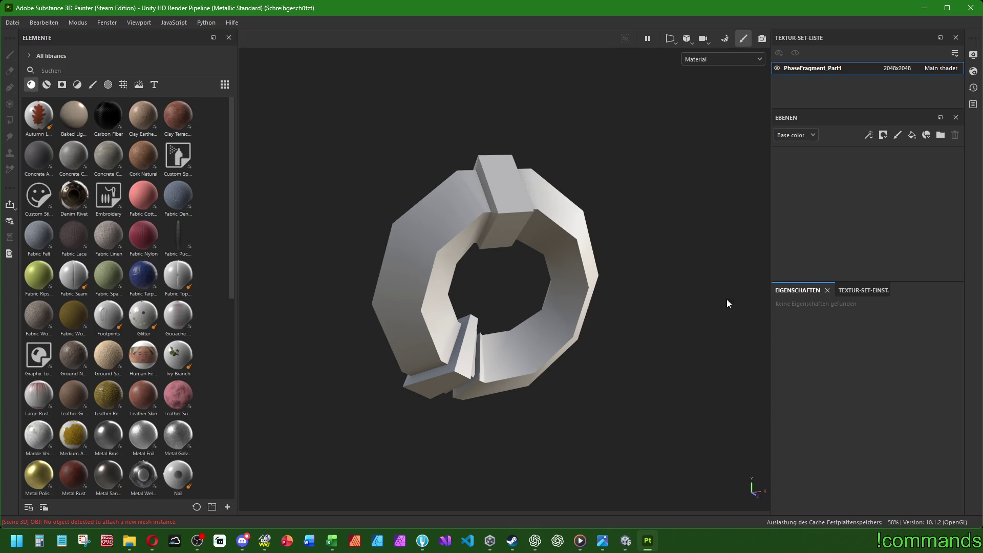
{"action": "left_click", "coordinate": [47, 85]}
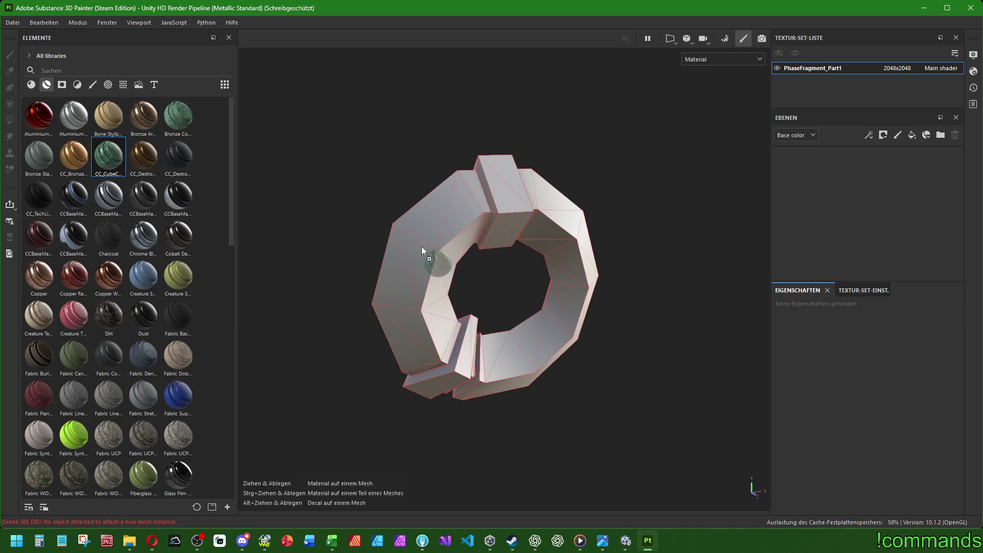
{"action": "left_click_drag", "start_coordinate": [107, 159], "coordinate": [426, 255]}
{"action": "mouse_move", "coordinate": [533, 281]}
{"action": "left_mouse_down", "text": "alt"}
{"action": "mouse_move", "coordinate": [478, 234]}
{"action": "mouse_move", "coordinate": [497, 266]}
{"action": "left_mouse_up", "text": "alt"}
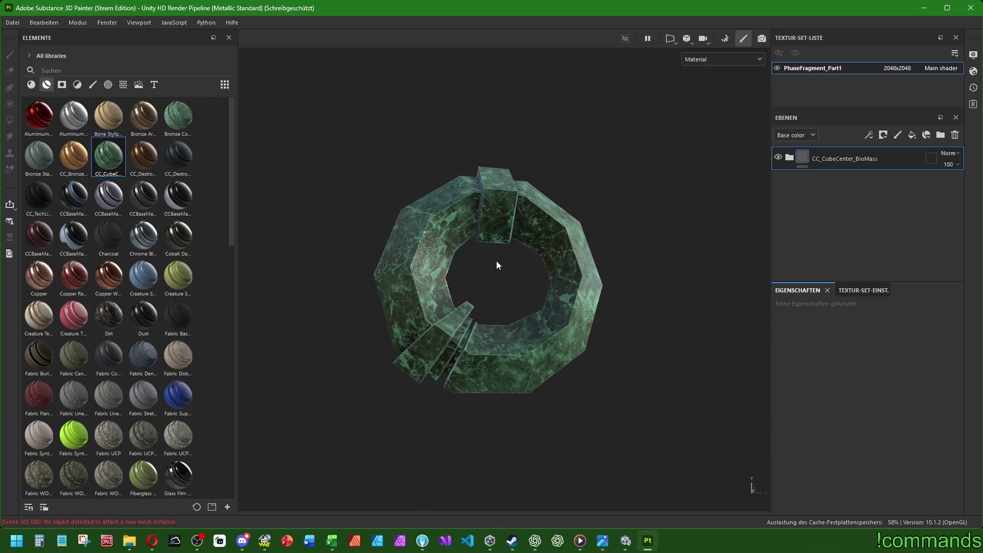
{"action": "mouse_move", "coordinate": [496, 266]}
{"action": "right_mouse_down", "text": "alt"}
{"action": "mouse_move", "coordinate": [468, 284]}
{"action": "mouse_move", "coordinate": [467, 319]}
{"action": "right_mouse_up", "text": "alt"}
{"action": "mouse_move", "coordinate": [467, 319]}
{"action": "left_mouse_down", "text": "alt"}
{"action": "mouse_move", "coordinate": [702, 325]}
{"action": "mouse_move", "coordinate": [620, 336]}
{"action": "mouse_move", "coordinate": [465, 330]}
{"action": "left_mouse_up", "text": "alt"}
{"action": "right_click_drag", "start_coordinate": [466, 330], "coordinate": [383, 275], "text": "alt"}
{"action": "left_click_drag", "start_coordinate": [382, 275], "coordinate": [476, 299], "text": "alt"}
{"action": "right_click_drag", "start_coordinate": [476, 299], "coordinate": [530, 329], "text": "alt"}
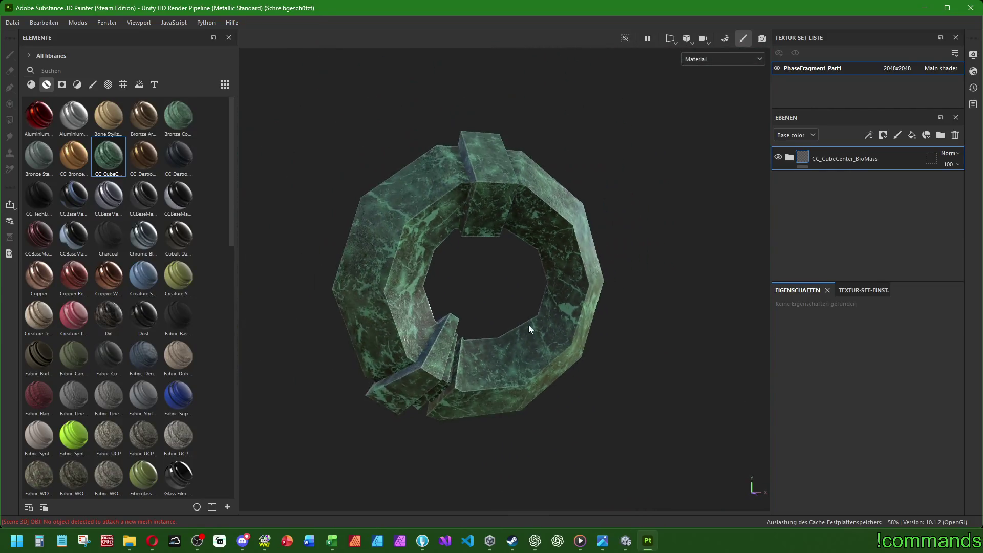
{"action": "left_click_drag", "start_coordinate": [533, 314], "coordinate": [533, 316], "text": "alt"}
{"action": "scroll", "coordinate": [533, 316], "scroll_direction": "up", "scroll_amount": 5}
{"action": "scroll", "coordinate": [531, 318], "scroll_direction": "down", "scroll_amount": 2}
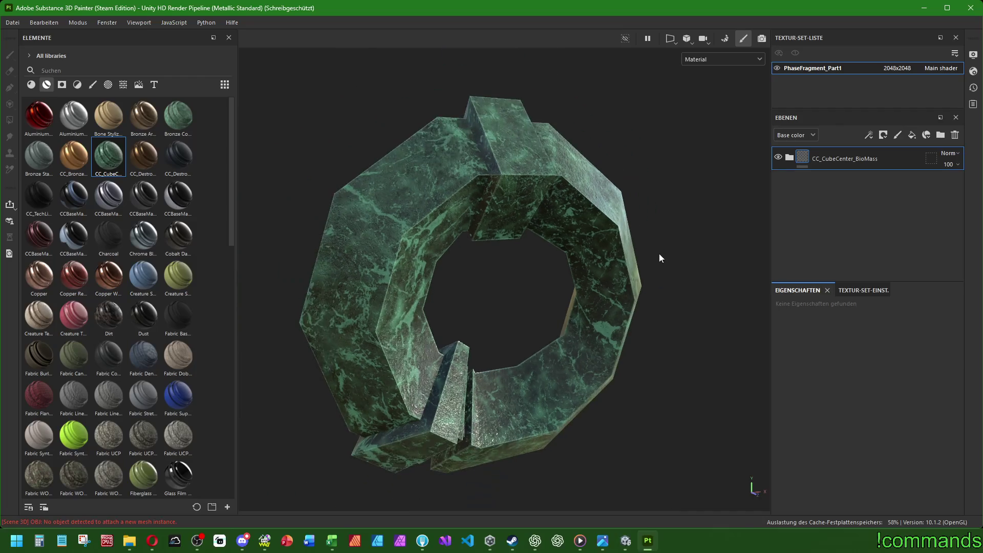
{"action": "left_click", "coordinate": [955, 135]}
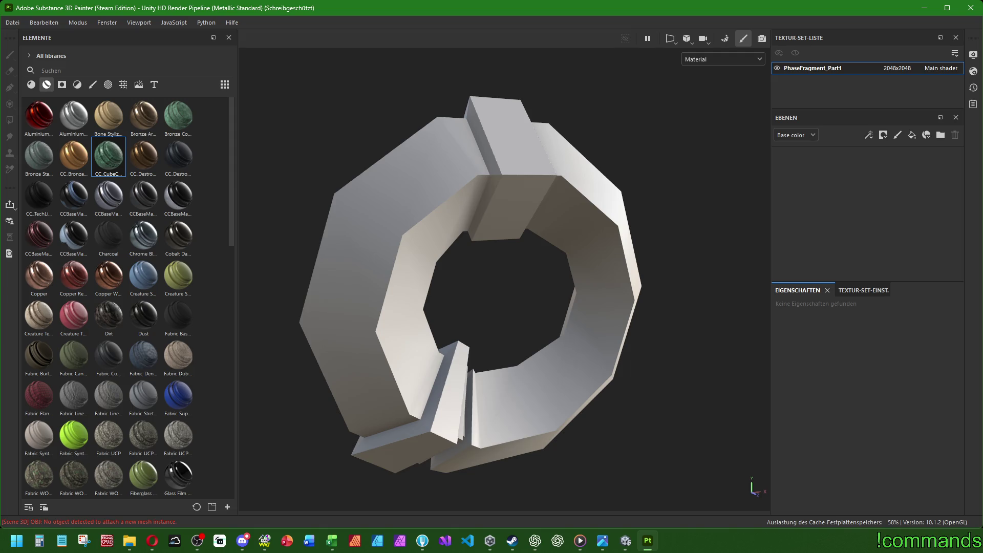
{"action": "left_click_drag", "start_coordinate": [587, 328], "coordinate": [369, 290], "text": "alt"}
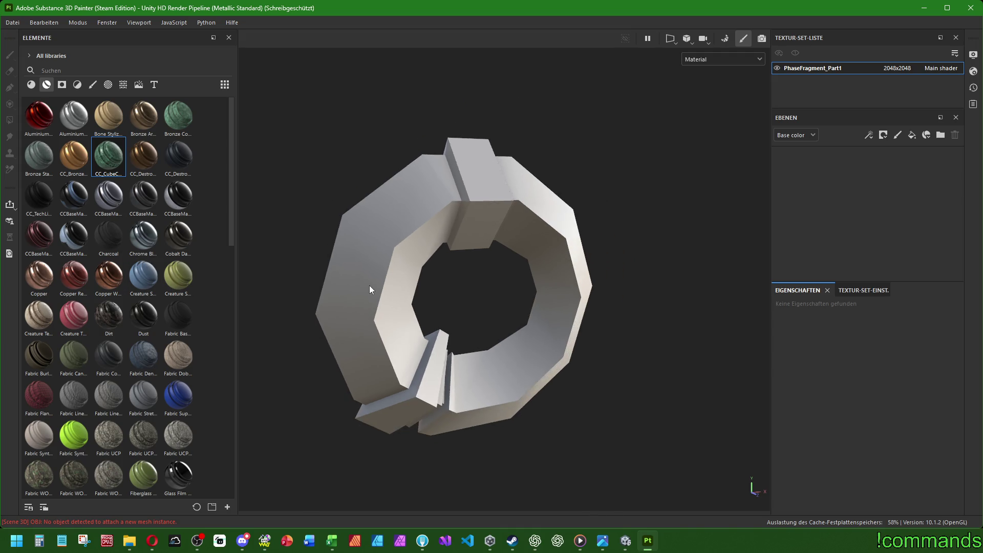
{"action": "middle_click_drag", "start_coordinate": [428, 263], "coordinate": [438, 286], "text": "alt"}
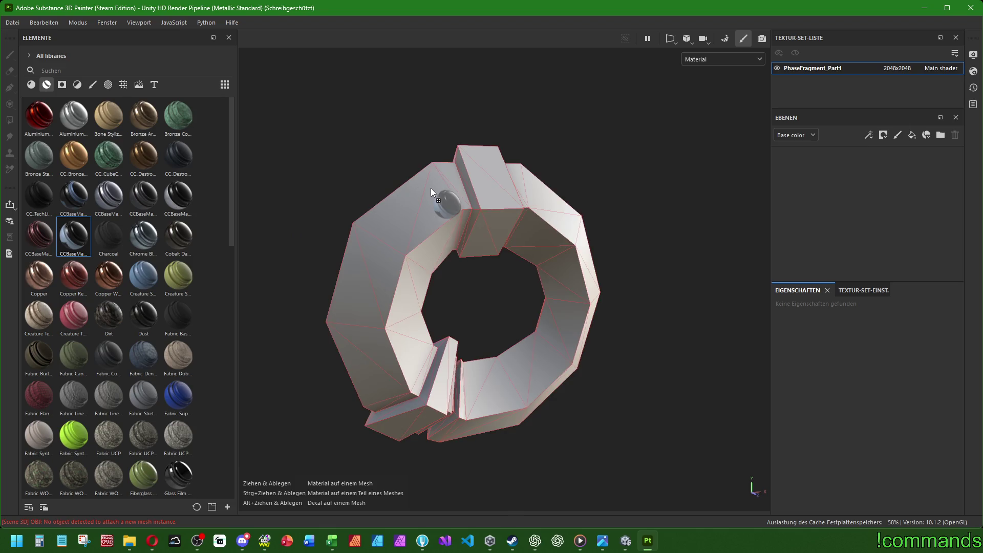
Apply CCBaseMatLightPassway with a cleared mask and polygon-fill it onto the left and right ring UV chunks.
{"action": "left_click_drag", "start_coordinate": [66, 235], "coordinate": [443, 218]}
{"action": "left_click", "coordinate": [817, 157]}
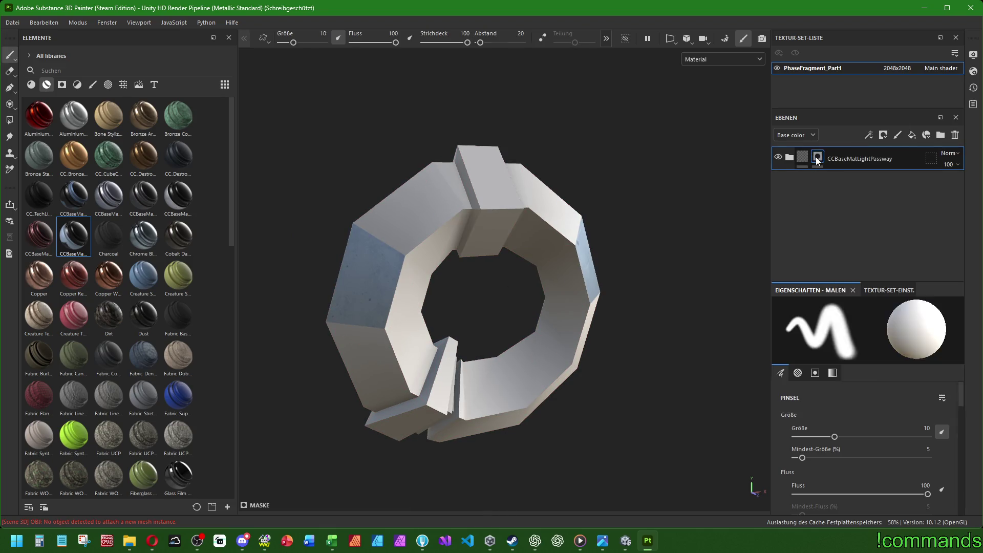
{"action": "right_click", "coordinate": [817, 160]}
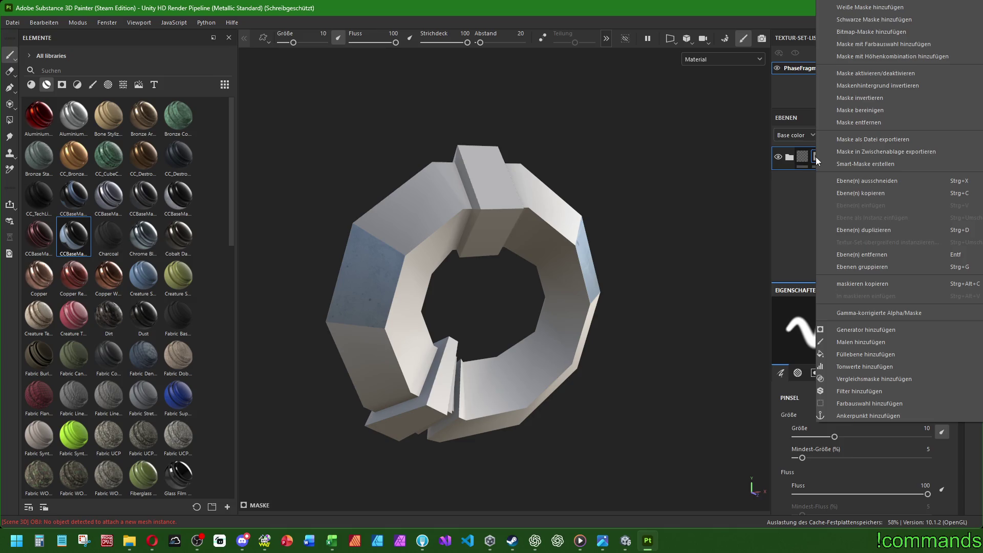
{"action": "left_click", "coordinate": [874, 111]}
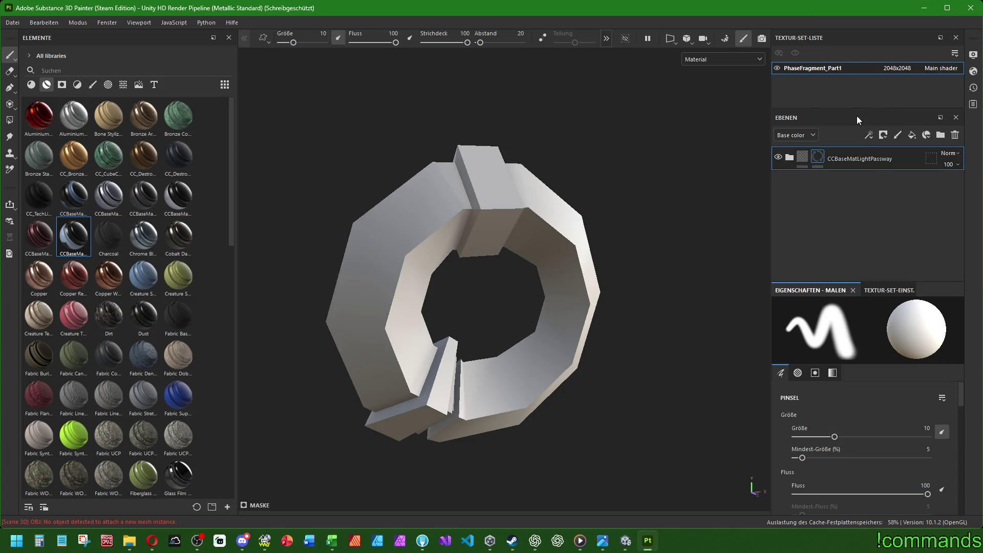
{"action": "left_click", "coordinate": [10, 120]}
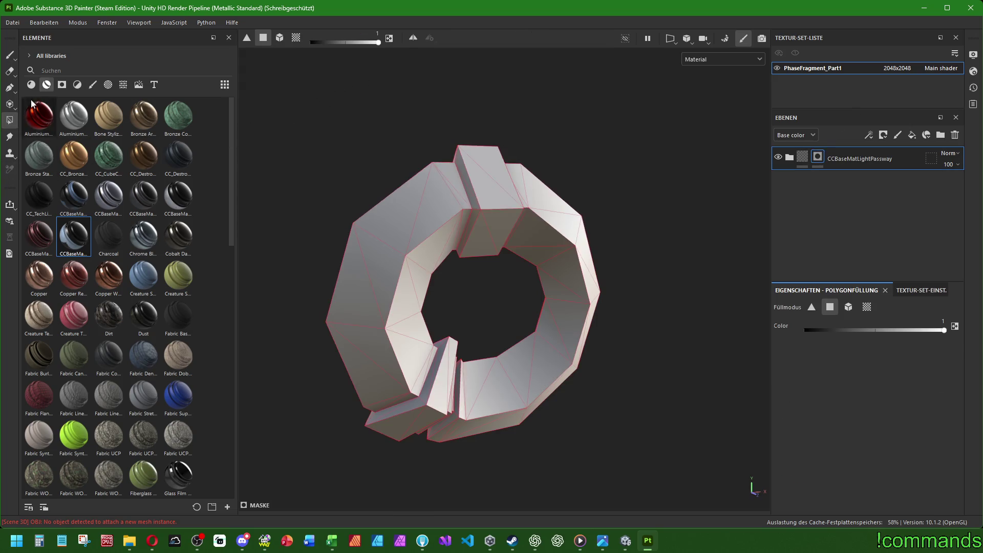
{"action": "left_click", "coordinate": [281, 38]}
{"action": "left_click", "coordinate": [426, 216]}
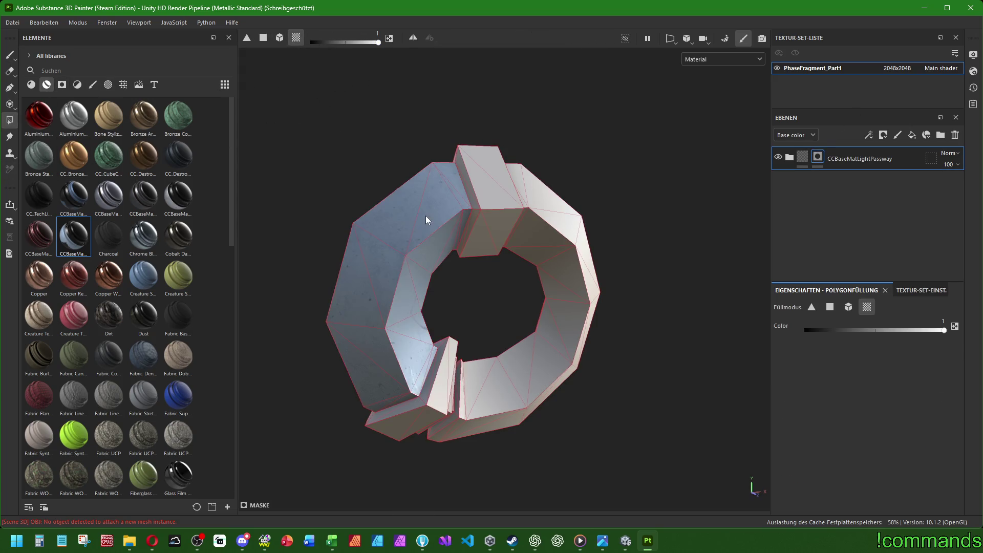
{"action": "left_click", "coordinate": [514, 260]}
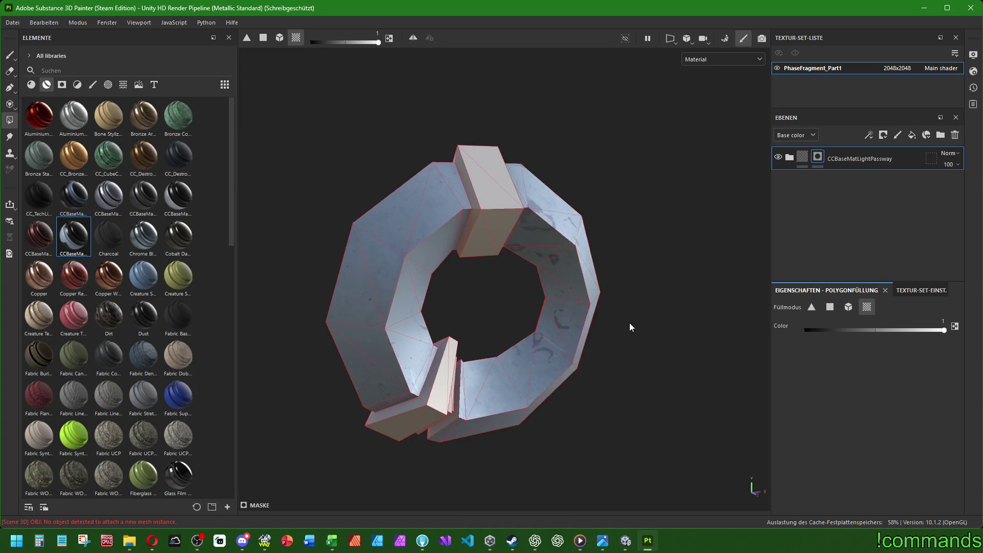
{"action": "mouse_move", "coordinate": [630, 328]}
{"action": "left_mouse_down", "text": "alt"}
{"action": "mouse_move", "coordinate": [530, 262]}
{"action": "mouse_move", "coordinate": [608, 321]}
{"action": "left_mouse_up", "text": "alt"}
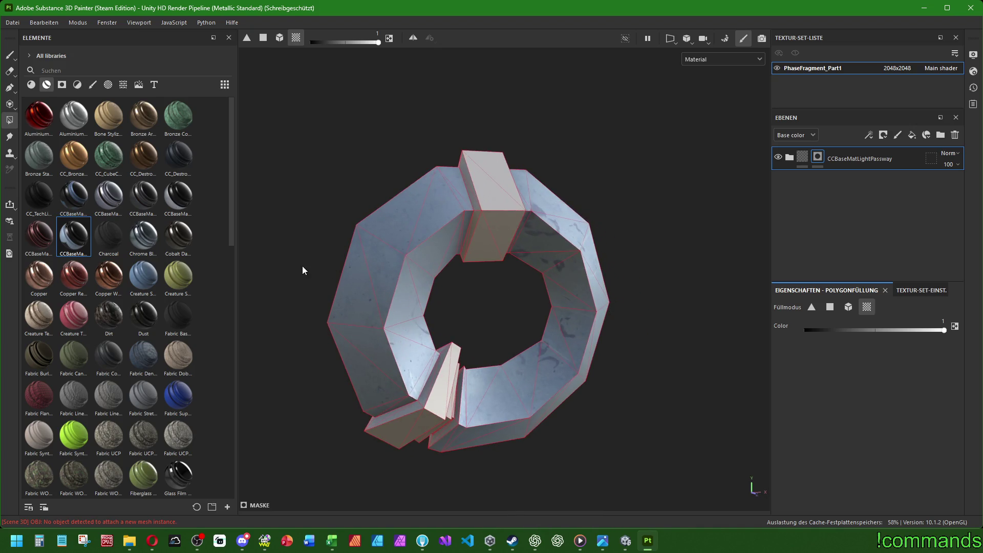
Add CCBaseMatDarkPassway as the top layer with an inverted mask and inspect the ring panels.
{"action": "mouse_move", "coordinate": [74, 197]}
{"action": "left_mouse_down"}
{"action": "mouse_move", "coordinate": [219, 175]}
{"action": "mouse_move", "coordinate": [813, 201]}
{"action": "left_mouse_up"}
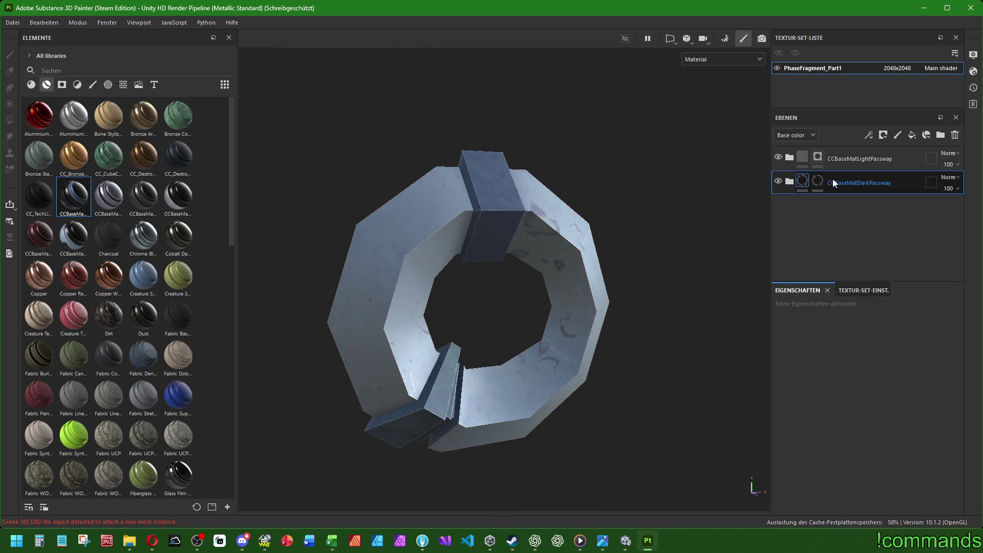
{"action": "mouse_move", "coordinate": [838, 158]}
{"action": "left_mouse_down"}
{"action": "mouse_move", "coordinate": [853, 203]}
{"action": "mouse_move", "coordinate": [845, 159]}
{"action": "left_mouse_up"}
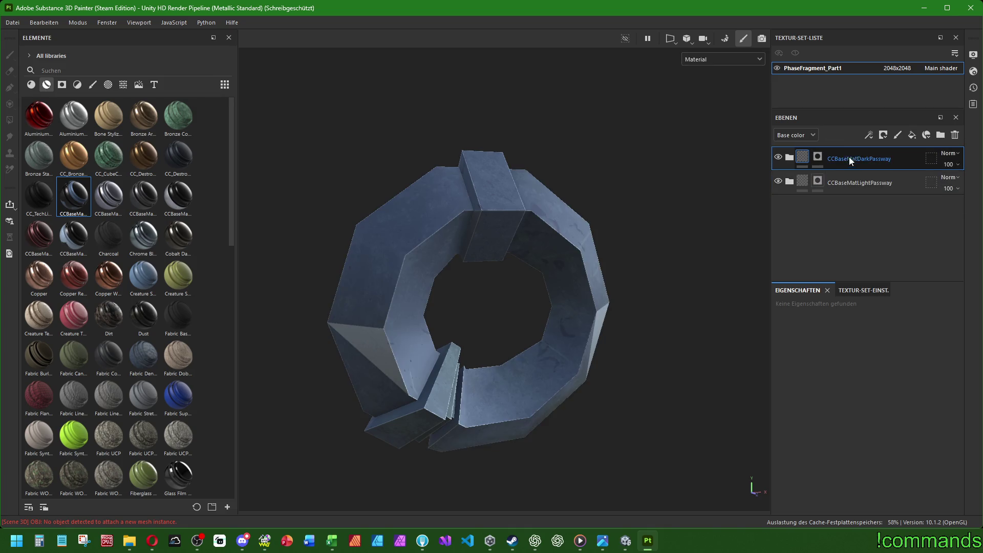
{"action": "left_click", "coordinate": [817, 156]}
{"action": "right_click", "coordinate": [819, 157]}
{"action": "left_click", "coordinate": [870, 99]}
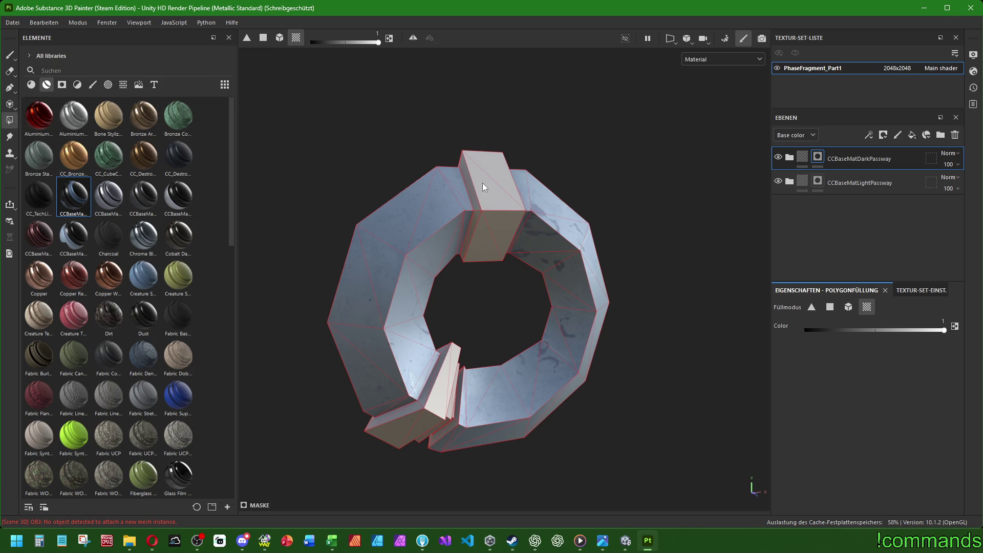
{"action": "mouse_move", "coordinate": [547, 383]}
{"action": "left_mouse_down", "text": "alt"}
{"action": "mouse_move", "coordinate": [478, 296]}
{"action": "mouse_move", "coordinate": [499, 338]}
{"action": "left_mouse_up", "text": "alt"}
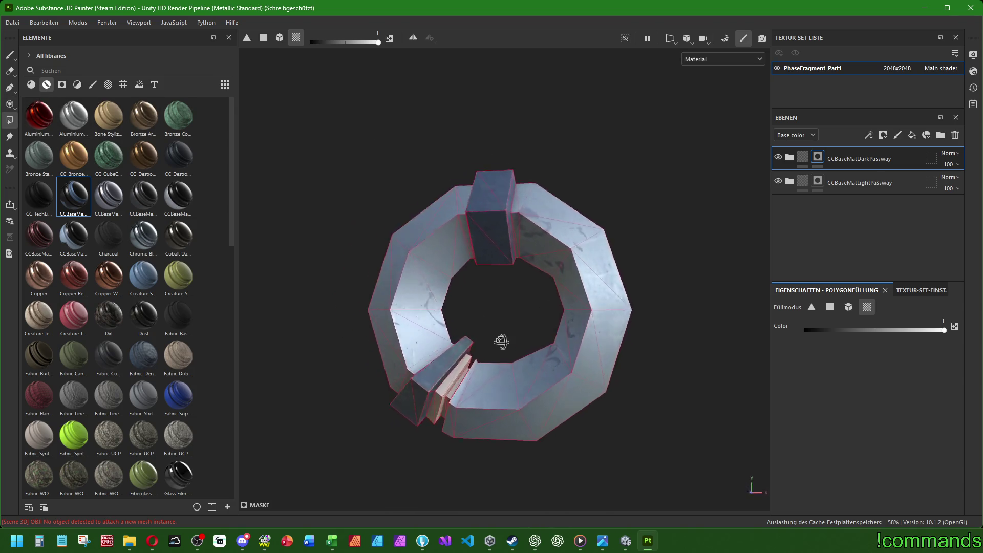
{"action": "scroll", "coordinate": [482, 306], "scroll_direction": "up", "scroll_amount": 3}
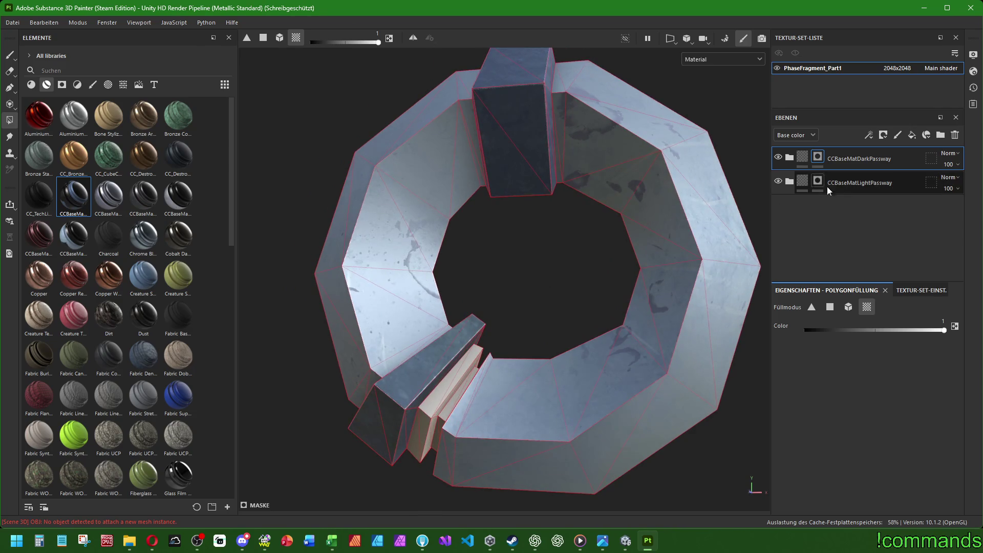
{"action": "left_click", "coordinate": [819, 184]}
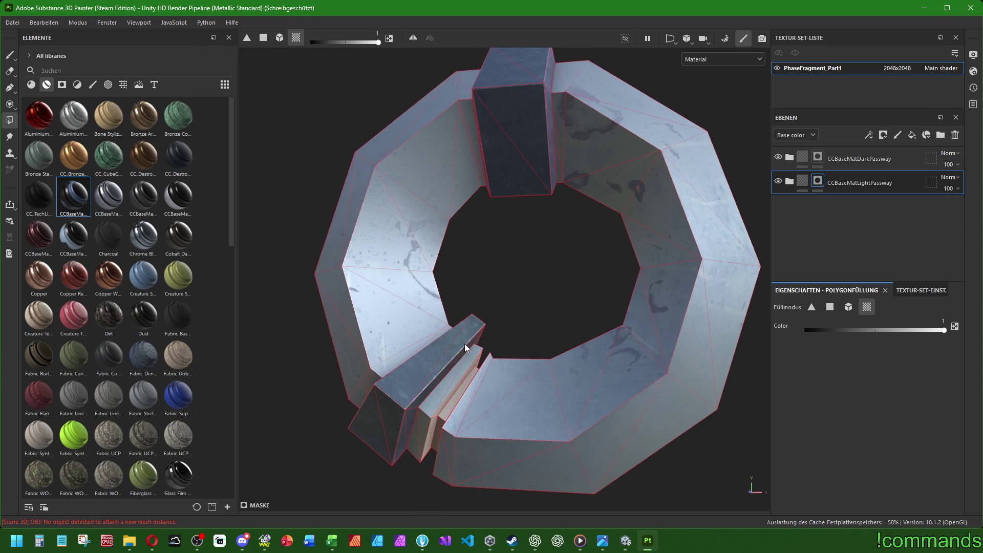
{"action": "mouse_move", "coordinate": [464, 343]}
{"action": "left_mouse_down", "text": "alt"}
{"action": "mouse_move", "coordinate": [543, 370]}
{"action": "mouse_move", "coordinate": [547, 340]}
{"action": "mouse_move", "coordinate": [457, 296]}
{"action": "mouse_move", "coordinate": [463, 391]}
{"action": "left_mouse_up", "text": "alt"}
{"action": "scroll", "coordinate": [546, 341], "scroll_direction": "down", "scroll_amount": 3}
{"action": "scroll", "coordinate": [538, 312], "scroll_direction": "up", "scroll_amount": 3}
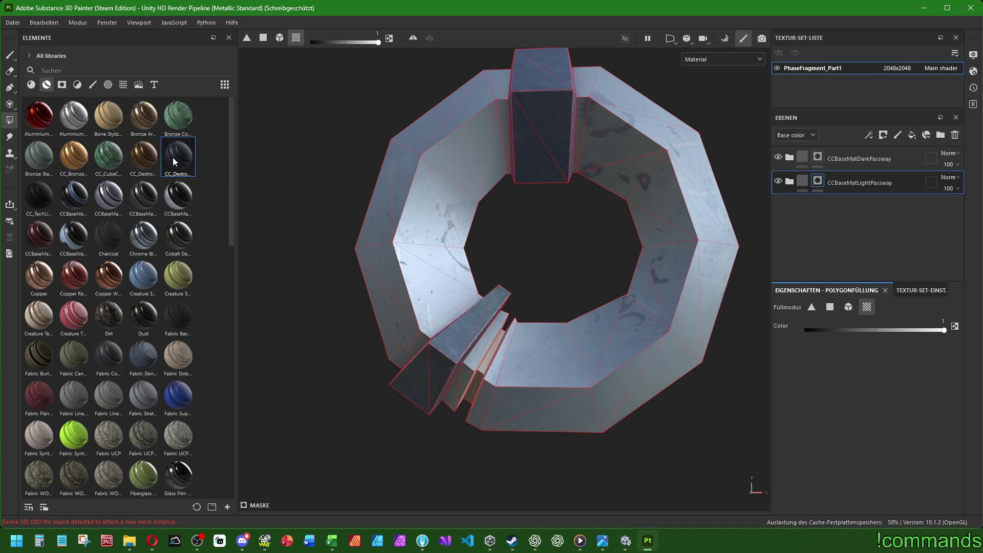
{"action": "left_click_drag", "start_coordinate": [173, 158], "coordinate": [845, 158]}
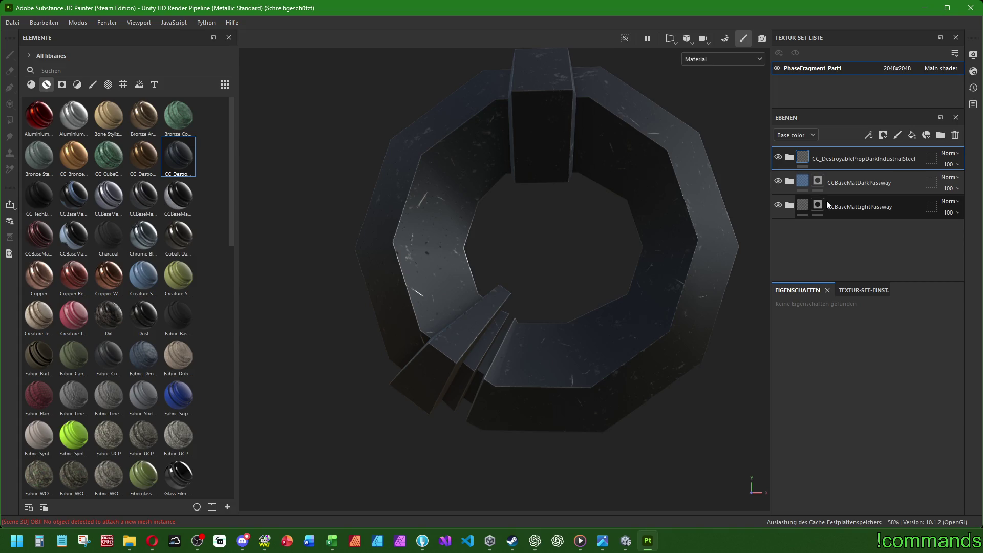
{"action": "right_click", "coordinate": [804, 157]}
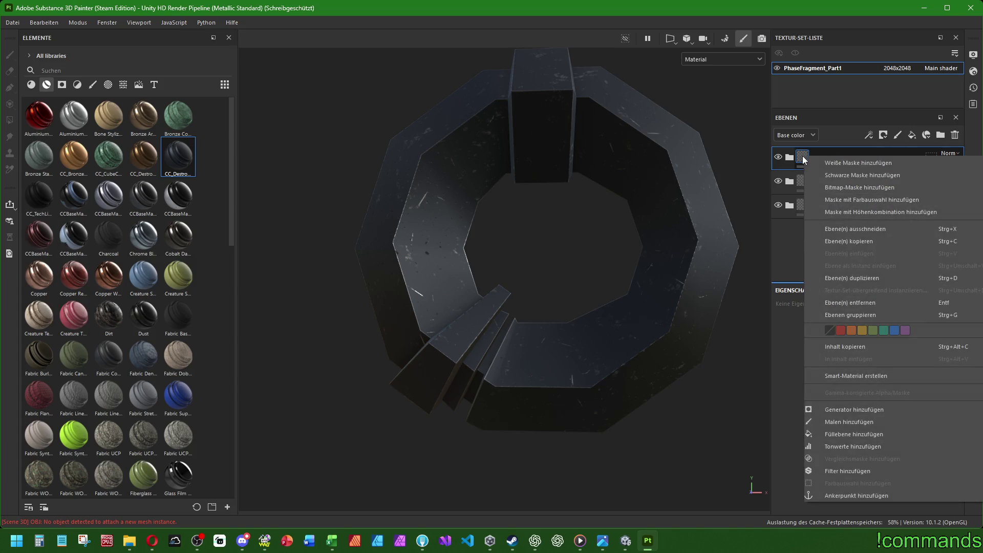
{"action": "left_click", "coordinate": [863, 175]}
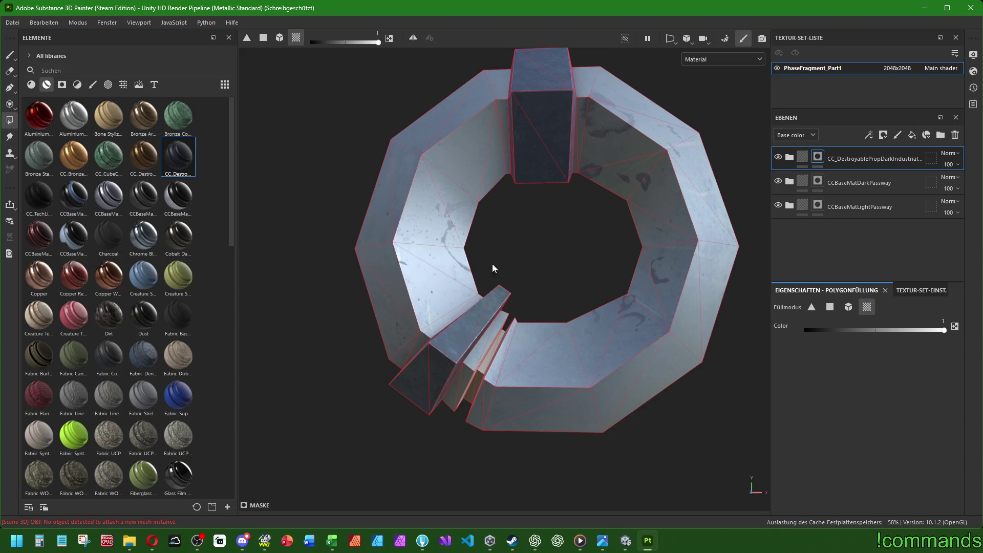
{"action": "scroll", "coordinate": [492, 269], "scroll_direction": "up", "scroll_amount": 3}
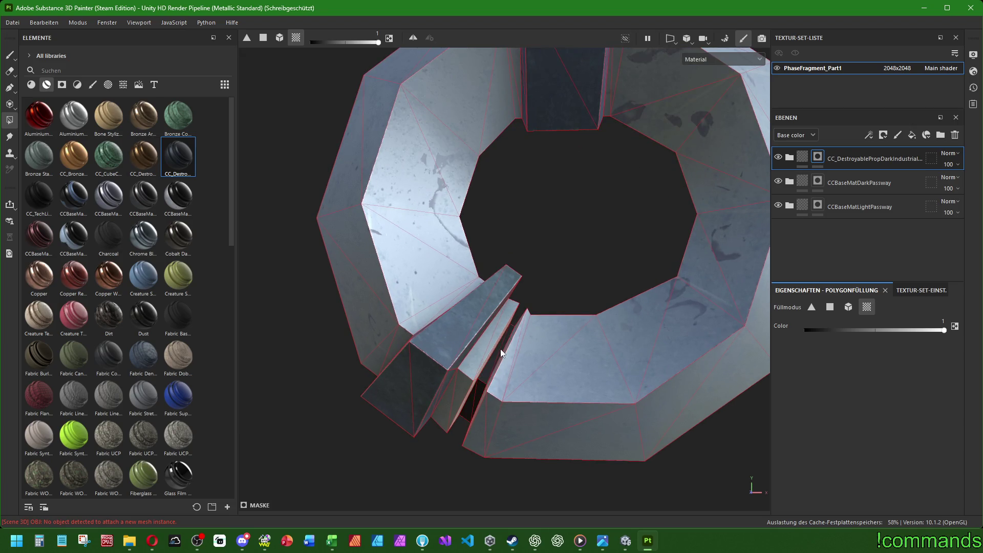
{"action": "mouse_move", "coordinate": [500, 349]}
{"action": "left_mouse_down", "text": "alt"}
{"action": "mouse_move", "coordinate": [472, 386]}
{"action": "mouse_move", "coordinate": [549, 275]}
{"action": "left_mouse_up", "text": "alt"}
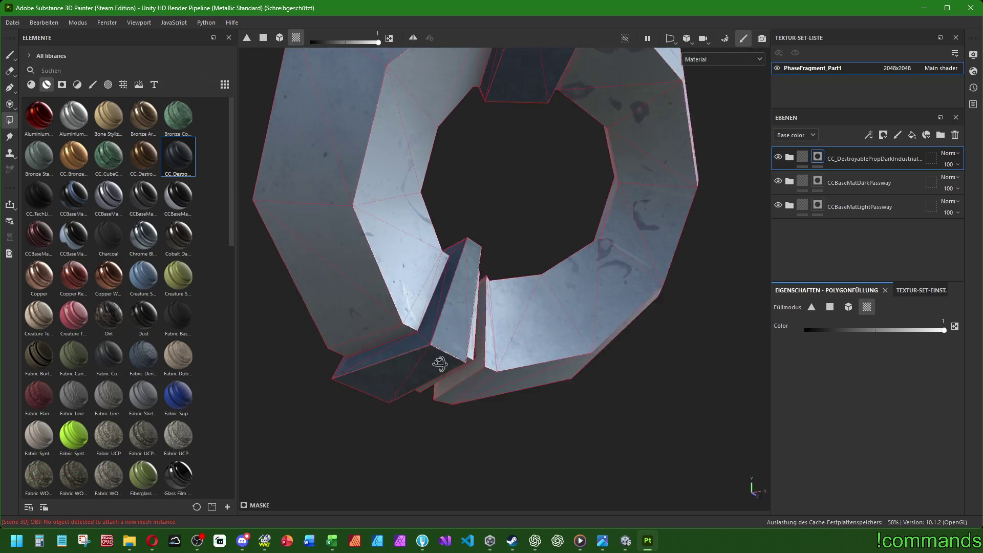
{"action": "scroll", "coordinate": [561, 343], "scroll_direction": "down", "scroll_amount": 3}
{"action": "mouse_move", "coordinate": [561, 342]}
{"action": "left_mouse_down", "text": "alt"}
{"action": "mouse_move", "coordinate": [518, 282]}
{"action": "mouse_move", "coordinate": [538, 285]}
{"action": "mouse_move", "coordinate": [534, 312]}
{"action": "left_mouse_up", "text": "alt"}
{"action": "scroll", "coordinate": [533, 312], "scroll_direction": "up", "scroll_amount": 3}
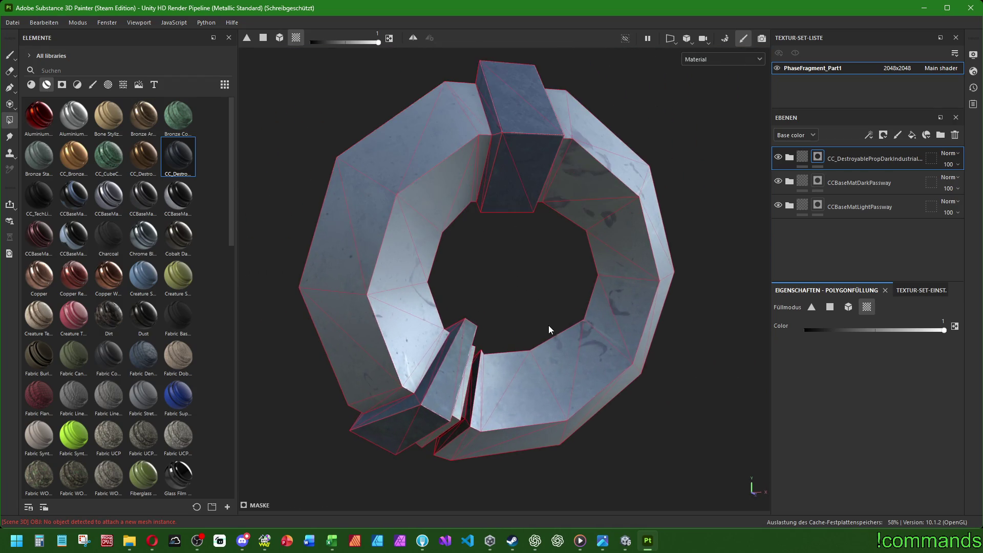
{"action": "scroll", "coordinate": [559, 313], "scroll_direction": "up", "scroll_amount": 2}
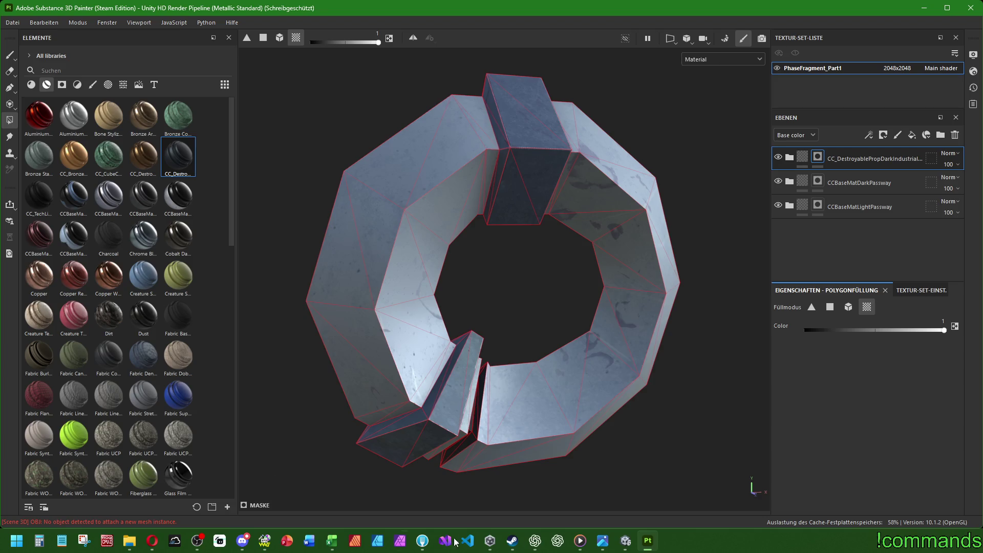
Switch to Unity and open the ExampleRoom prefab under Assets > Prefabs > World > Stage1_Entrance.
{"action": "left_click", "coordinate": [626, 541]}
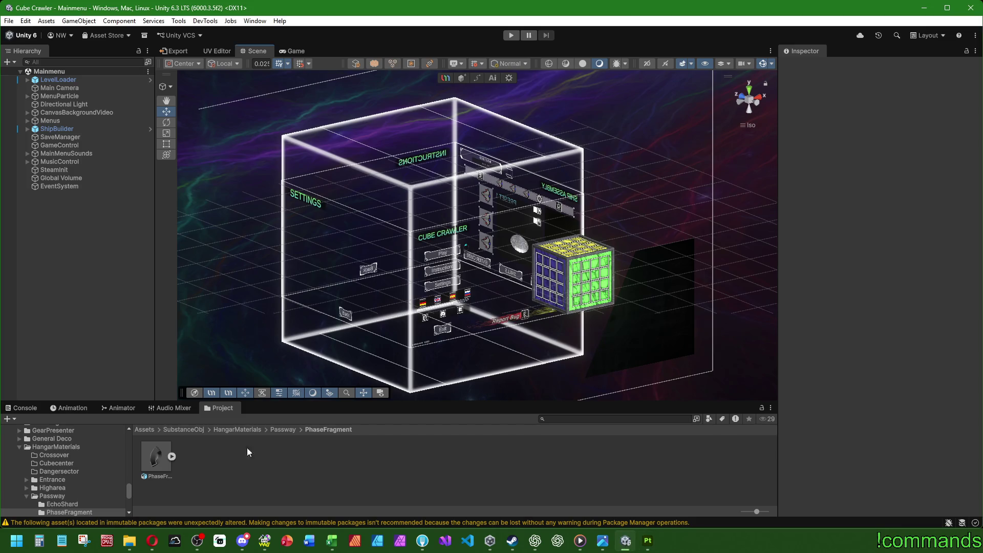
{"action": "left_click", "coordinate": [145, 430]}
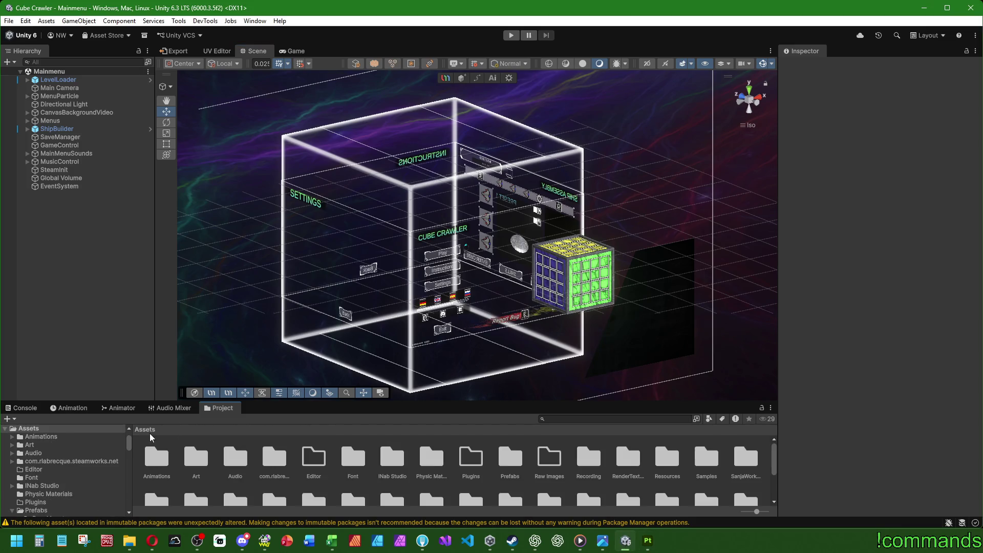
{"action": "double_click", "coordinate": [511, 459]}
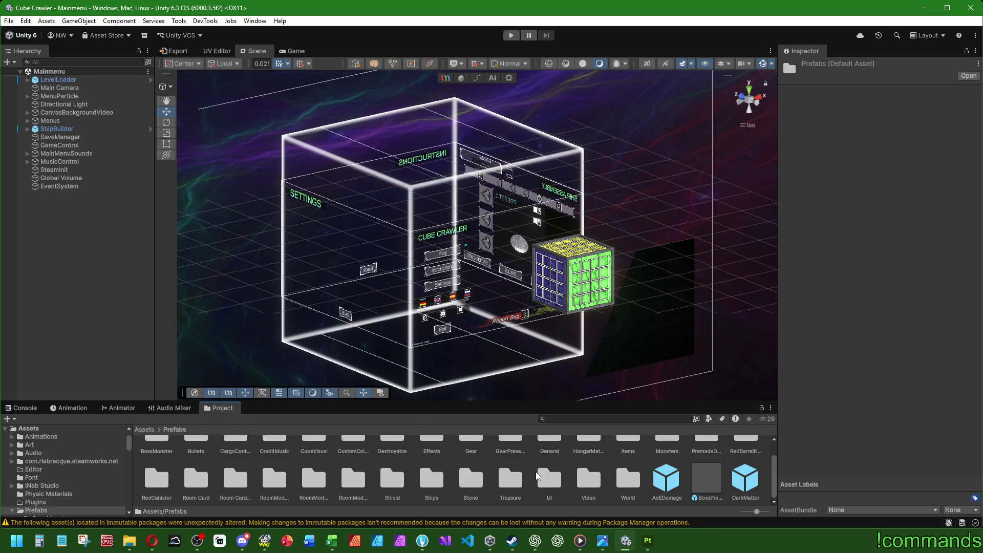
{"action": "scroll", "coordinate": [485, 478], "scroll_direction": "up", "scroll_amount": 1}
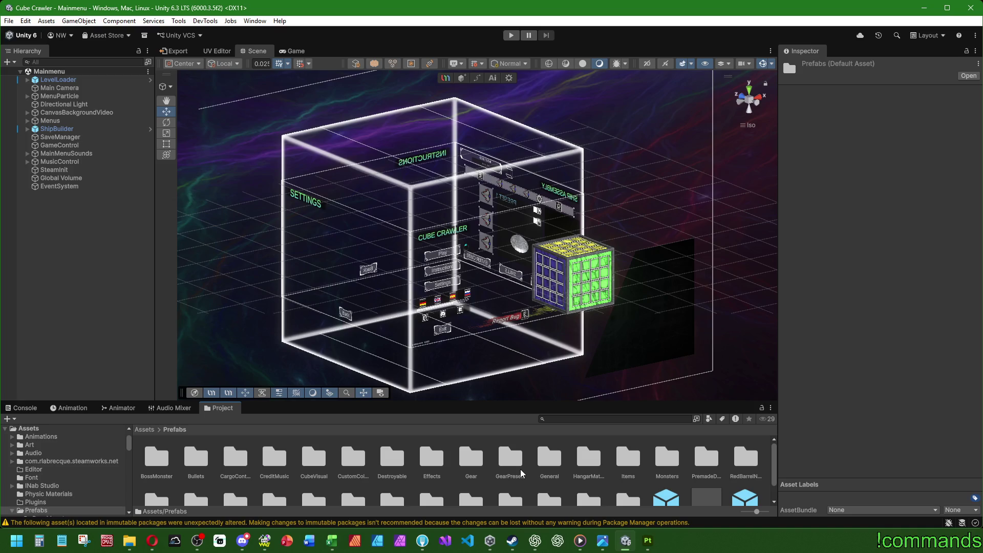
{"action": "scroll", "coordinate": [570, 464], "scroll_direction": "down", "scroll_amount": 1}
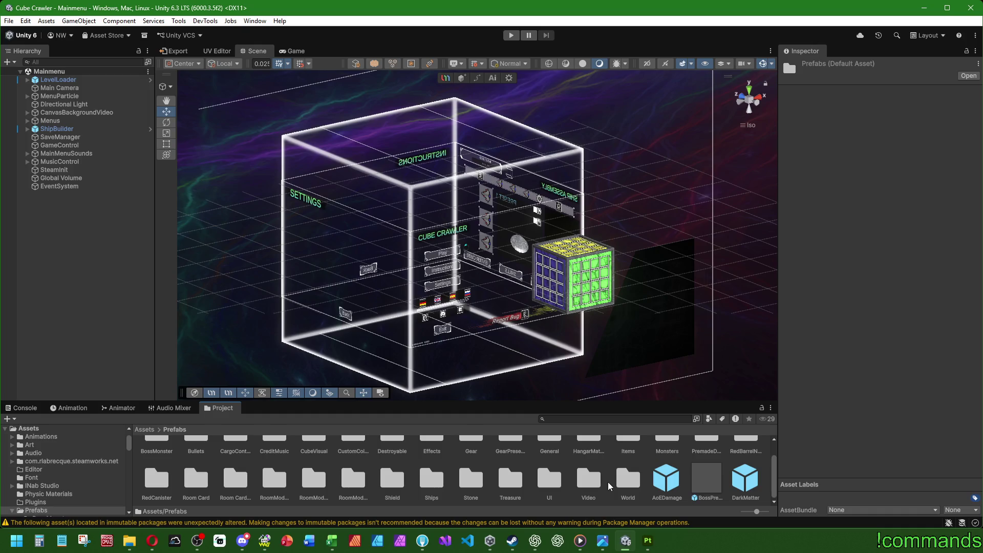
{"action": "scroll", "coordinate": [623, 488], "scroll_direction": "up", "scroll_amount": 1}
{"action": "scroll", "coordinate": [624, 487], "scroll_direction": "down", "scroll_amount": 1}
{"action": "double_click", "coordinate": [624, 487]}
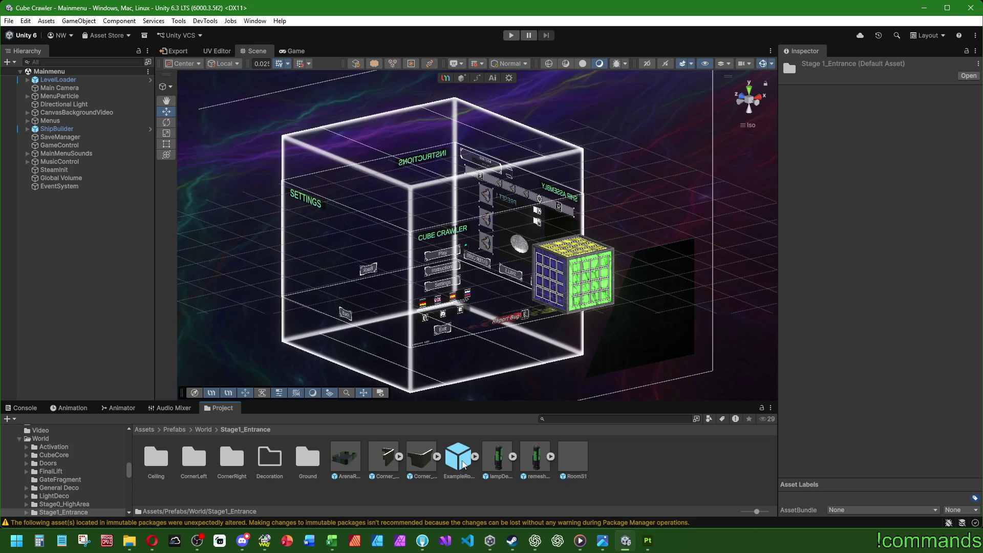
{"action": "double_click", "coordinate": [459, 459]}
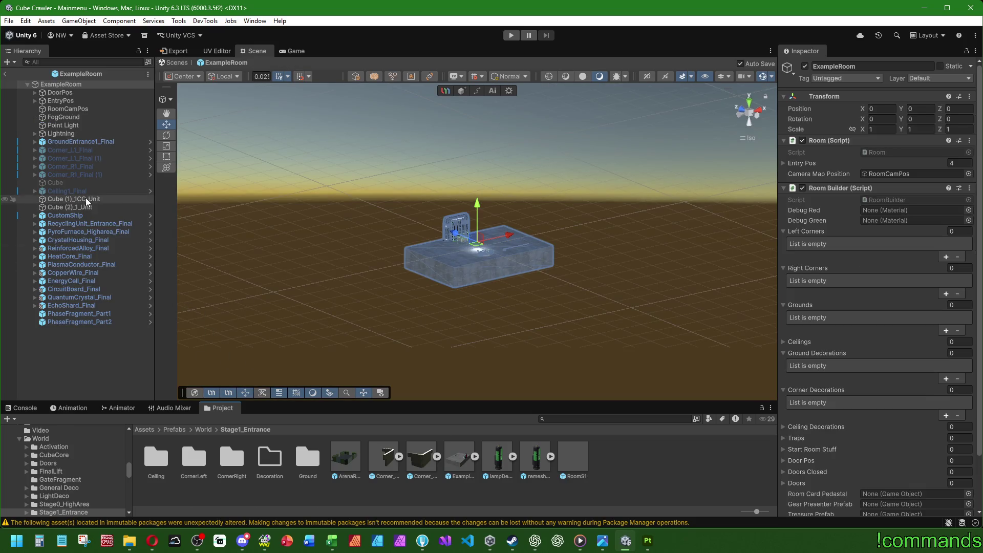
Focus on ReinforcedAlloy_Final, look around the room's props and select the lampDesignEntrance prefab asset.
{"action": "double_click", "coordinate": [76, 248]}
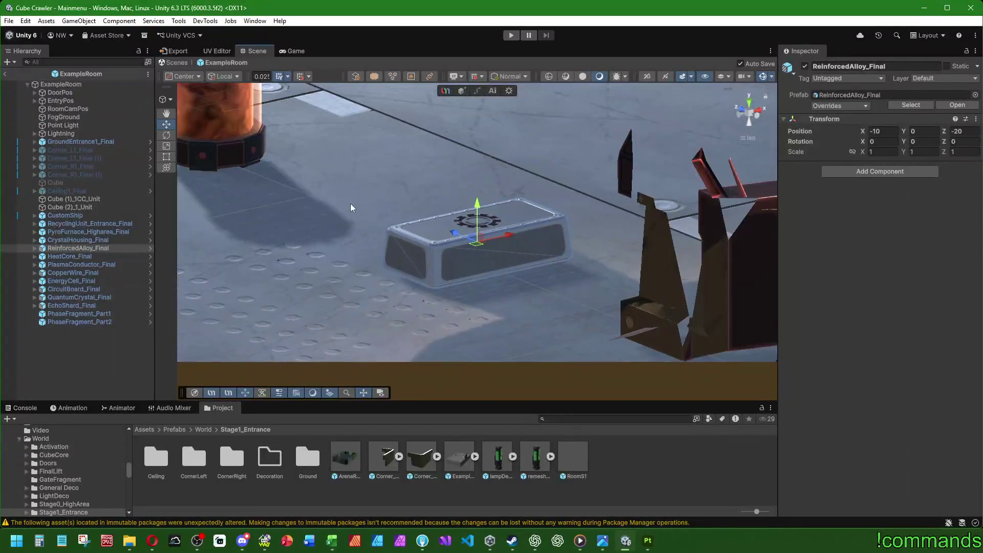
{"action": "scroll", "coordinate": [351, 208], "scroll_direction": "down", "scroll_amount": 3}
{"action": "left_click", "coordinate": [358, 285]}
{"action": "scroll", "coordinate": [345, 268], "scroll_direction": "down", "scroll_amount": 5}
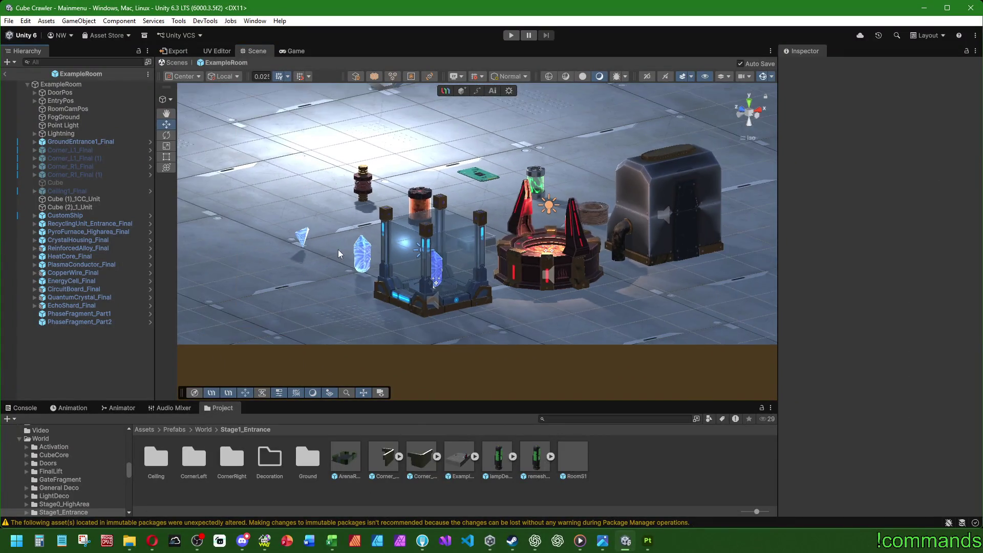
{"action": "left_click_drag", "start_coordinate": [338, 254], "coordinate": [467, 318], "text": "alt"}
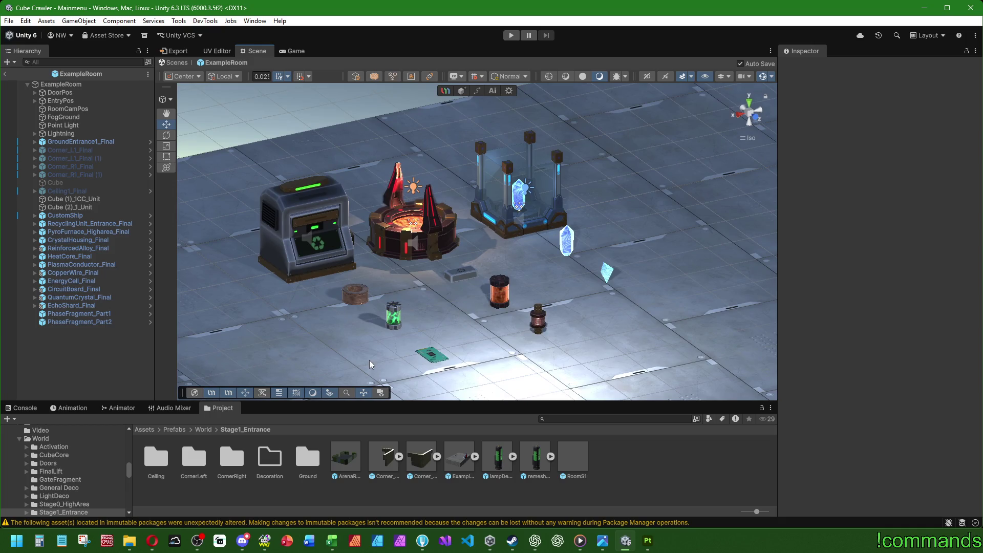
{"action": "scroll", "coordinate": [472, 330], "scroll_direction": "up", "scroll_amount": 1}
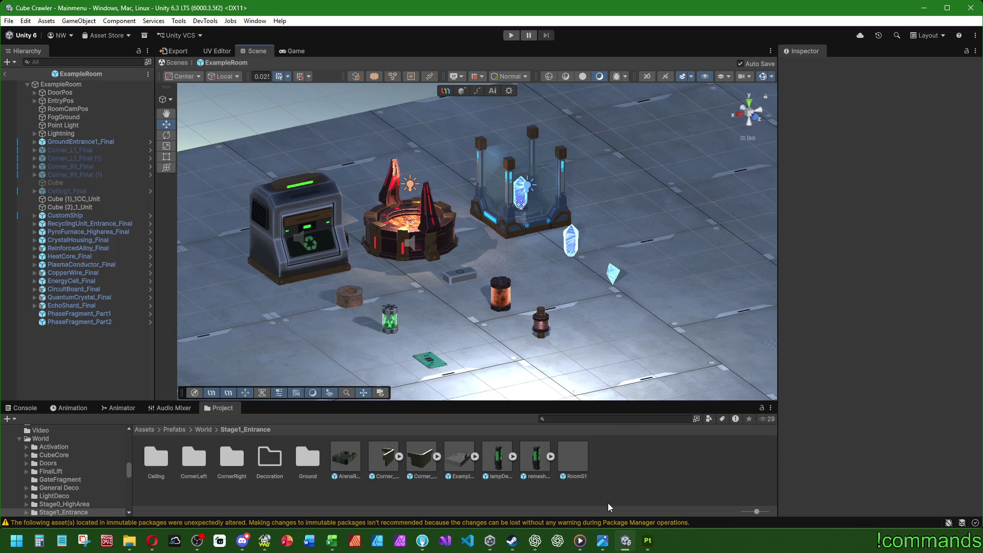
{"action": "left_click", "coordinate": [503, 473]}
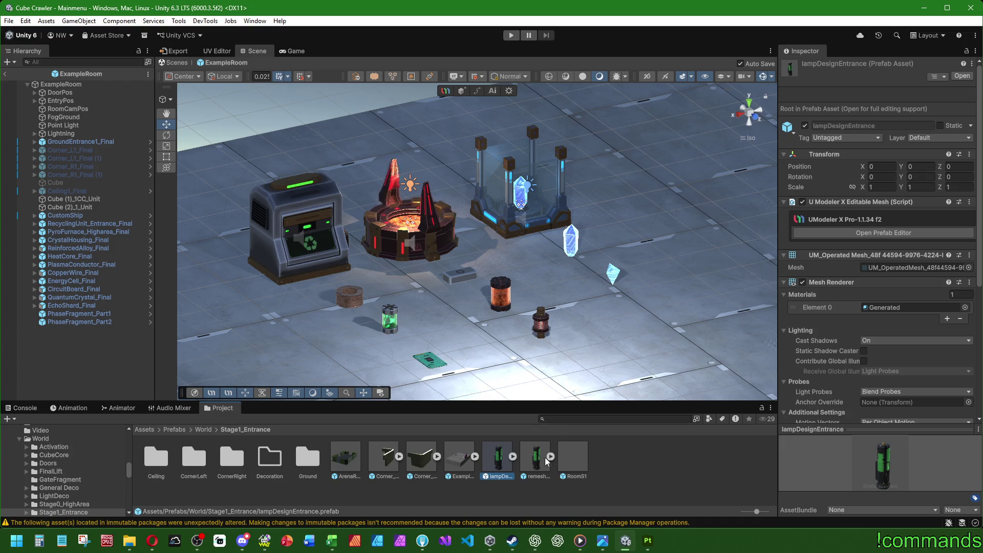
Enter the lampDesignEntrance prefab and examine the lamp's textured look and green middle section up close.
{"action": "double_click", "coordinate": [499, 453]}
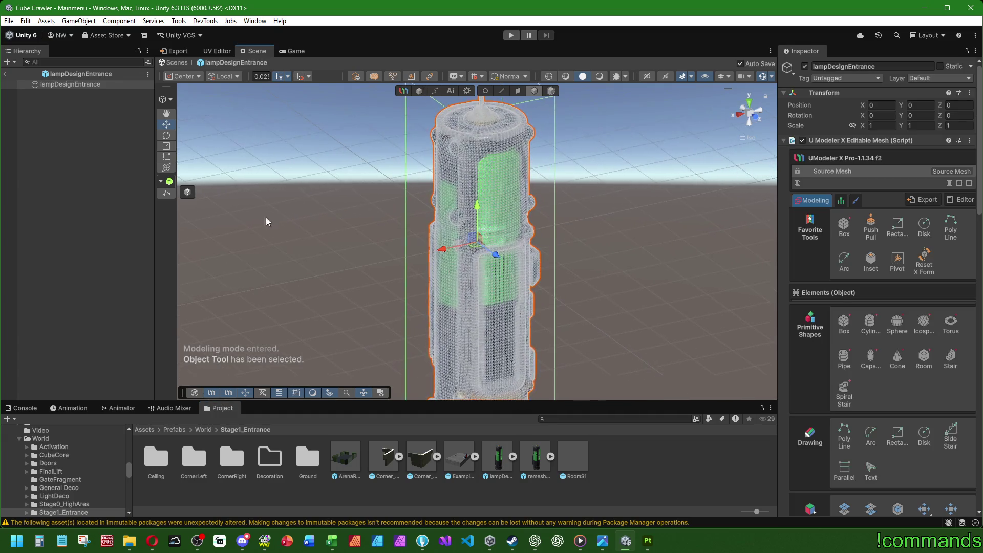
{"action": "left_click", "coordinate": [97, 248]}
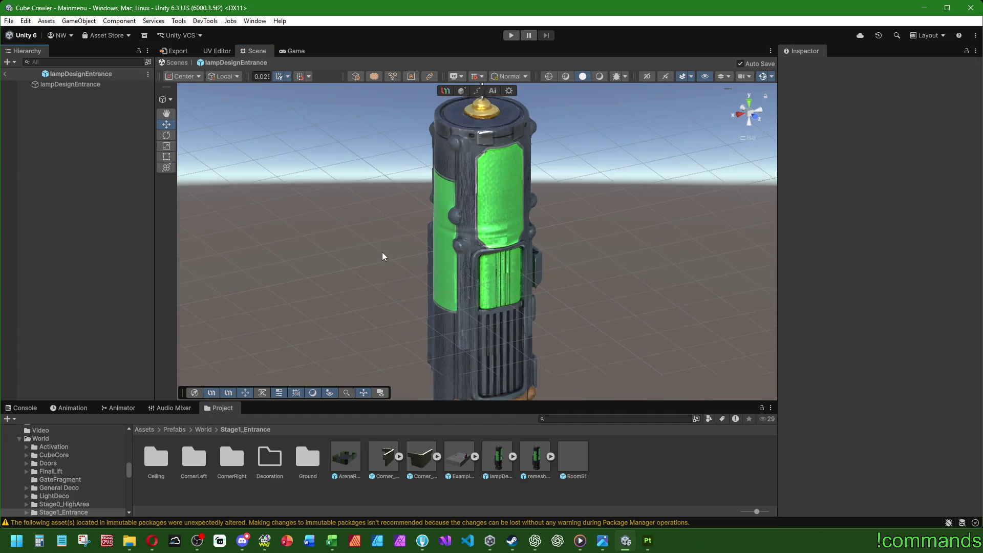
{"action": "mouse_move", "coordinate": [383, 257]}
{"action": "left_mouse_down", "text": "alt"}
{"action": "mouse_move", "coordinate": [531, 227]}
{"action": "mouse_move", "coordinate": [226, 206]}
{"action": "left_mouse_up", "text": "alt"}
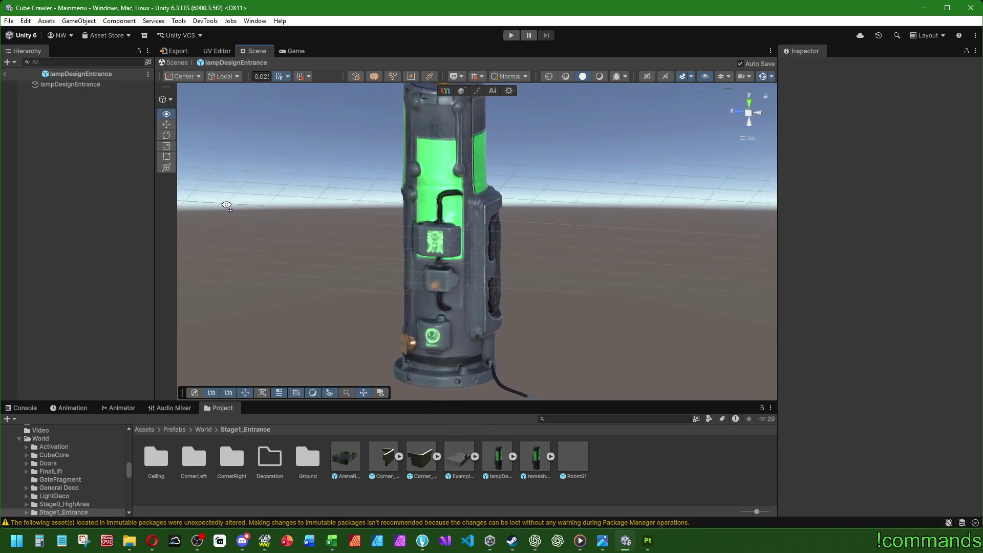
{"action": "mouse_move", "coordinate": [225, 206]}
{"action": "left_mouse_down", "text": "alt"}
{"action": "mouse_move", "coordinate": [129, 160]}
{"action": "mouse_move", "coordinate": [515, 172]}
{"action": "mouse_move", "coordinate": [374, 208]}
{"action": "mouse_move", "coordinate": [114, 219]}
{"action": "mouse_move", "coordinate": [332, 206]}
{"action": "left_mouse_up", "text": "alt"}
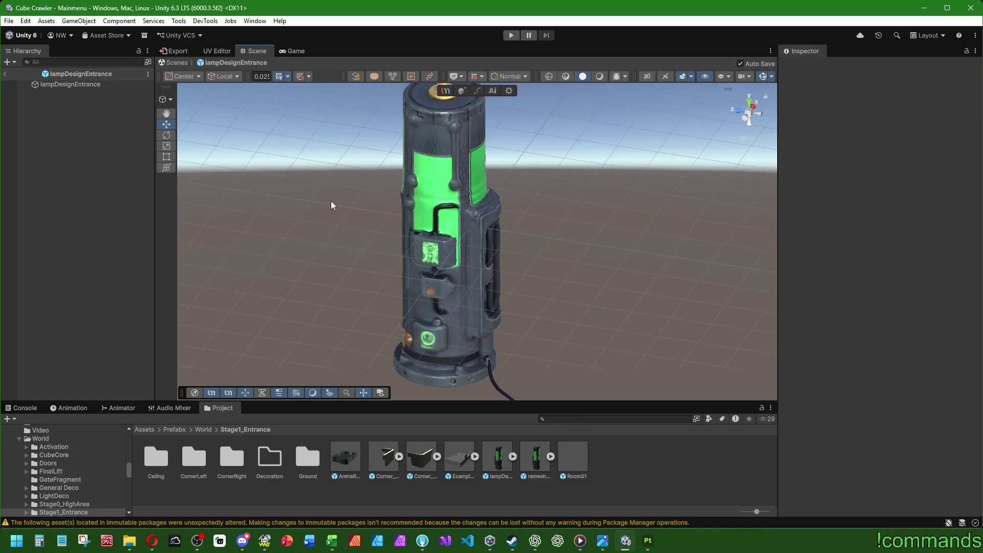
{"action": "mouse_move", "coordinate": [331, 205]}
{"action": "right_mouse_down", "text": "alt"}
{"action": "mouse_move", "coordinate": [503, 290]}
{"action": "mouse_move", "coordinate": [467, 299]}
{"action": "mouse_move", "coordinate": [469, 251]}
{"action": "mouse_move", "coordinate": [493, 283]}
{"action": "mouse_move", "coordinate": [445, 259]}
{"action": "mouse_move", "coordinate": [456, 274]}
{"action": "mouse_move", "coordinate": [523, 281]}
{"action": "mouse_move", "coordinate": [236, 185]}
{"action": "right_mouse_up", "text": "alt"}
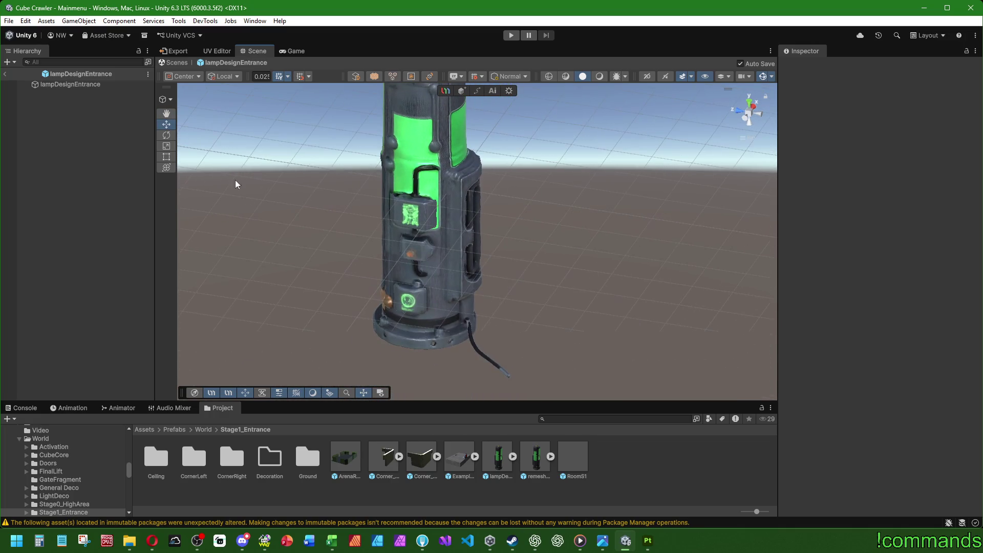
View the lamp's wireframe mesh, then leave the prefab for the Mainmenu scene.
{"action": "left_click", "coordinate": [76, 85]}
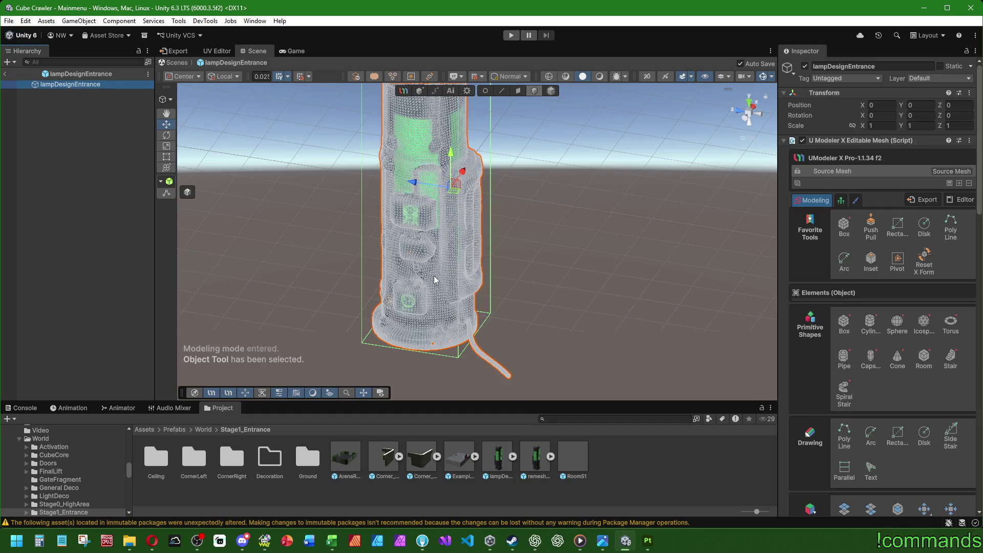
{"action": "scroll", "coordinate": [430, 222], "scroll_direction": "up", "scroll_amount": 3}
{"action": "scroll", "coordinate": [430, 221], "scroll_direction": "up", "scroll_amount": 2}
{"action": "scroll", "coordinate": [430, 221], "scroll_direction": "up", "scroll_amount": 3}
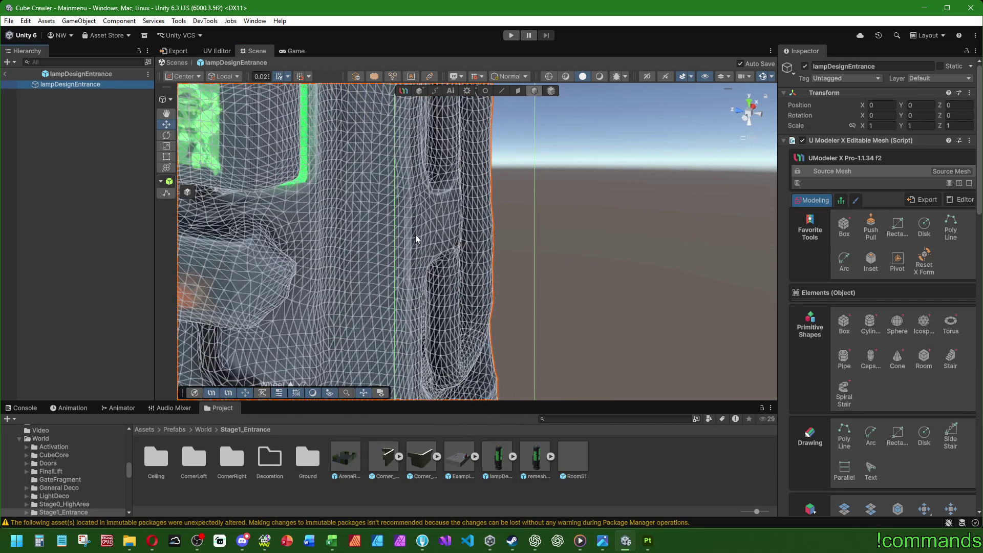
{"action": "middle_click_drag", "start_coordinate": [395, 220], "coordinate": [562, 271]}
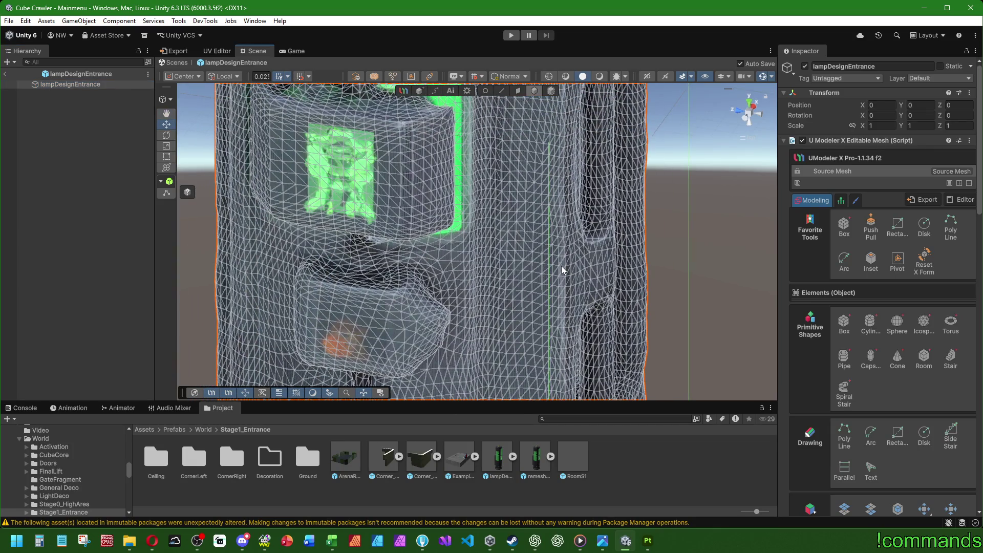
{"action": "scroll", "coordinate": [572, 265], "scroll_direction": "down", "scroll_amount": 3}
{"action": "scroll", "coordinate": [584, 257], "scroll_direction": "down", "scroll_amount": 1}
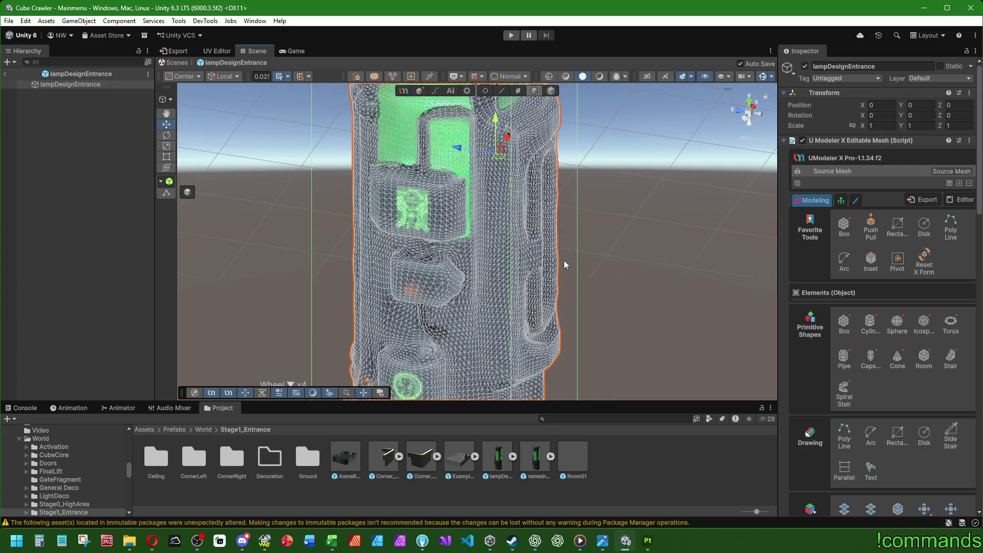
{"action": "scroll", "coordinate": [564, 260], "scroll_direction": "down", "scroll_amount": 2}
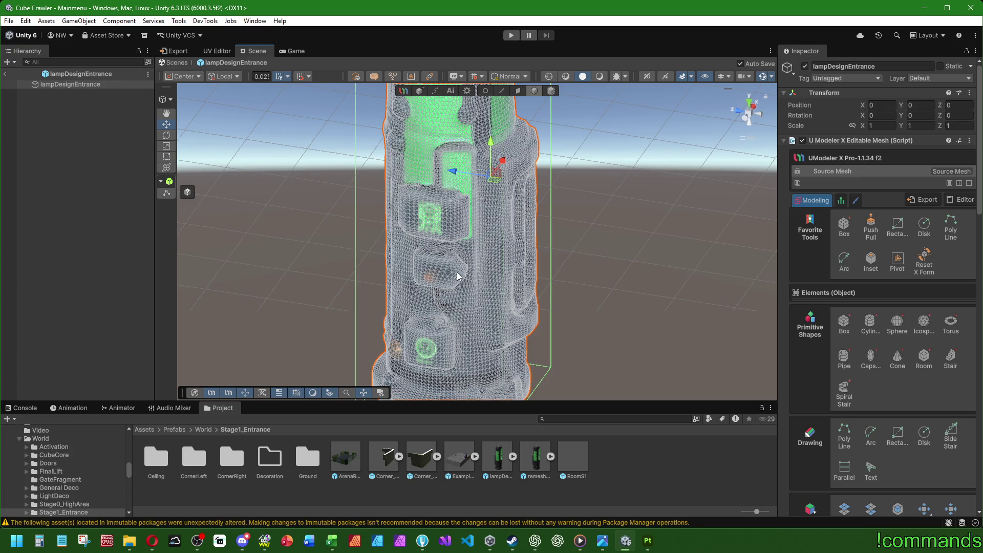
{"action": "left_click", "coordinate": [5, 72]}
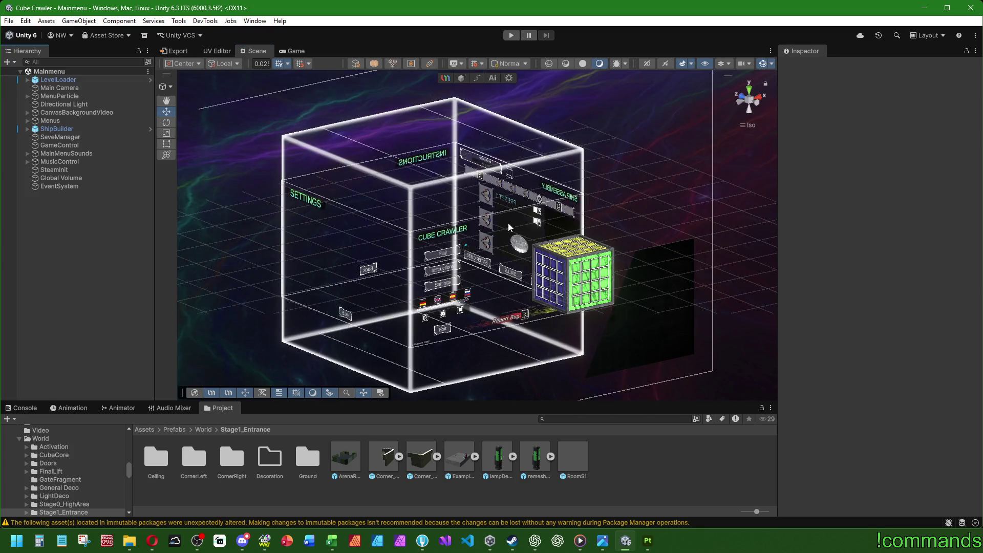
{"action": "scroll", "coordinate": [509, 227], "scroll_direction": "up", "scroll_amount": 3}
{"action": "scroll", "coordinate": [509, 228], "scroll_direction": "down", "scroll_amount": 3}
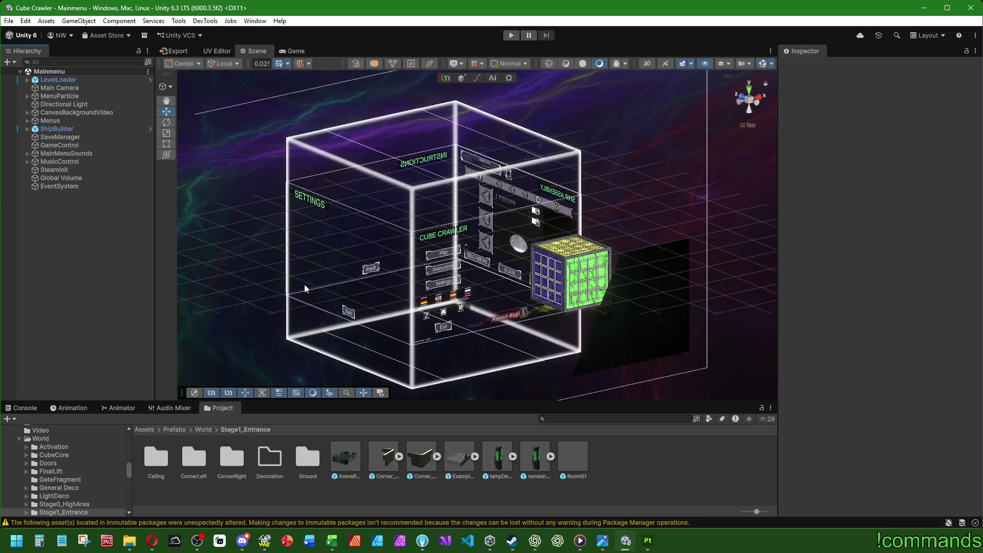
Open the remeshed_model prefab for editing and deselect to see its textures.
{"action": "double_click", "coordinate": [65, 121]}
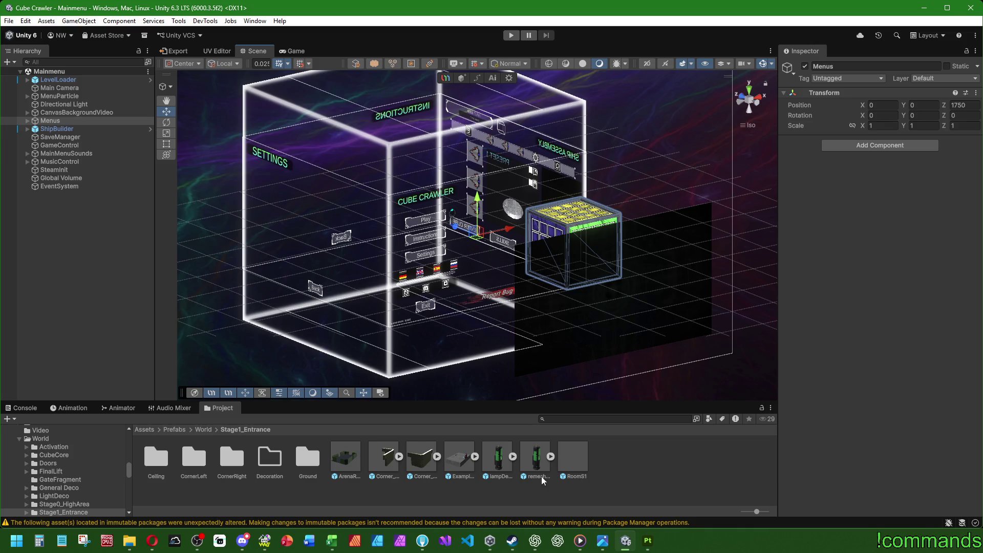
{"action": "left_click", "coordinate": [533, 462]}
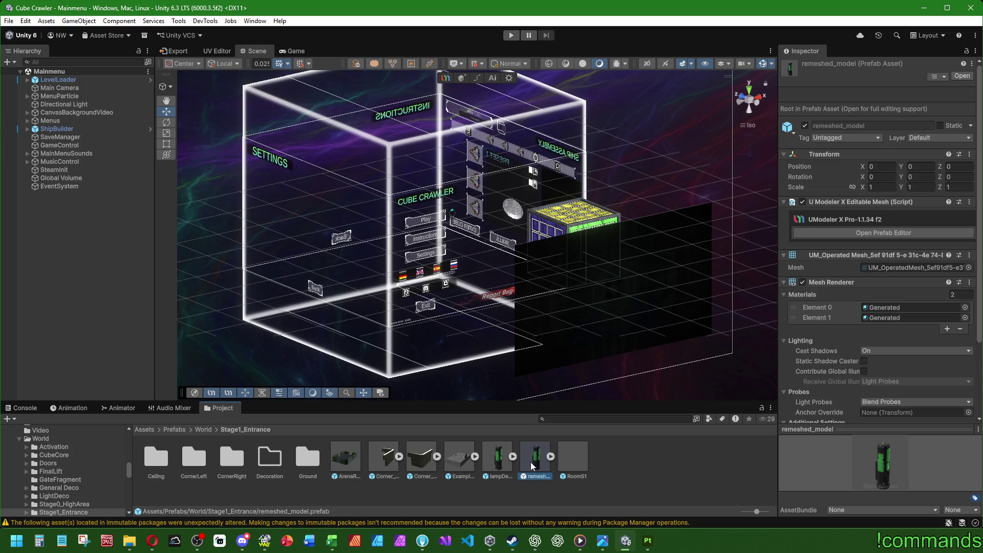
{"action": "double_click", "coordinate": [534, 461]}
{"action": "scroll", "coordinate": [311, 332], "scroll_direction": "up", "scroll_amount": 3}
{"action": "left_click", "coordinate": [96, 244]}
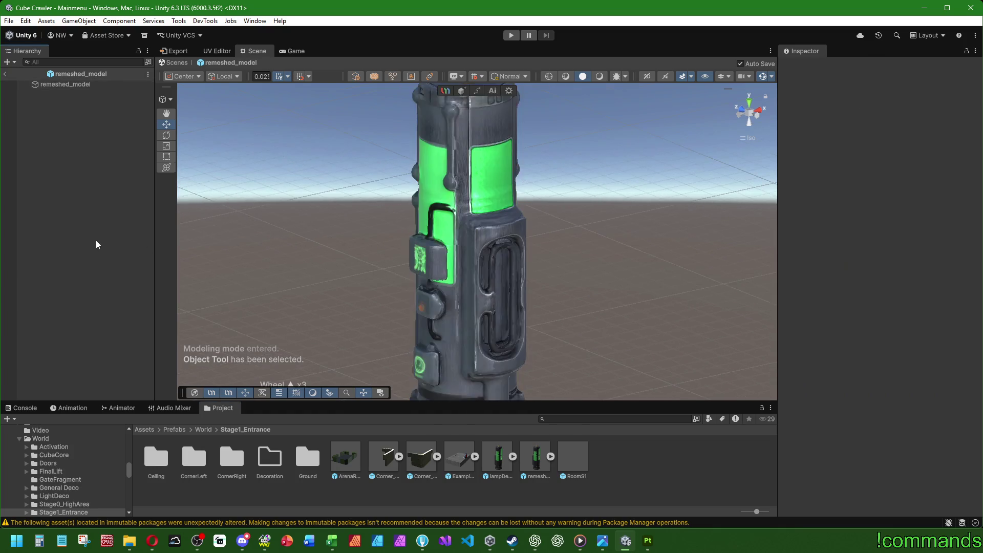
{"action": "scroll", "coordinate": [362, 277], "scroll_direction": "up", "scroll_amount": 2}
Orbit around the lamp model, then exit prefab mode back to the Mainmenu scene.
{"action": "left_click_drag", "start_coordinate": [362, 277], "coordinate": [462, 256], "text": "alt"}
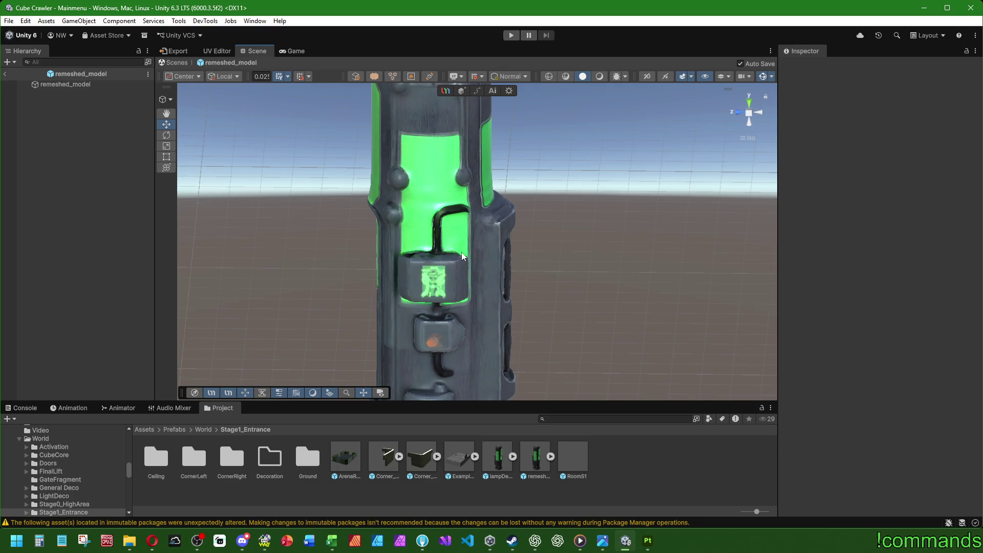
{"action": "scroll", "coordinate": [462, 257], "scroll_direction": "down", "scroll_amount": 2}
{"action": "scroll", "coordinate": [467, 255], "scroll_direction": "down", "scroll_amount": 3}
{"action": "scroll", "coordinate": [471, 253], "scroll_direction": "down", "scroll_amount": 1}
{"action": "left_click_drag", "start_coordinate": [473, 253], "coordinate": [422, 273], "text": "alt"}
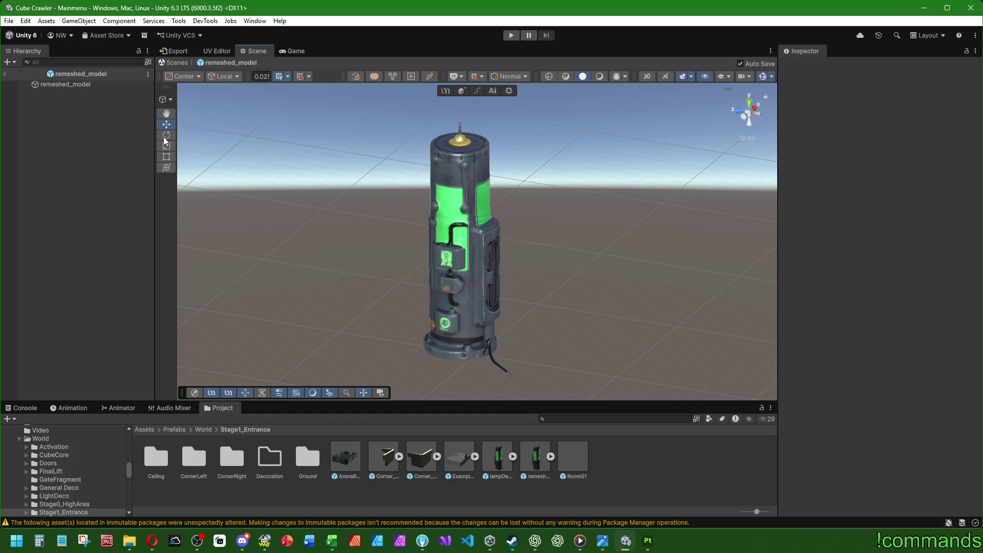
{"action": "left_click", "coordinate": [5, 74]}
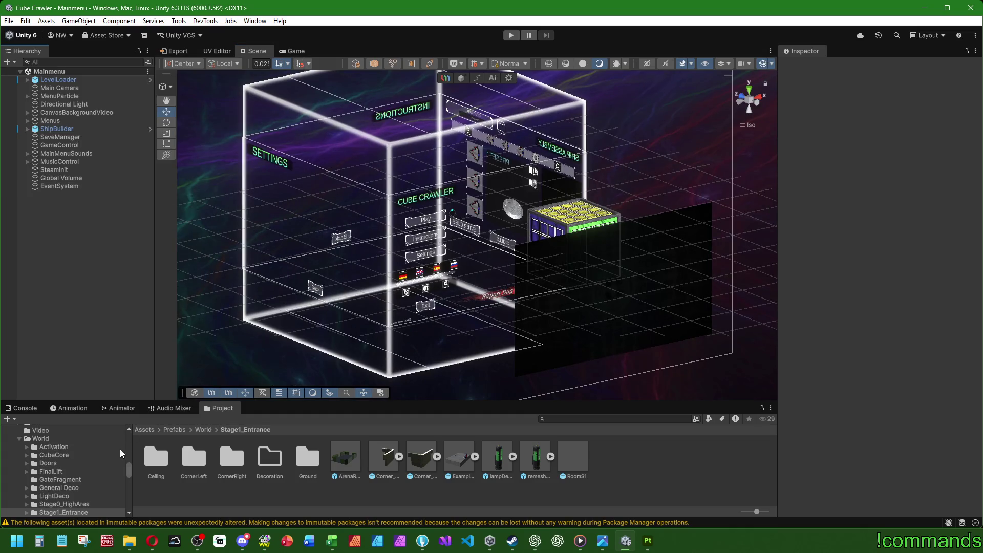
Check the Console, then open the ExampleRoom prefab from Stage1_Entrance for editing.
{"action": "left_click", "coordinate": [24, 408]}
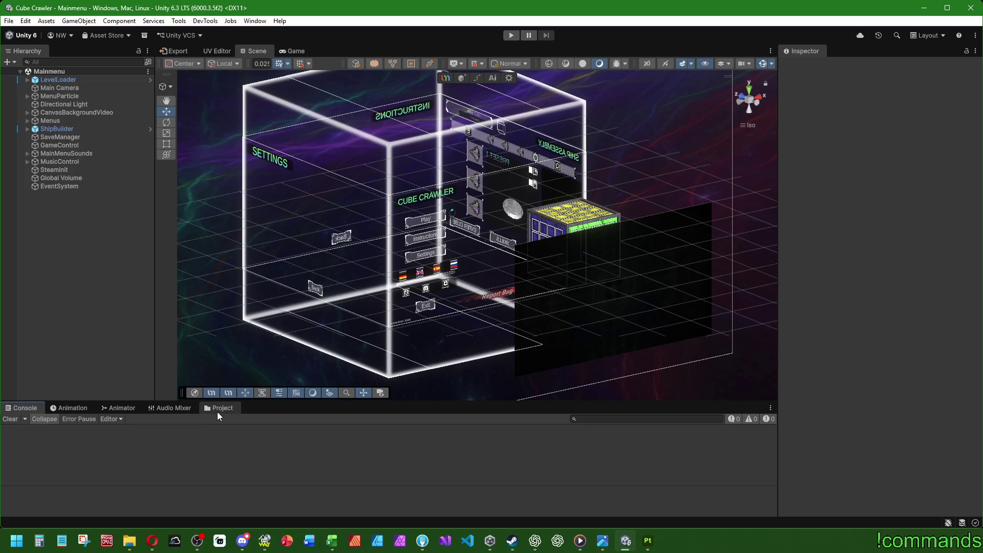
{"action": "left_click", "coordinate": [218, 412]}
{"action": "double_click", "coordinate": [464, 461]}
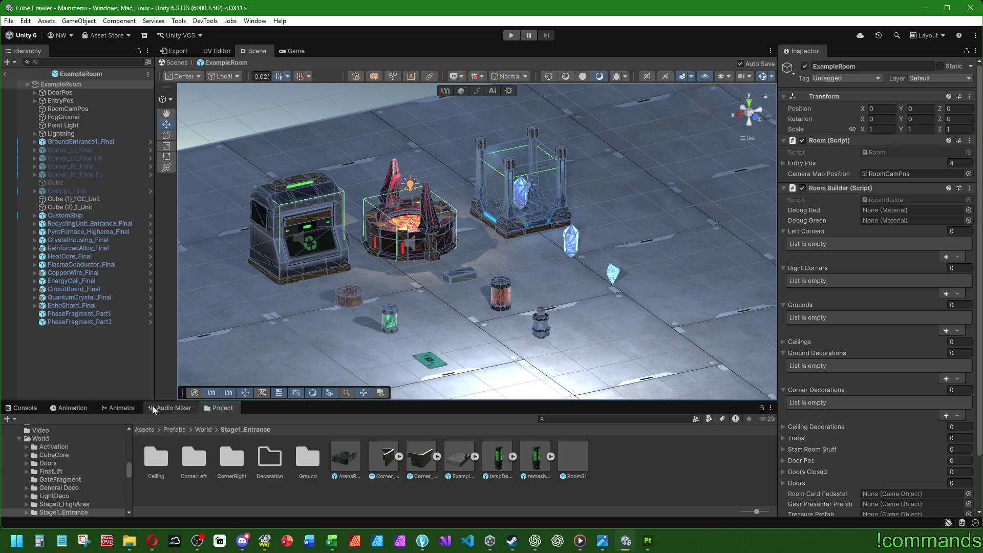
Orbit the ExampleRoom props to a lower side view with a new draw mode, then bring Substance Painter forward.
{"action": "left_click", "coordinate": [466, 308]}
{"action": "scroll", "coordinate": [467, 295], "scroll_direction": "up", "scroll_amount": 2}
{"action": "scroll", "coordinate": [466, 295], "scroll_direction": "up", "scroll_amount": 2}
{"action": "key", "text": "w"}
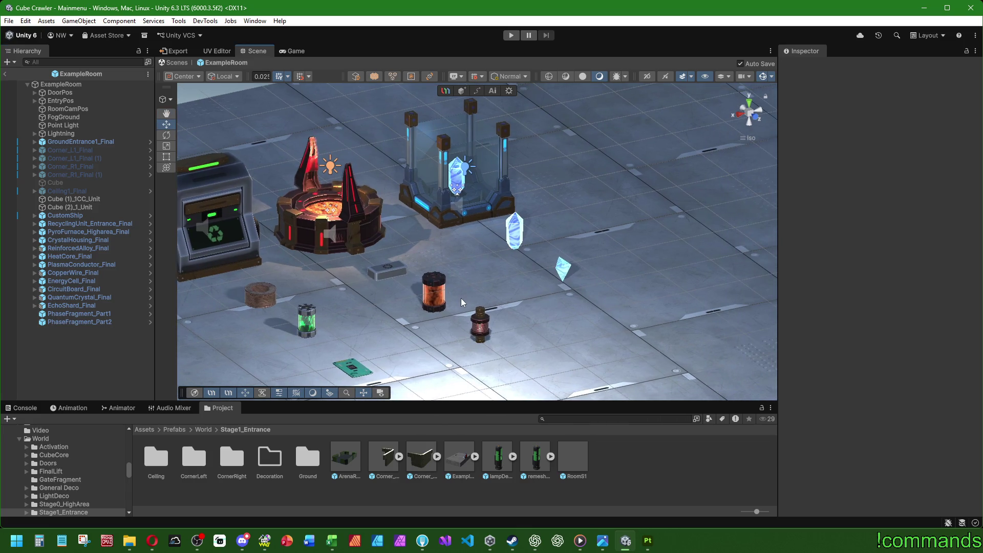
{"action": "mouse_move", "coordinate": [462, 302]}
{"action": "left_mouse_down", "text": "alt"}
{"action": "mouse_move", "coordinate": [639, 238]}
{"action": "mouse_move", "coordinate": [507, 263]}
{"action": "left_mouse_up", "text": "alt"}
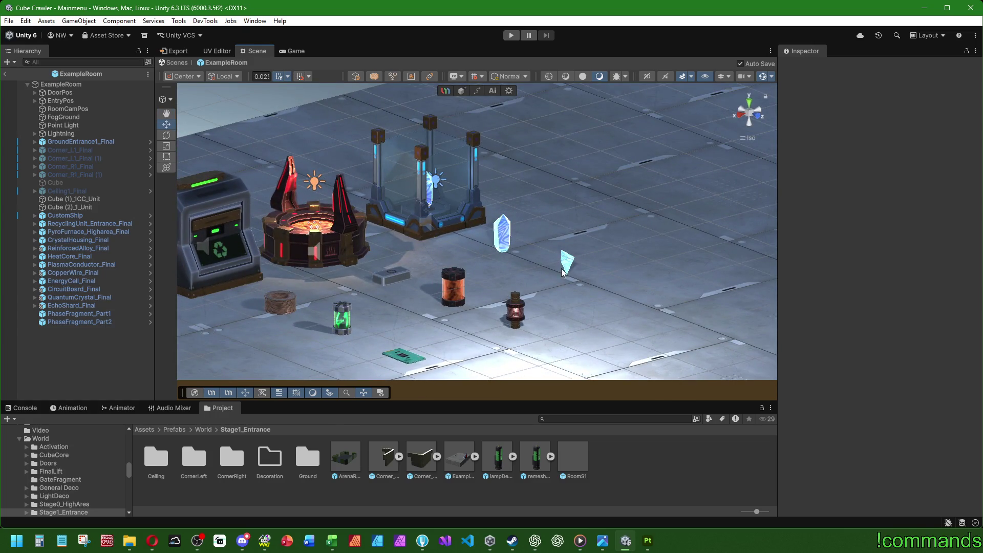
{"action": "key", "text": "z"}
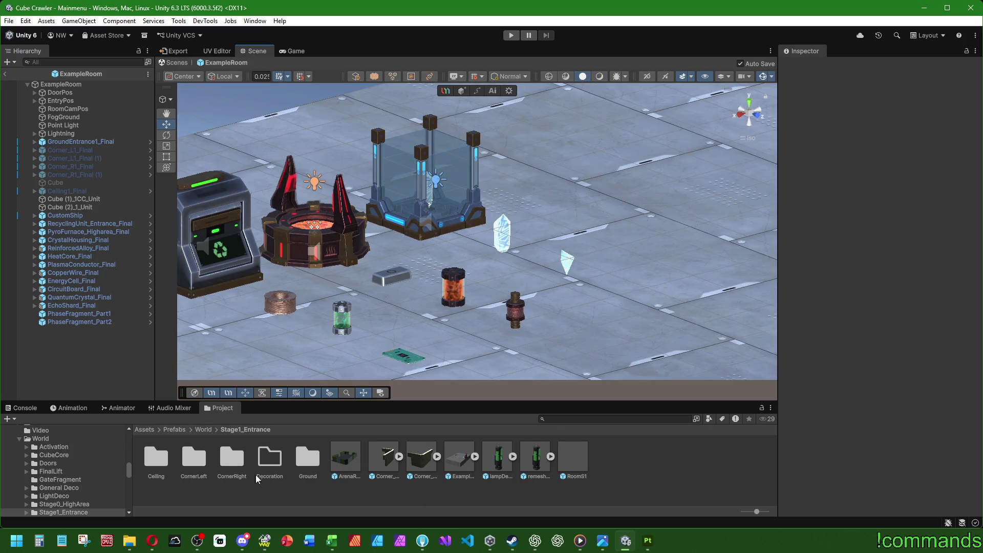
{"action": "left_click", "coordinate": [648, 540]}
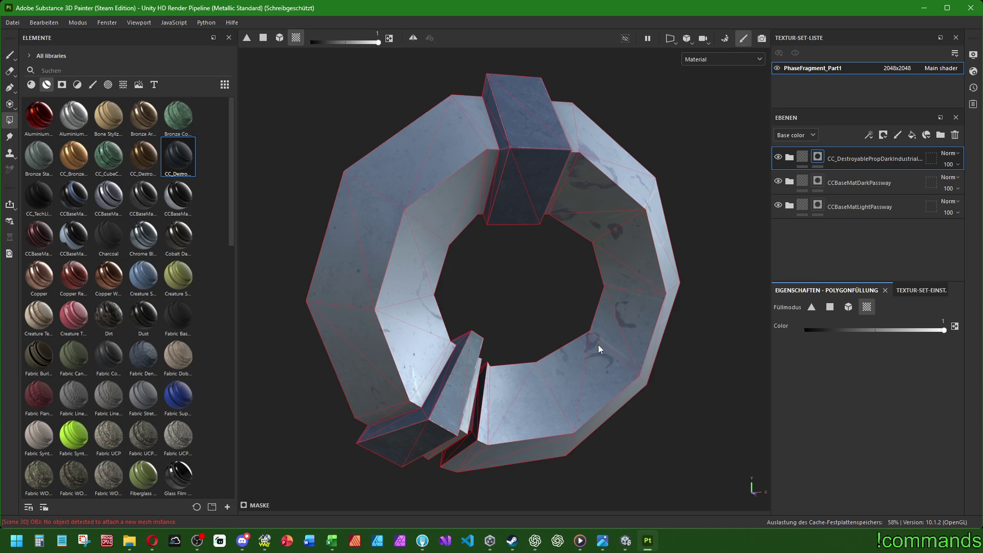
Orbit, pan and tilt the ring to inspect it from the front and top.
{"action": "left_click_drag", "start_coordinate": [602, 346], "coordinate": [583, 360], "text": "alt"}
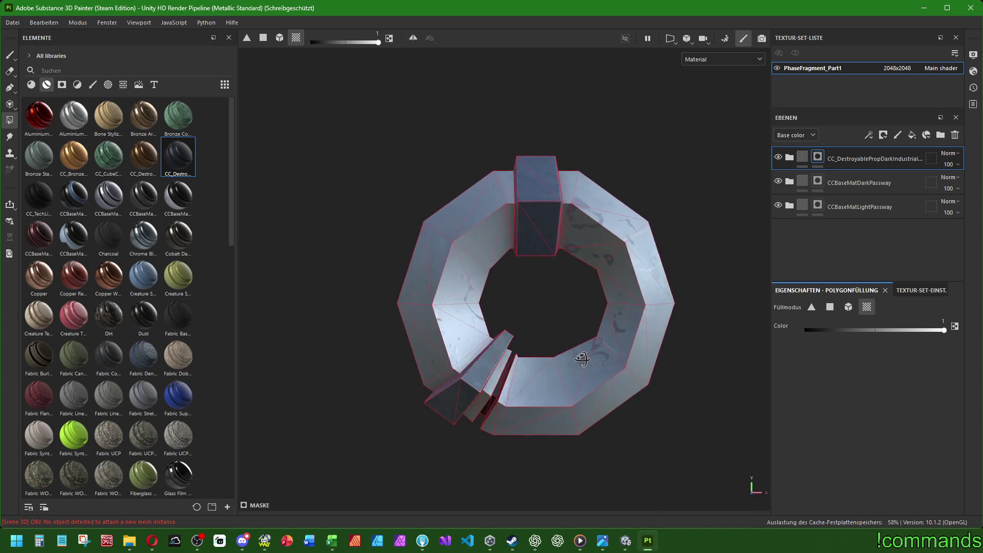
{"action": "scroll", "coordinate": [576, 302], "scroll_direction": "up", "scroll_amount": 1}
{"action": "middle_click_drag", "start_coordinate": [619, 285], "coordinate": [578, 205], "text": "alt"}
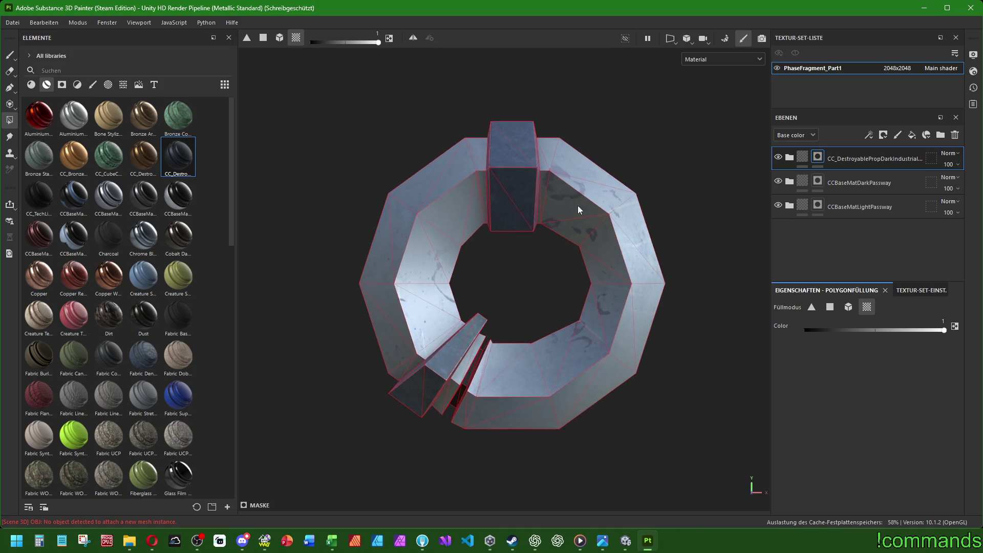
{"action": "mouse_move", "coordinate": [571, 344]}
{"action": "left_mouse_down", "text": "alt"}
{"action": "mouse_move", "coordinate": [521, 201]}
{"action": "mouse_move", "coordinate": [521, 277]}
{"action": "left_mouse_up", "text": "alt"}
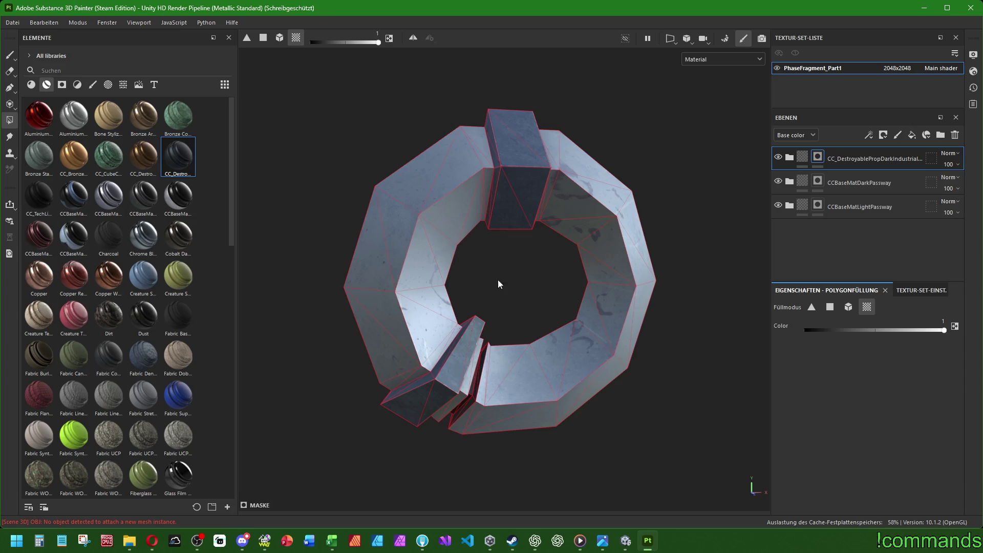
Clear the masks of the CCBaseMatDarkPassway and CCBaseMatLightPassway layers.
{"action": "right_click", "coordinate": [817, 170]}
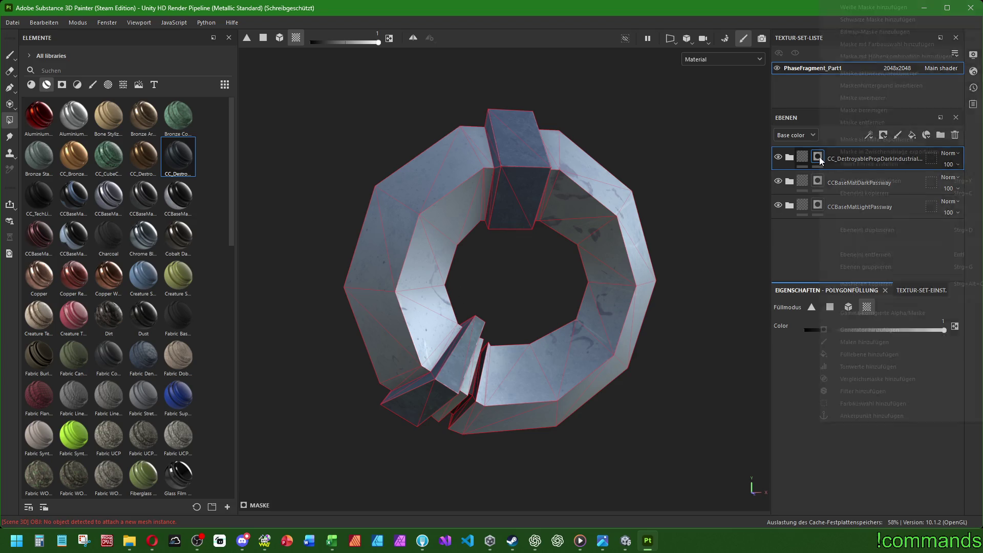
{"action": "left_click", "coordinate": [816, 181]}
{"action": "right_click", "coordinate": [820, 179]}
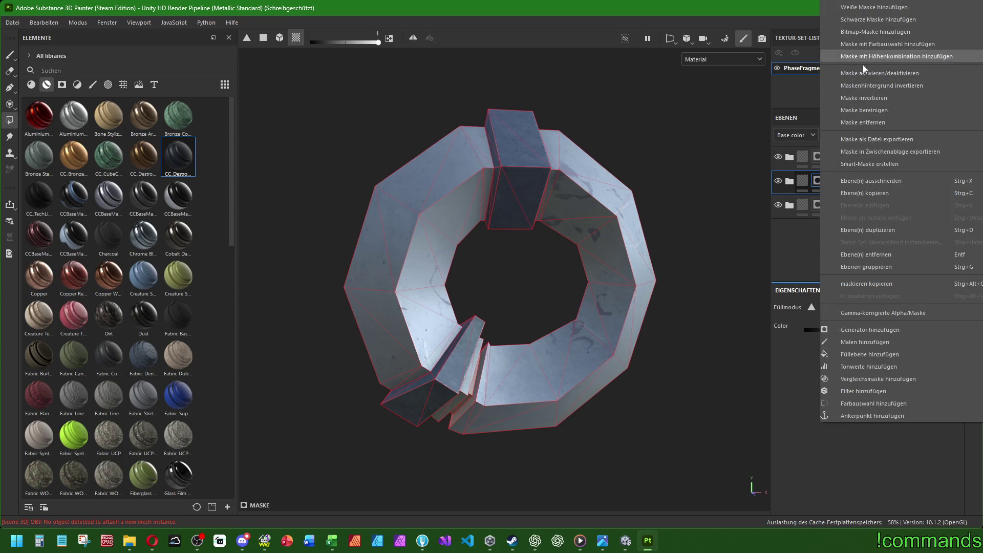
{"action": "left_click", "coordinate": [870, 109]}
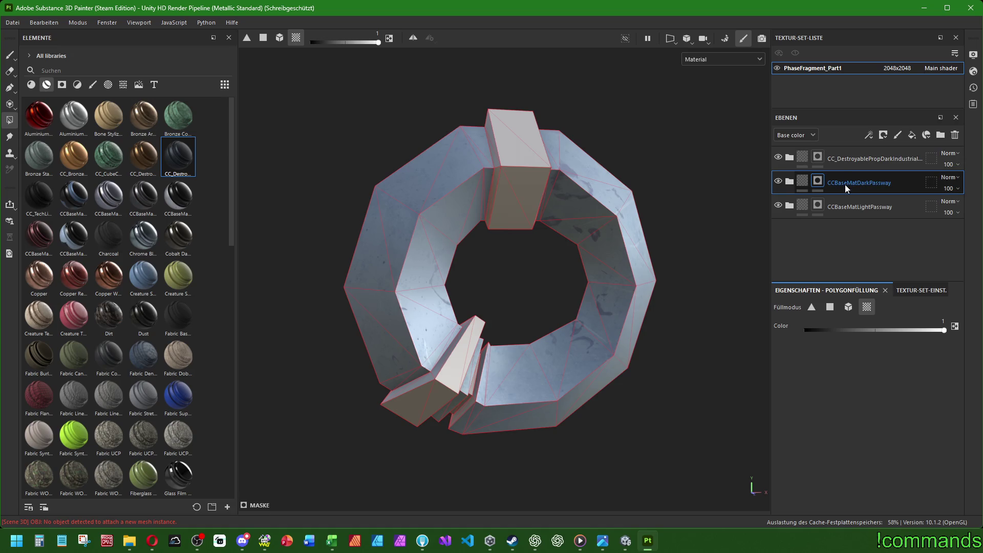
{"action": "right_click", "coordinate": [816, 204]}
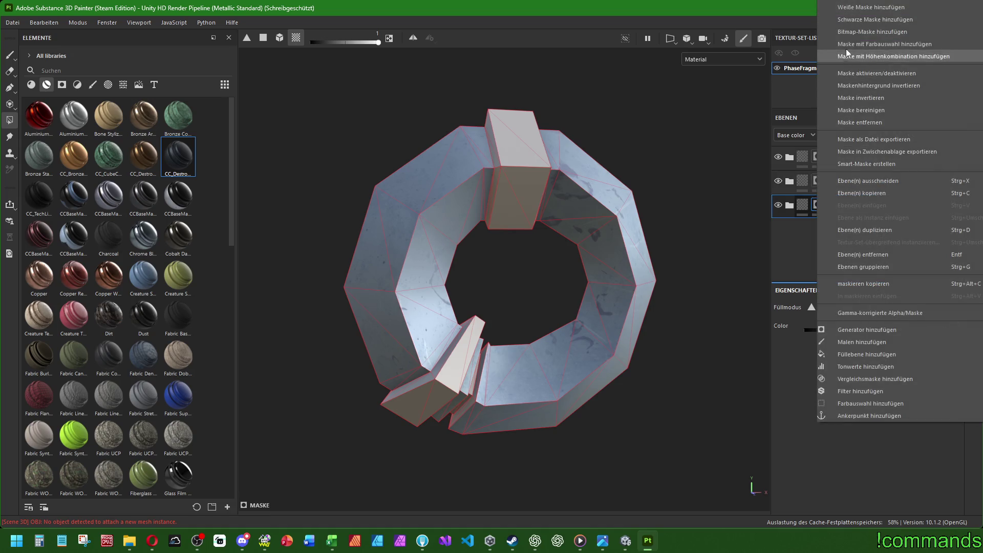
{"action": "left_click", "coordinate": [853, 110]}
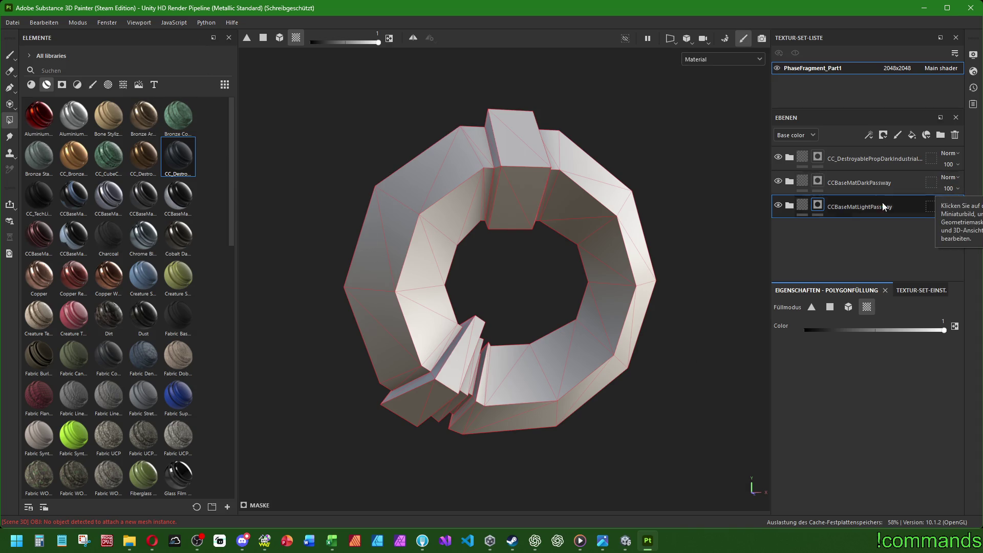
Polygon-fill the top block and slanted wedge face with the dark blue passway material.
{"action": "left_click", "coordinate": [520, 163]}
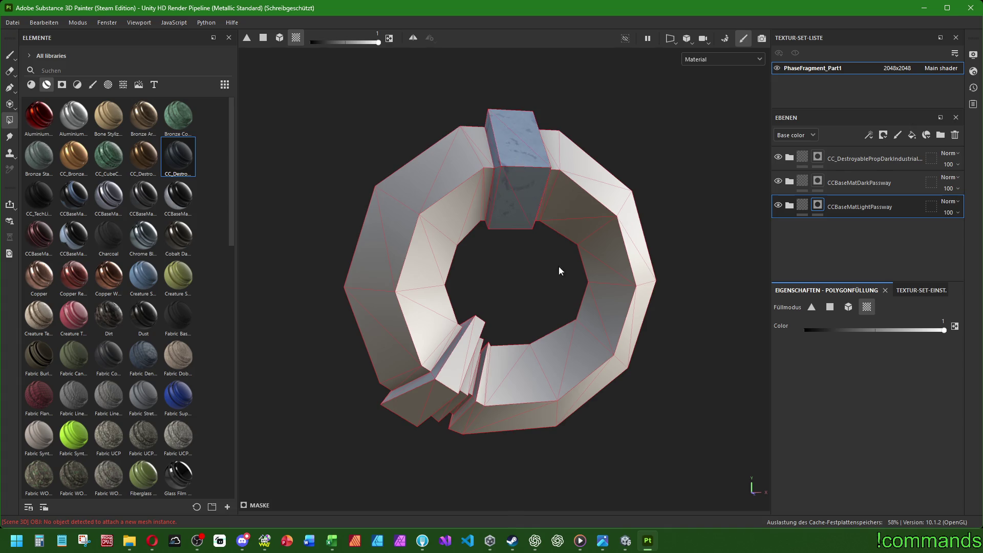
{"action": "left_click", "coordinate": [451, 373]}
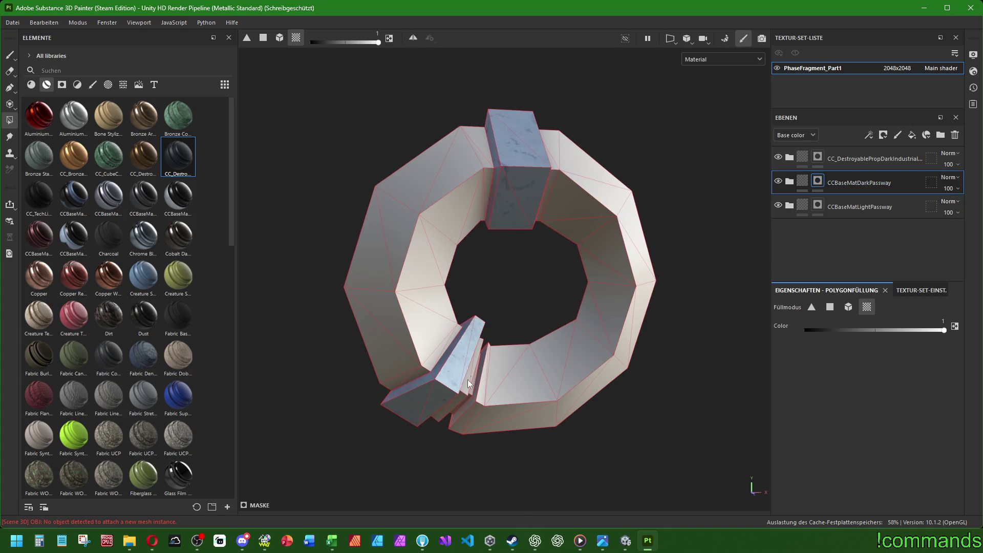
{"action": "mouse_move", "coordinate": [512, 358]}
{"action": "left_mouse_down", "text": "alt"}
{"action": "mouse_move", "coordinate": [452, 360]}
{"action": "mouse_move", "coordinate": [487, 307]}
{"action": "left_mouse_up", "text": "alt"}
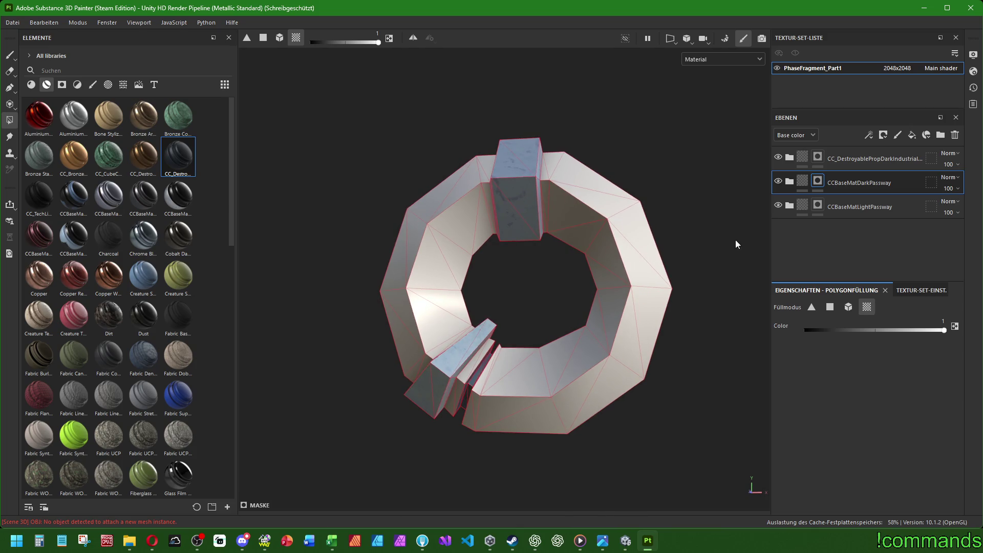
Invert the DarkPassway mask and fill the remaining faces so blue covers the whole ring.
{"action": "right_click", "coordinate": [821, 177]}
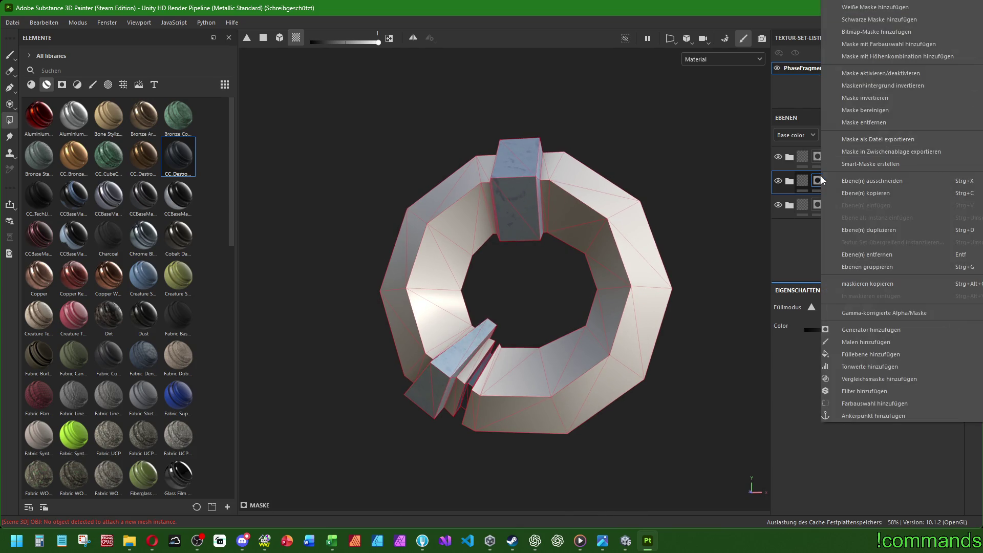
{"action": "left_click", "coordinate": [853, 107]}
{"action": "left_click", "coordinate": [510, 366]}
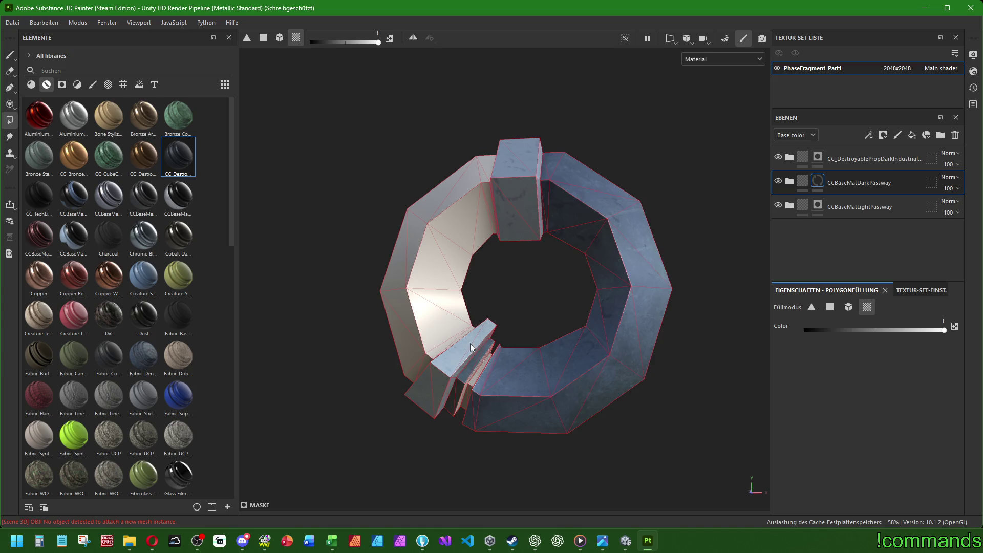
{"action": "left_click", "coordinate": [470, 343]}
Select the top industrial layer and switch to the Paint brush tool.
{"action": "left_click", "coordinate": [838, 167]}
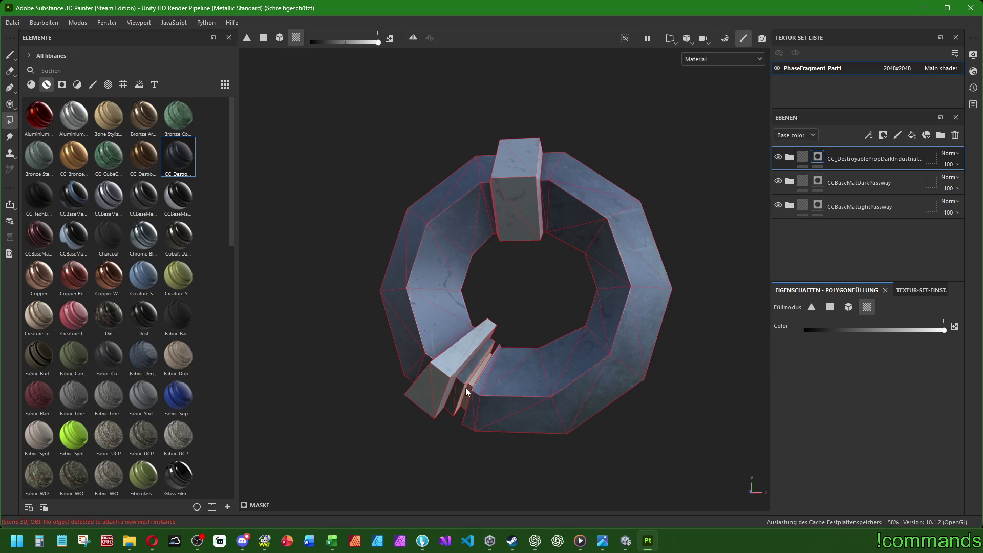
{"action": "scroll", "coordinate": [466, 388], "scroll_direction": "up", "scroll_amount": 3}
{"action": "scroll", "coordinate": [477, 378], "scroll_direction": "down", "scroll_amount": 2}
{"action": "scroll", "coordinate": [477, 360], "scroll_direction": "down", "scroll_amount": 2}
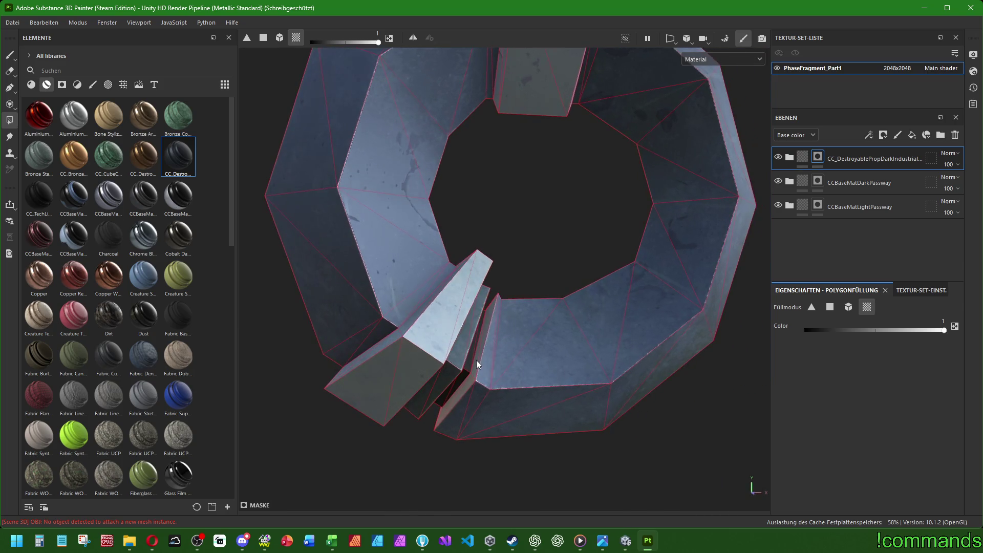
{"action": "scroll", "coordinate": [541, 290], "scroll_direction": "down", "scroll_amount": 2}
{"action": "mouse_move", "coordinate": [569, 217]}
{"action": "left_mouse_down", "text": "alt"}
{"action": "mouse_move", "coordinate": [573, 282]}
{"action": "mouse_move", "coordinate": [552, 294]}
{"action": "mouse_move", "coordinate": [591, 293]}
{"action": "mouse_move", "coordinate": [549, 285]}
{"action": "mouse_move", "coordinate": [601, 271]}
{"action": "mouse_move", "coordinate": [581, 274]}
{"action": "left_mouse_up", "text": "alt"}
{"action": "left_click", "coordinate": [10, 55]}
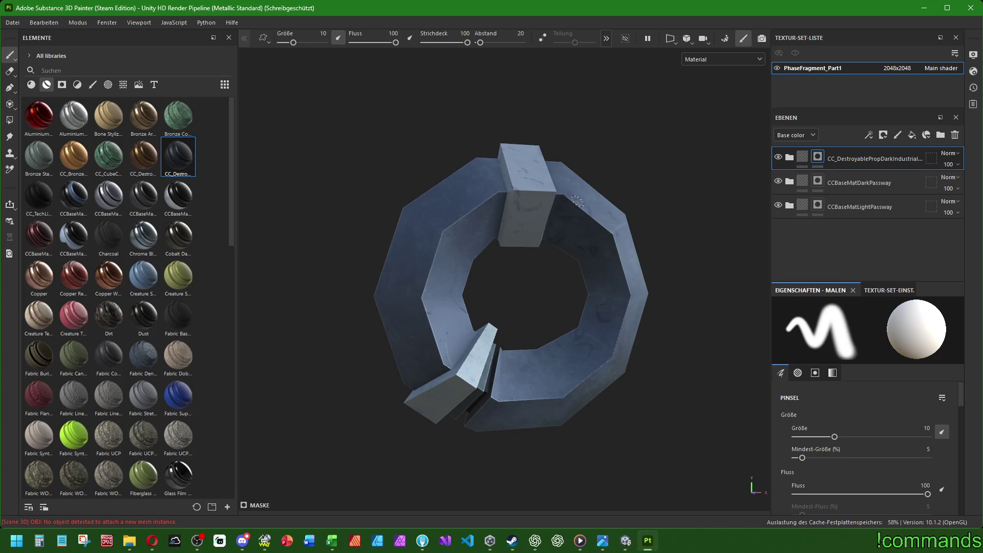
Undo a stray brush mark and orbit the ring back to a front view.
{"action": "key", "text": "ctrl+z"}
{"action": "left_click_drag", "start_coordinate": [659, 326], "coordinate": [263, 293], "text": "alt"}
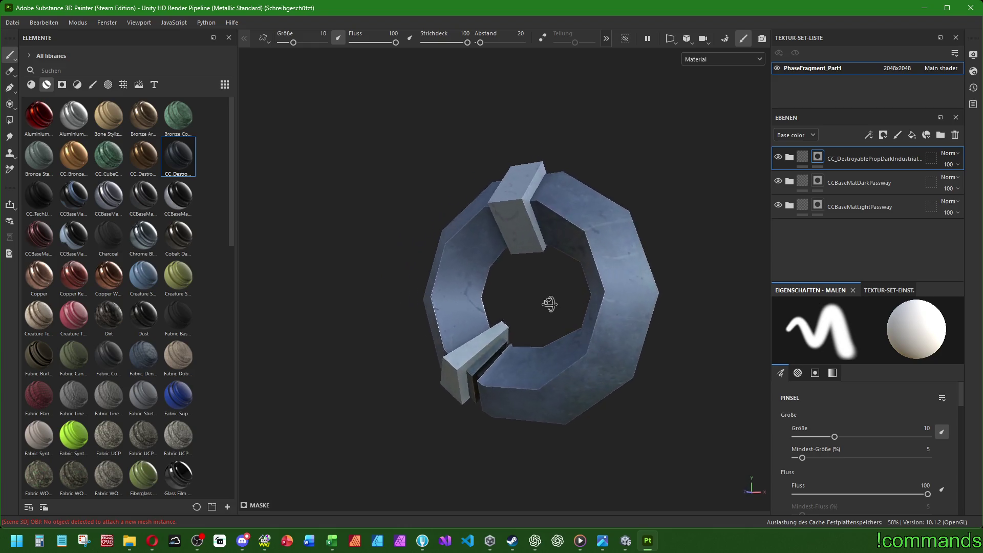
{"action": "left_click_drag", "start_coordinate": [309, 314], "coordinate": [592, 298], "text": "alt"}
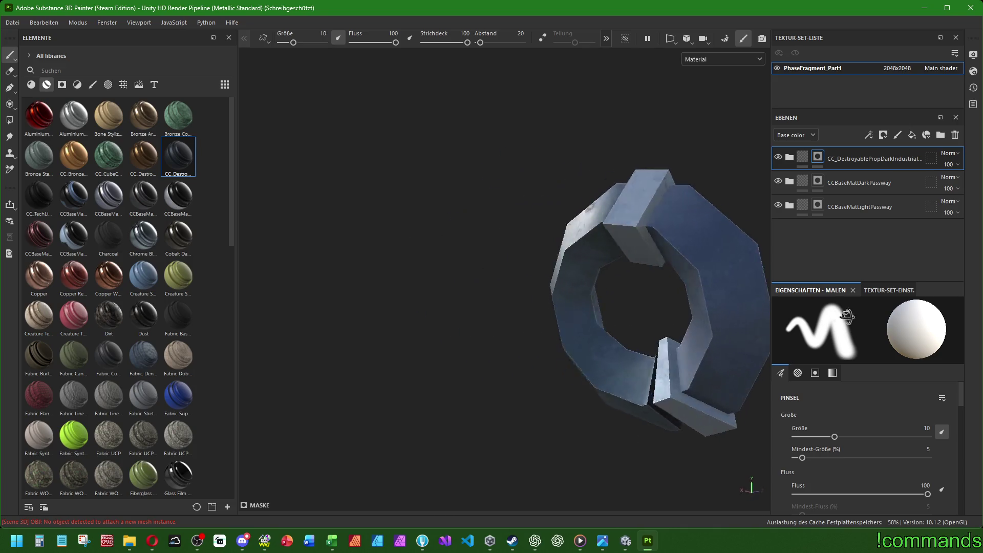
{"action": "mouse_move", "coordinate": [591, 299]}
{"action": "left_mouse_down", "text": "alt"}
{"action": "mouse_move", "coordinate": [547, 303]}
{"action": "mouse_move", "coordinate": [568, 298]}
{"action": "left_mouse_up", "text": "alt"}
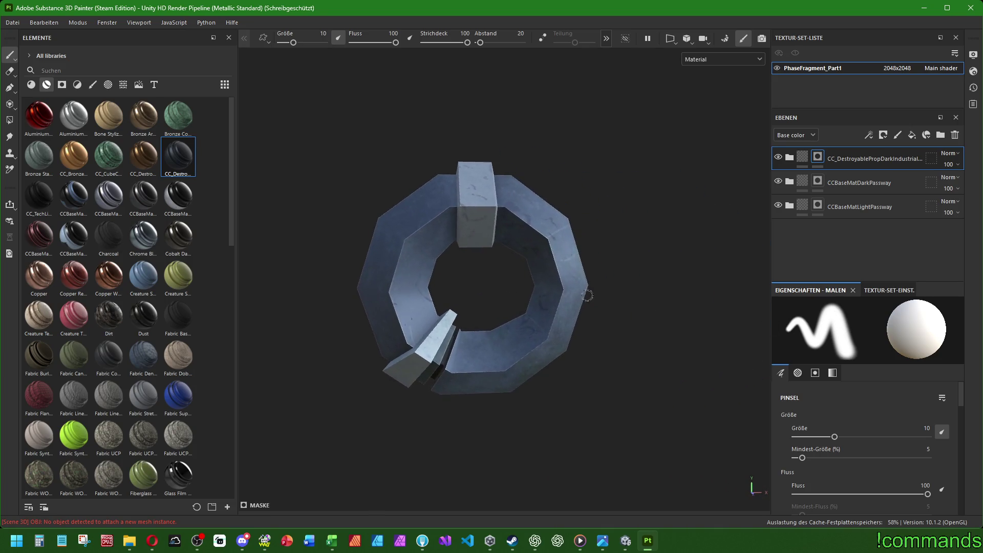
{"action": "scroll", "coordinate": [513, 304], "scroll_direction": "up", "scroll_amount": 1}
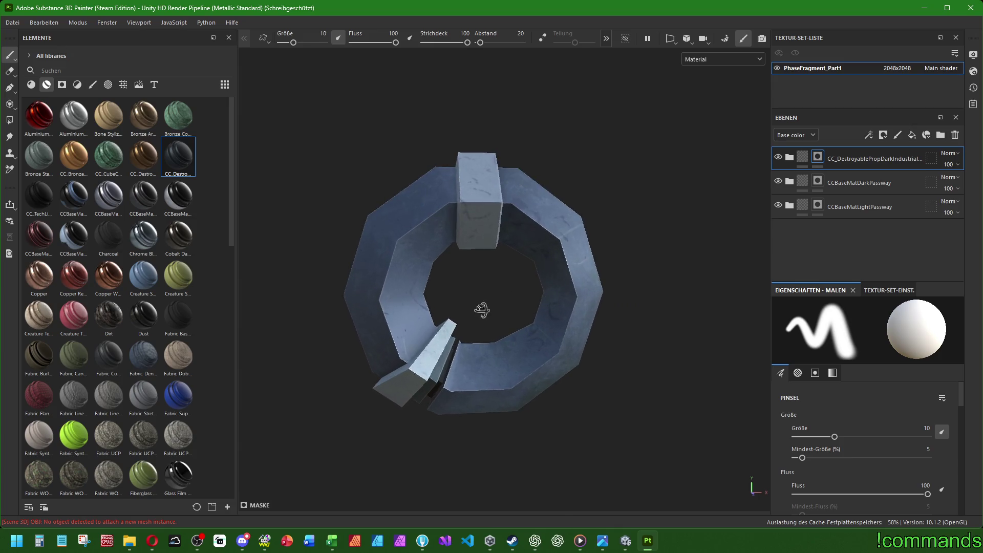
{"action": "scroll", "coordinate": [481, 311], "scroll_direction": "up", "scroll_amount": 1}
{"action": "scroll", "coordinate": [511, 307], "scroll_direction": "up", "scroll_amount": 1}
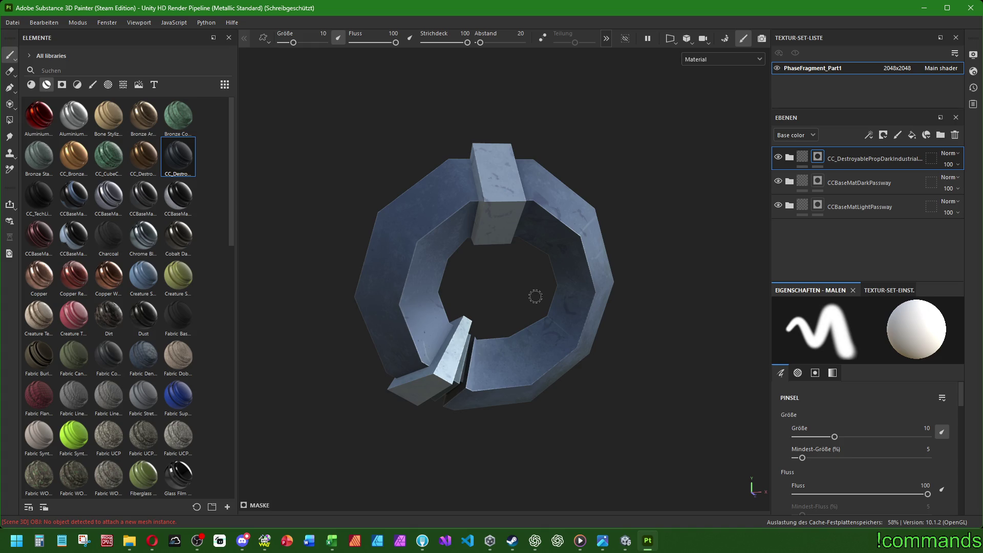
{"action": "mouse_move", "coordinate": [541, 279]}
{"action": "left_mouse_down", "text": "alt"}
{"action": "mouse_move", "coordinate": [525, 288]}
{"action": "mouse_move", "coordinate": [601, 259]}
{"action": "mouse_move", "coordinate": [630, 266]}
{"action": "mouse_move", "coordinate": [610, 285]}
{"action": "mouse_move", "coordinate": [742, 256]}
{"action": "mouse_move", "coordinate": [912, 266]}
{"action": "mouse_move", "coordinate": [643, 269]}
{"action": "mouse_move", "coordinate": [637, 243]}
{"action": "mouse_move", "coordinate": [673, 254]}
{"action": "mouse_move", "coordinate": [408, 266]}
{"action": "mouse_move", "coordinate": [612, 264]}
{"action": "left_mouse_up", "text": "alt"}
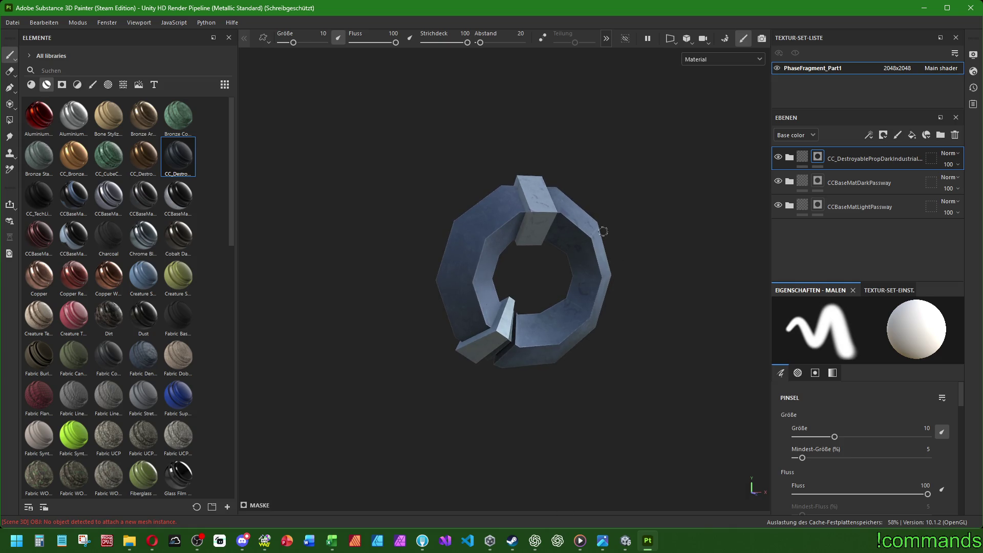
Drag the CC_TechLines material from the library as a new top layer.
{"action": "mouse_move", "coordinate": [603, 231]}
{"action": "left_mouse_down", "text": "alt"}
{"action": "mouse_move", "coordinate": [581, 231]}
{"action": "mouse_move", "coordinate": [610, 277]}
{"action": "mouse_move", "coordinate": [534, 273]}
{"action": "mouse_move", "coordinate": [561, 270]}
{"action": "left_mouse_up", "text": "alt"}
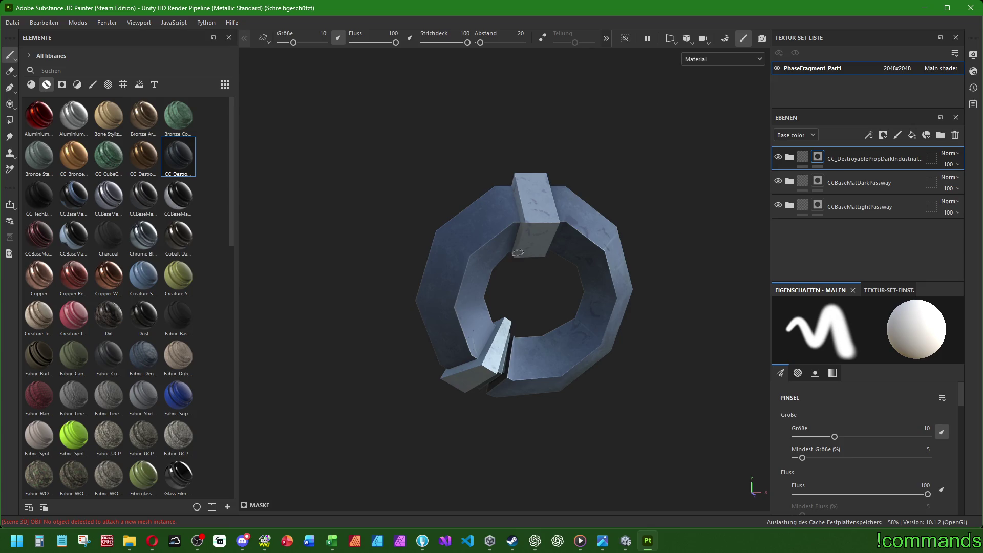
{"action": "scroll", "coordinate": [510, 302], "scroll_direction": "up", "scroll_amount": 2}
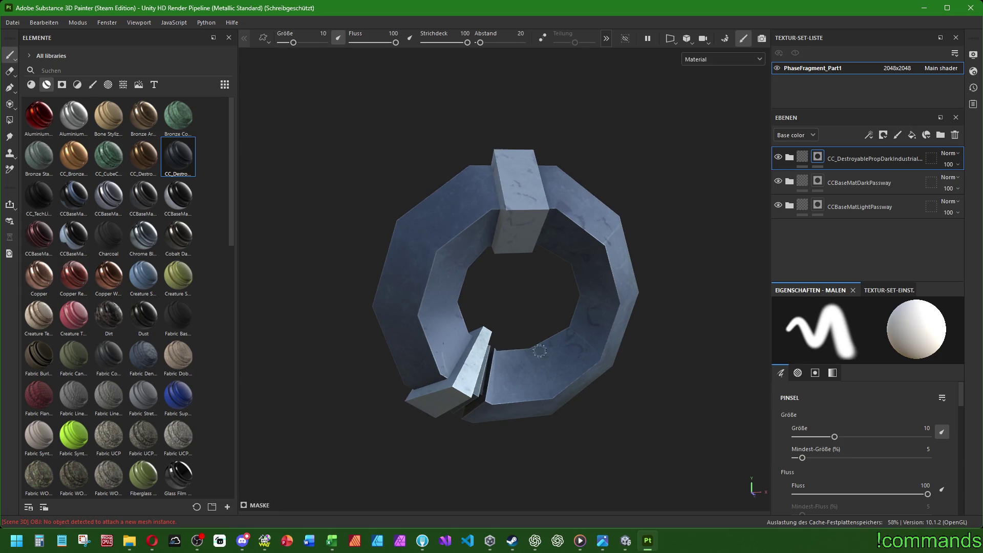
{"action": "left_click_drag", "start_coordinate": [540, 350], "coordinate": [527, 318], "text": "alt"}
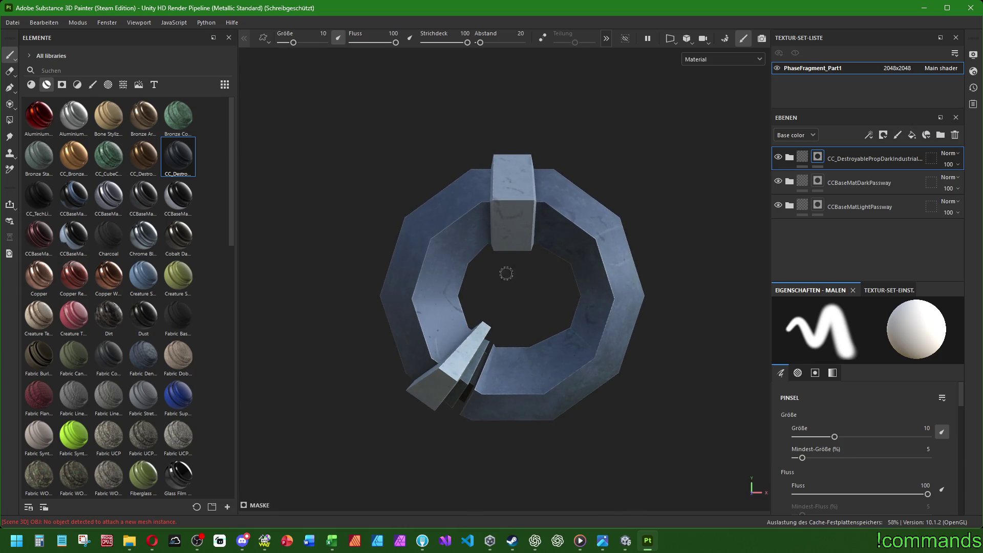
{"action": "left_click_drag", "start_coordinate": [517, 291], "coordinate": [504, 343], "text": "alt"}
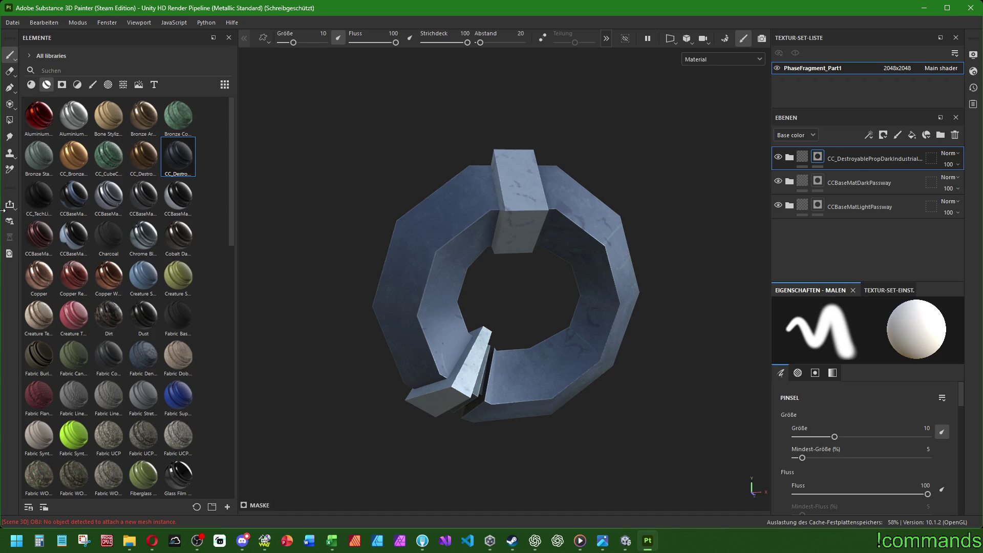
{"action": "mouse_move", "coordinate": [39, 196]}
{"action": "left_mouse_down"}
{"action": "mouse_move", "coordinate": [788, 198]}
{"action": "mouse_move", "coordinate": [841, 147]}
{"action": "left_mouse_up"}
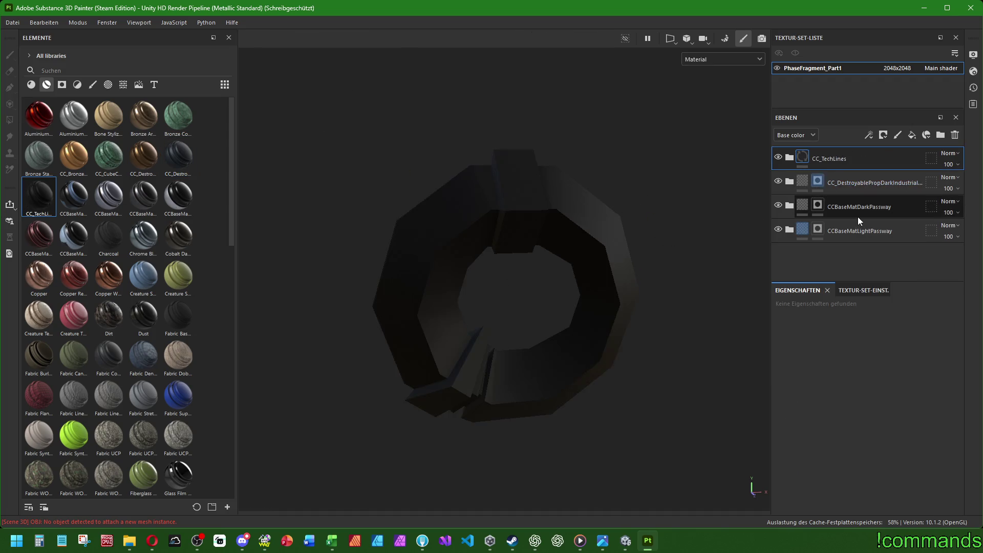
Add a black mask to the CC_TechLines layer and pick the Basic Hard brush.
{"action": "right_click", "coordinate": [808, 153]}
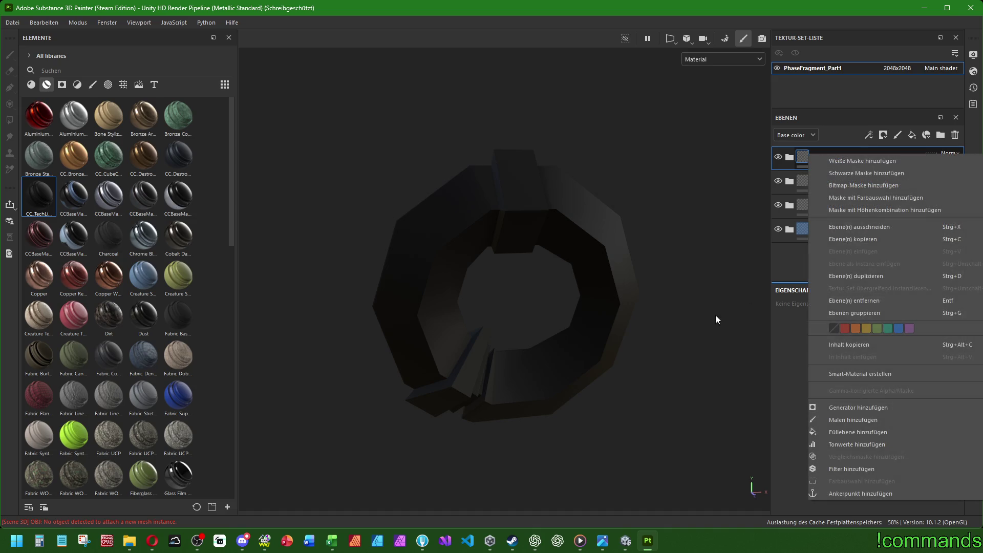
{"action": "left_click", "coordinate": [851, 170]}
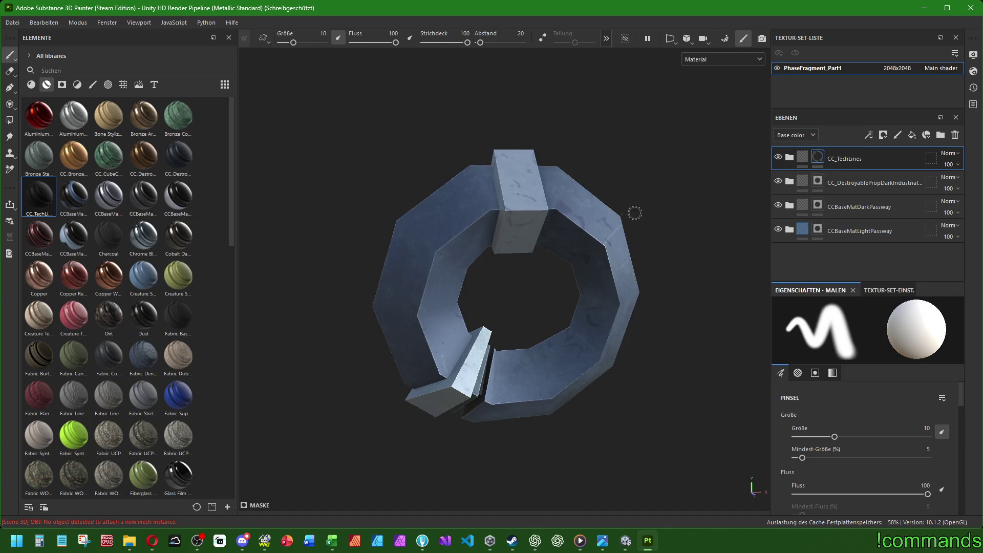
{"action": "left_click", "coordinate": [92, 84]}
{"action": "left_click", "coordinate": [39, 198]}
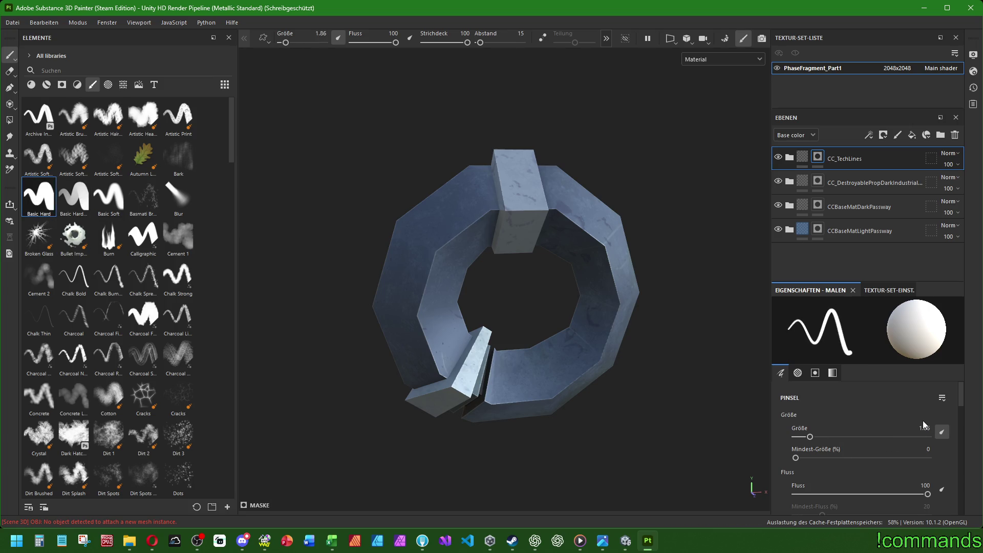
Switch to the smudge tool and set the brush Size to 1.5.
{"action": "key", "text": "5"}
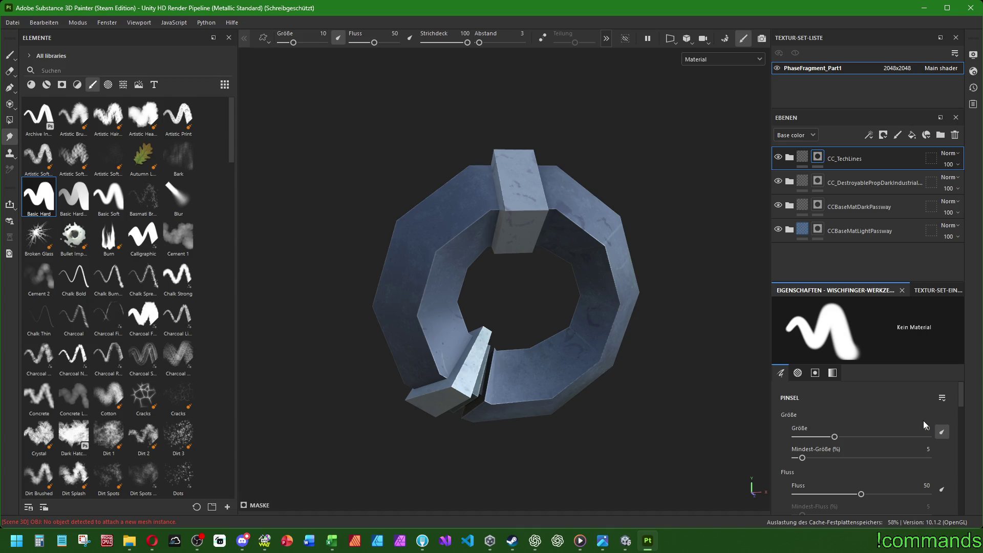
{"action": "left_click", "coordinate": [925, 427]}
{"action": "type", "text": "1.5"}
{"action": "key", "text": "Return"}
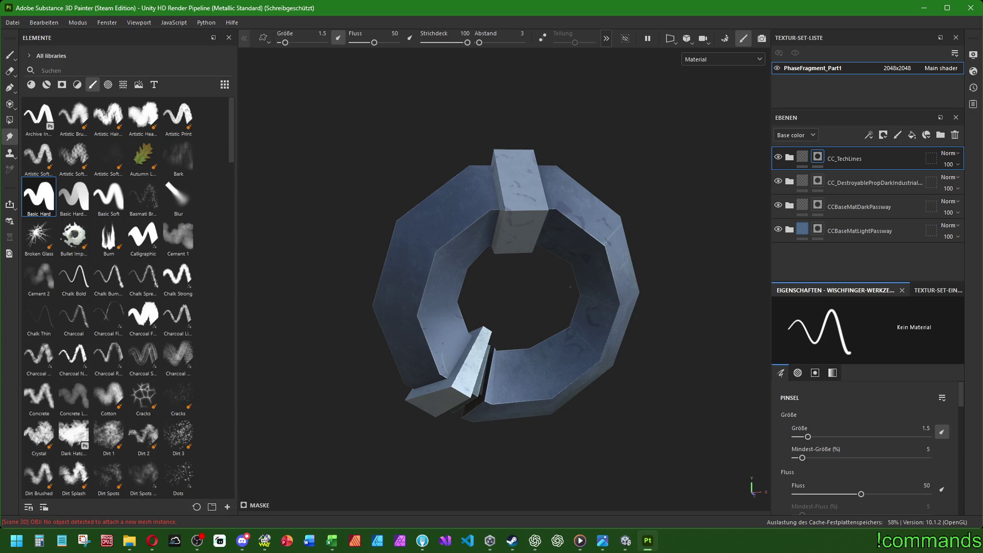
{"action": "scroll", "coordinate": [539, 245], "scroll_direction": "up", "scroll_amount": 2}
{"action": "scroll", "coordinate": [464, 179], "scroll_direction": "up", "scroll_amount": 3}
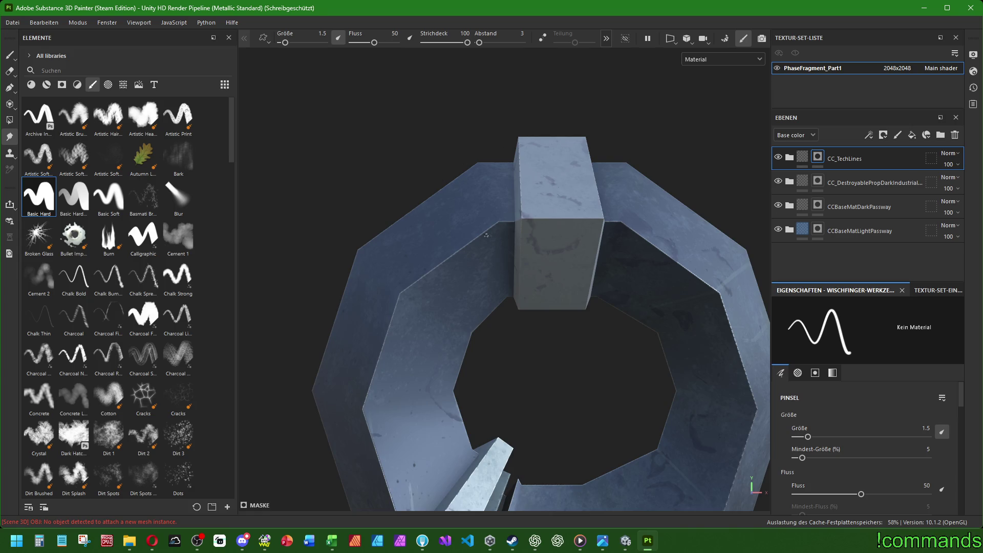
{"action": "scroll", "coordinate": [522, 319], "scroll_direction": "up", "scroll_amount": 1}
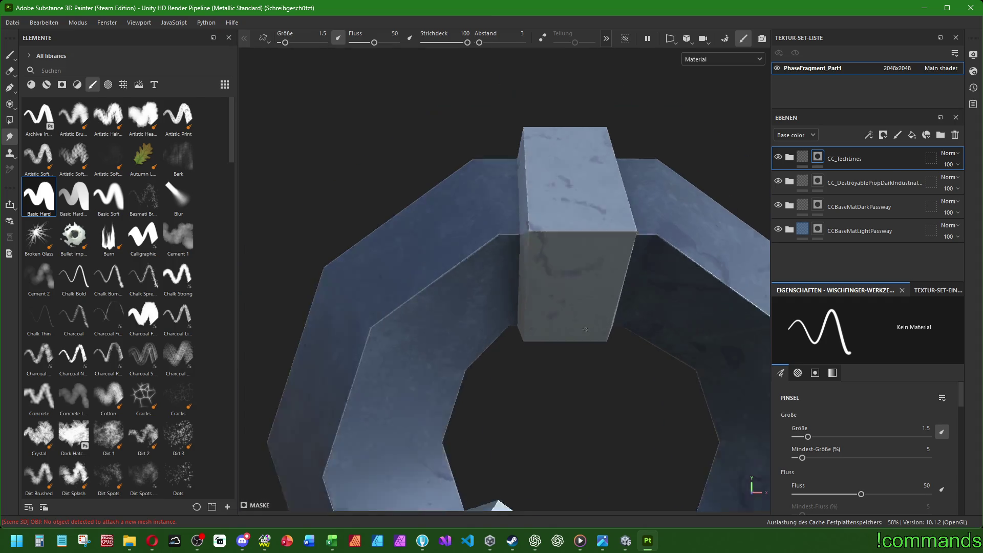
{"action": "scroll", "coordinate": [522, 319], "scroll_direction": "down", "scroll_amount": 5}
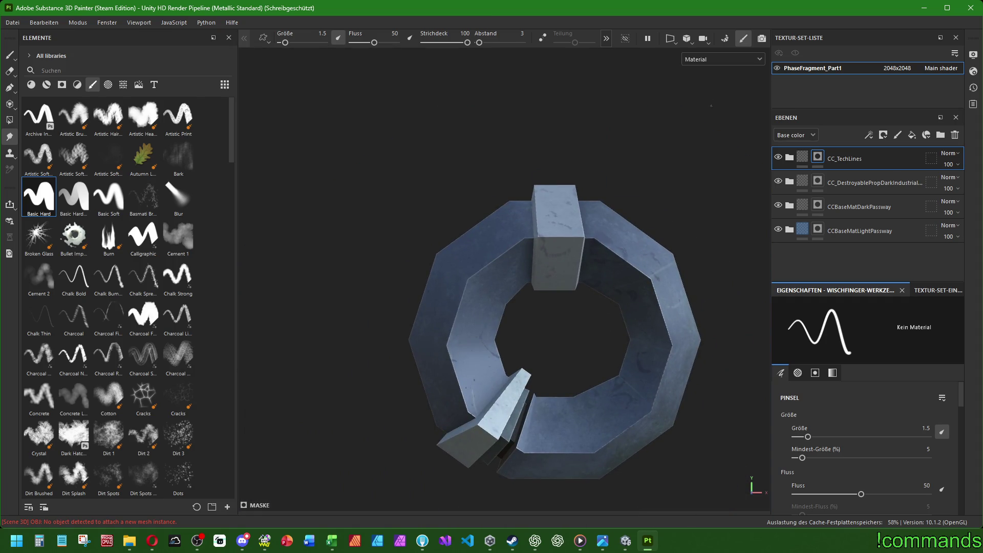
{"action": "left_click", "coordinate": [670, 37]}
{"action": "left_click", "coordinate": [689, 79]}
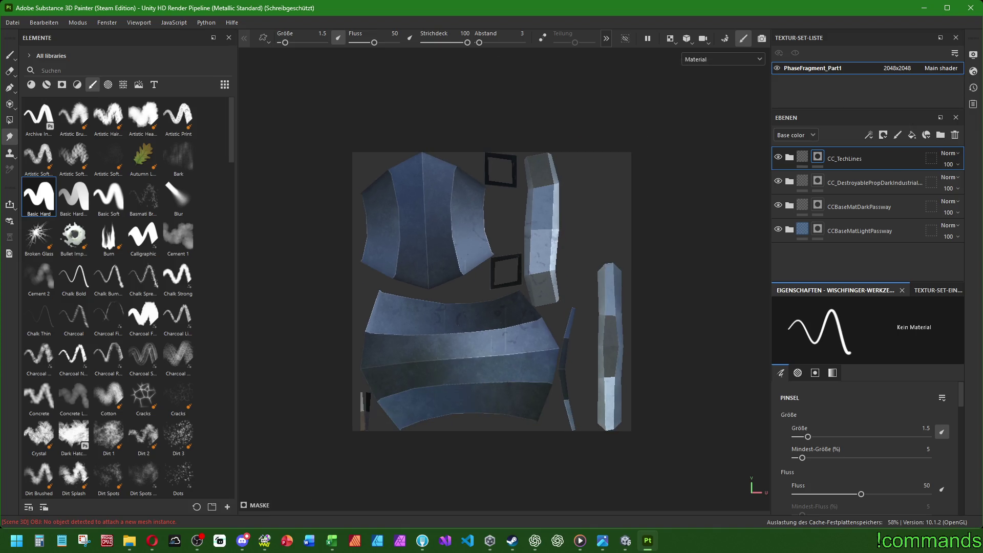
{"action": "scroll", "coordinate": [382, 390], "scroll_direction": "up", "scroll_amount": 2}
{"action": "scroll", "coordinate": [369, 408], "scroll_direction": "down", "scroll_amount": 1}
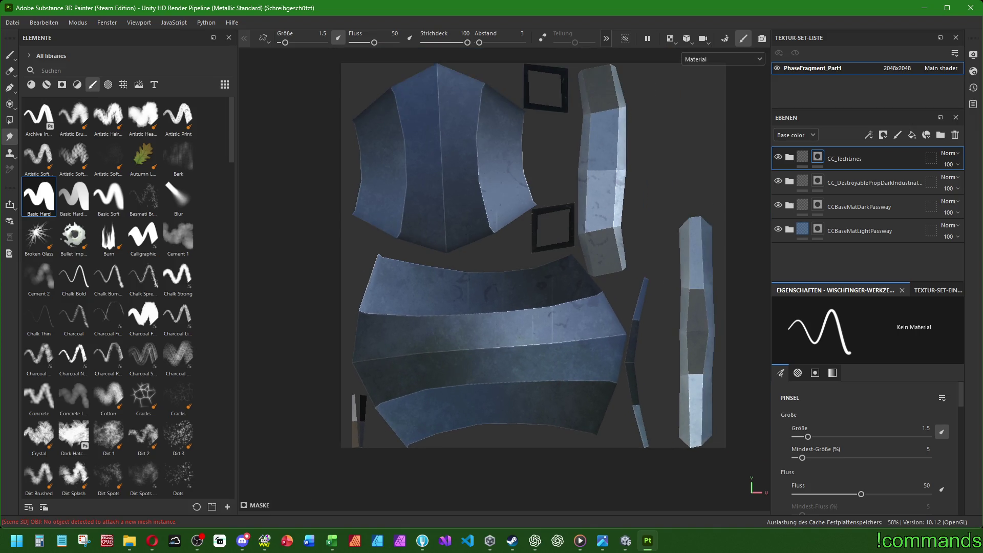
{"action": "left_click", "coordinate": [670, 38]}
{"action": "left_click", "coordinate": [687, 70]}
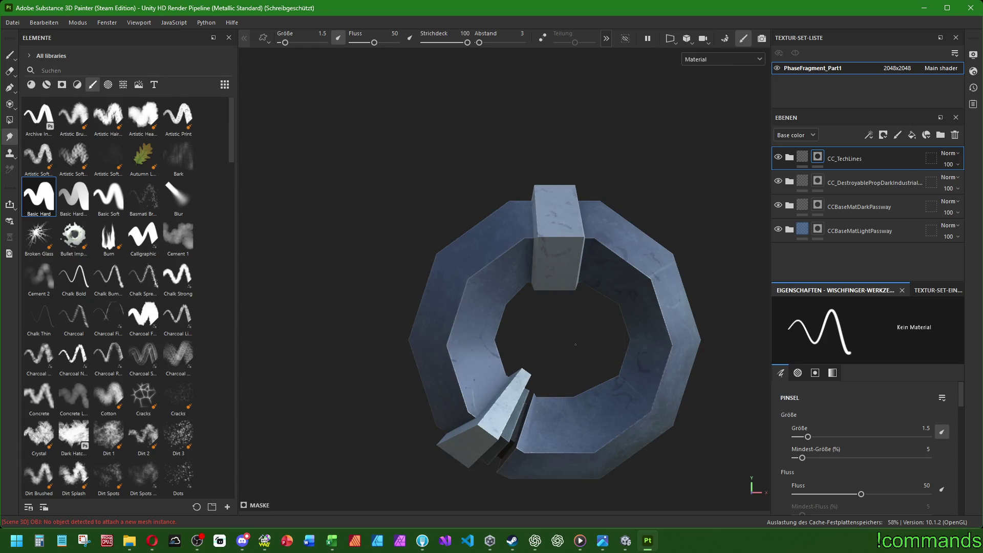
{"action": "scroll", "coordinate": [546, 325], "scroll_direction": "up", "scroll_amount": 2}
{"action": "scroll", "coordinate": [546, 325], "scroll_direction": "up", "scroll_amount": 2}
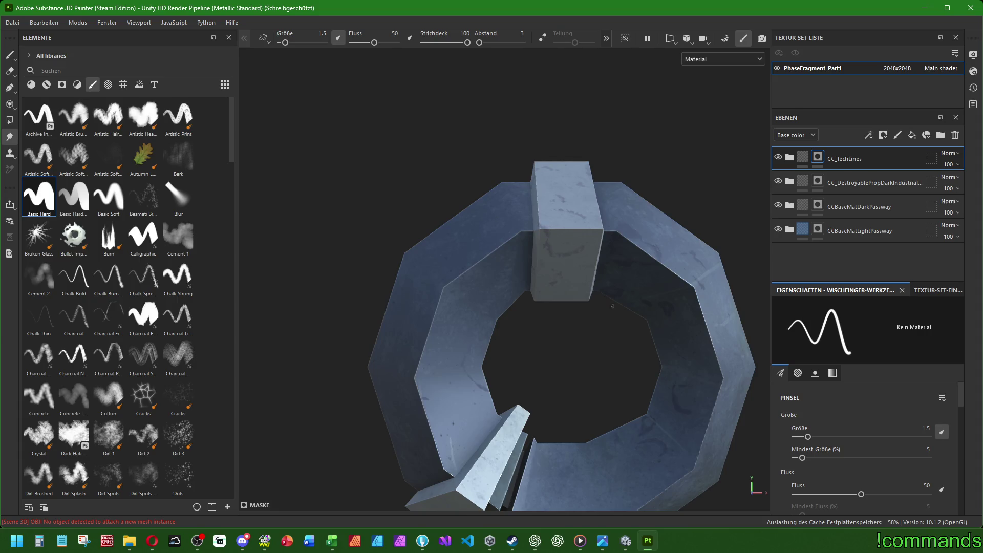
{"action": "mouse_move", "coordinate": [613, 306]}
{"action": "left_mouse_down", "text": "alt"}
{"action": "mouse_move", "coordinate": [725, 334]}
{"action": "mouse_move", "coordinate": [689, 268]}
{"action": "mouse_move", "coordinate": [596, 360]}
{"action": "mouse_move", "coordinate": [740, 307]}
{"action": "mouse_move", "coordinate": [677, 347]}
{"action": "mouse_move", "coordinate": [599, 253]}
{"action": "mouse_move", "coordinate": [532, 222]}
{"action": "left_mouse_up", "text": "alt"}
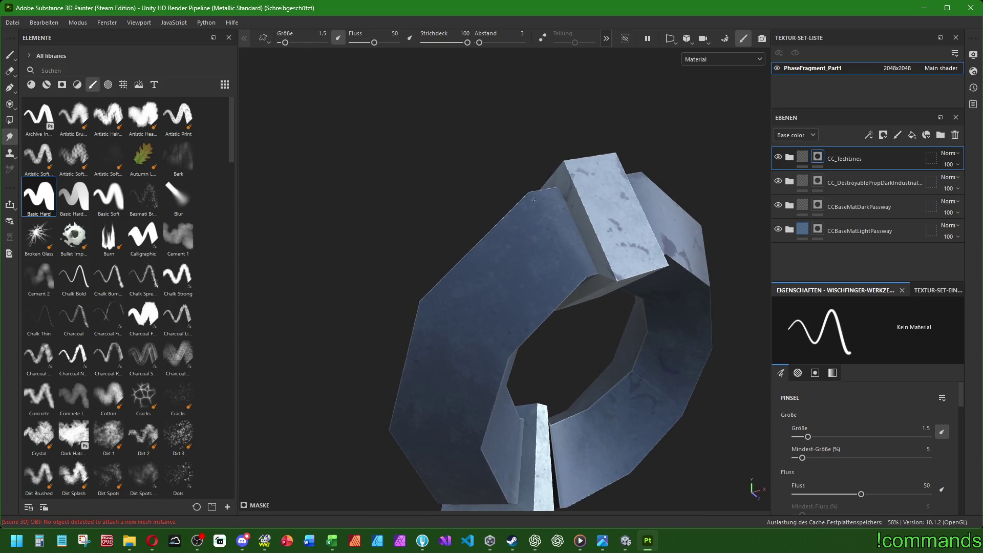
Try a straight-line stroke, then return to the Paint tool with the Basic Hard brush.
{"action": "left_click", "coordinate": [578, 276], "text": "shift"}
{"action": "left_click", "coordinate": [503, 348], "text": "shift"}
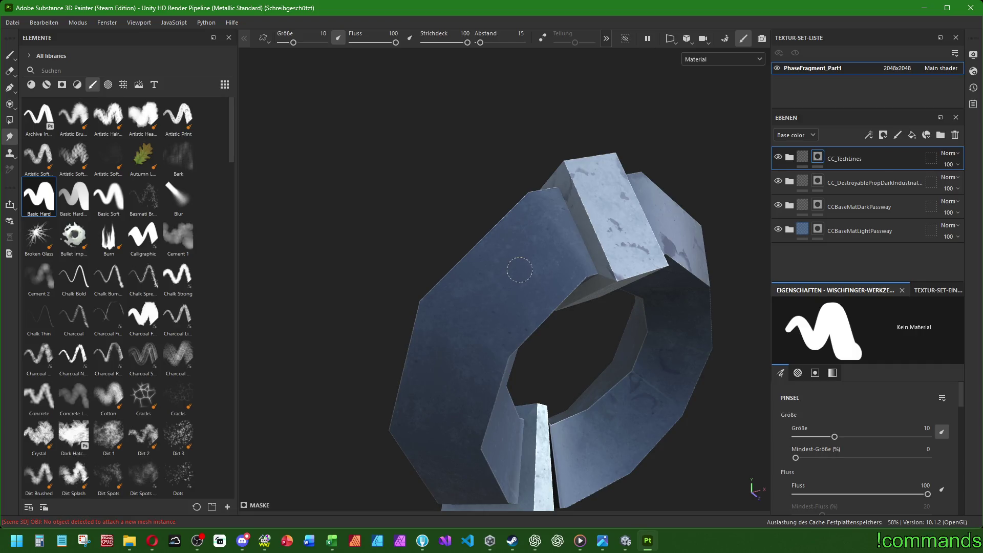
{"action": "type", "text": ".5"}
{"action": "key", "text": "Return"}
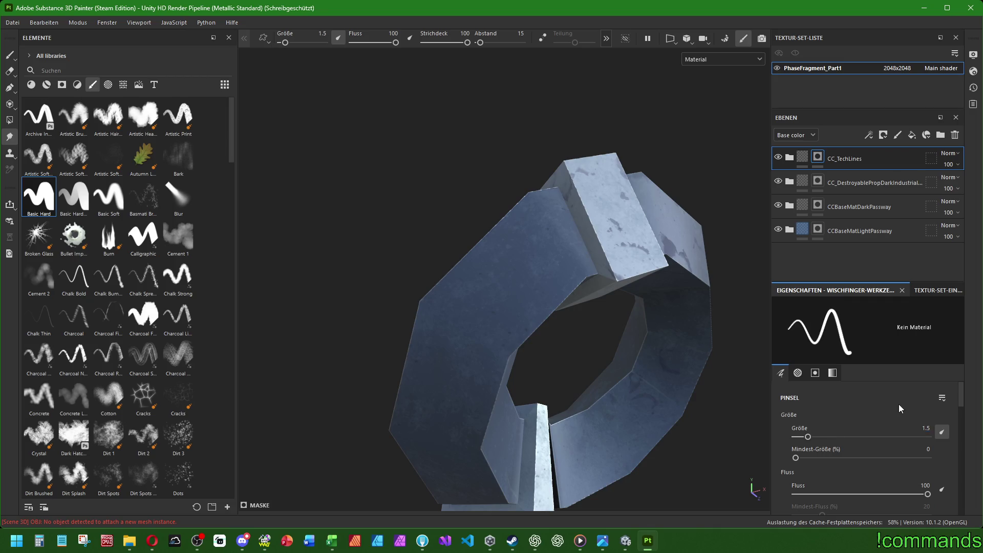
{"action": "scroll", "coordinate": [903, 405], "scroll_direction": "down", "scroll_amount": 3}
{"action": "scroll", "coordinate": [897, 418], "scroll_direction": "down", "scroll_amount": 3}
{"action": "scroll", "coordinate": [876, 446], "scroll_direction": "down", "scroll_amount": 3}
{"action": "scroll", "coordinate": [867, 465], "scroll_direction": "up", "scroll_amount": 5}
{"action": "scroll", "coordinate": [853, 438], "scroll_direction": "down", "scroll_amount": 5}
{"action": "scroll", "coordinate": [847, 415], "scroll_direction": "down", "scroll_amount": 3}
{"action": "scroll", "coordinate": [846, 443], "scroll_direction": "up", "scroll_amount": 3}
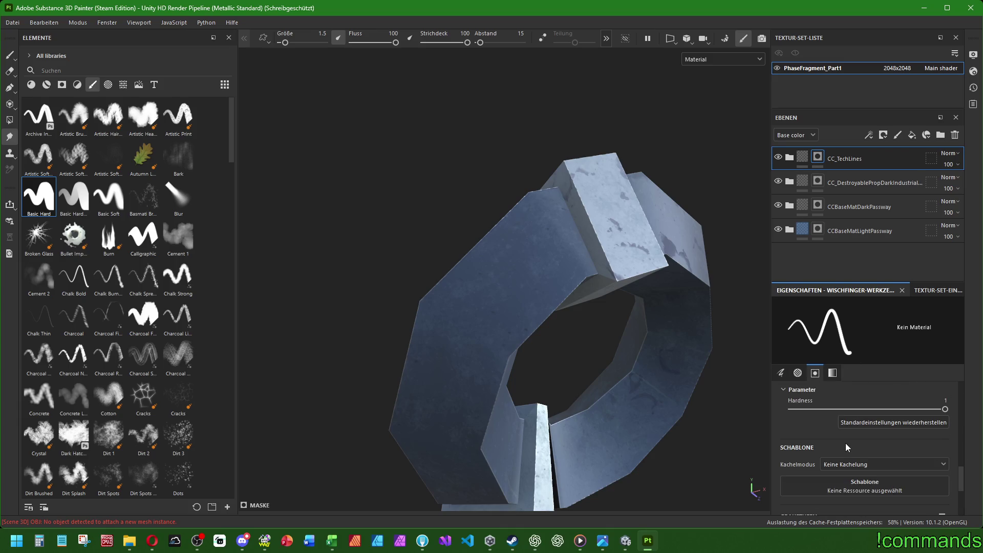
{"action": "scroll", "coordinate": [845, 443], "scroll_direction": "down", "scroll_amount": 3}
{"action": "scroll", "coordinate": [845, 443], "scroll_direction": "up", "scroll_amount": 3}
{"action": "scroll", "coordinate": [838, 459], "scroll_direction": "down", "scroll_amount": 3}
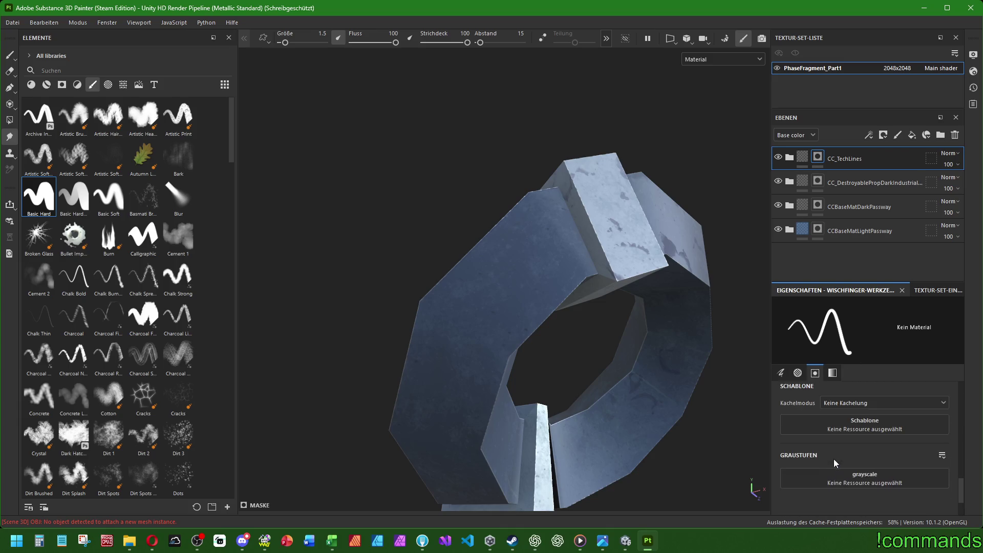
{"action": "left_click", "coordinate": [855, 416]}
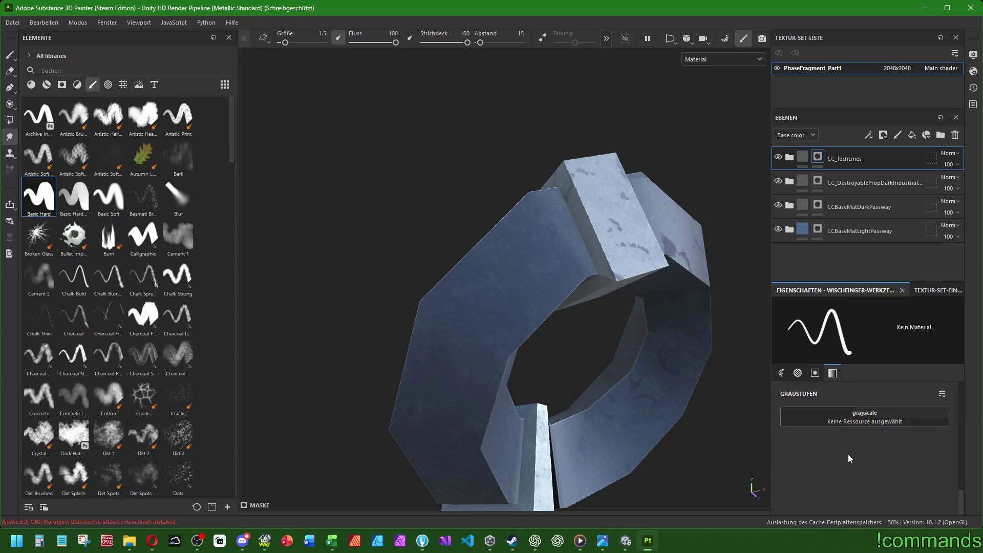
{"action": "left_click", "coordinate": [108, 196]}
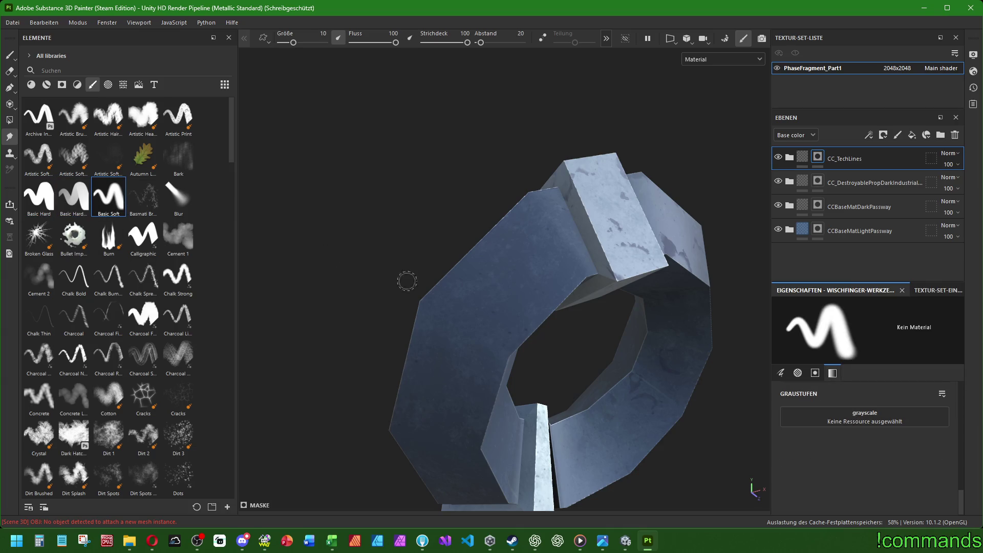
{"action": "key", "text": "1"}
{"action": "left_click", "coordinate": [38, 195]}
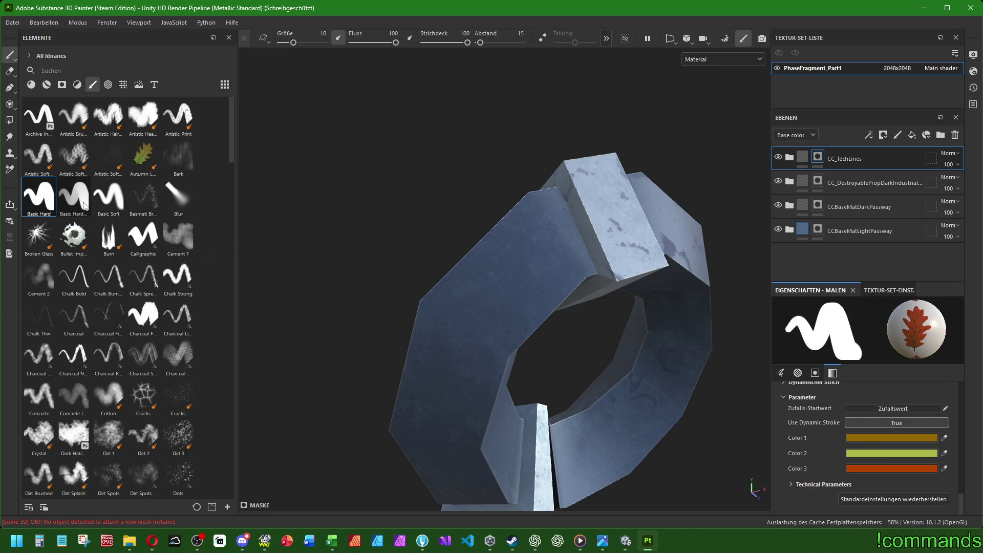
{"action": "left_click", "coordinate": [62, 204]}
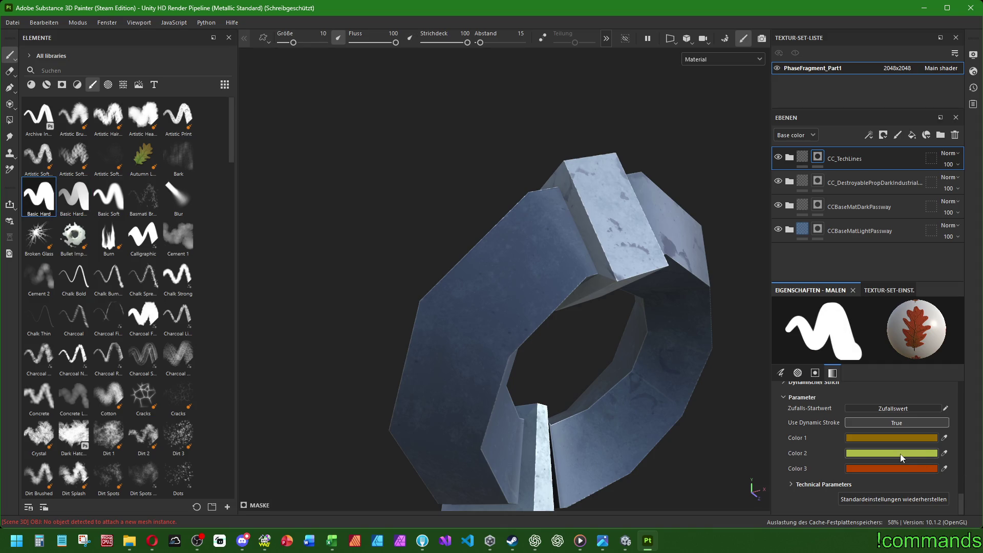
Remove the Autumn Leaf grayscale image, set grayscale to 1, undoing the test strokes.
{"action": "left_click_drag", "start_coordinate": [444, 363], "coordinate": [551, 241]}
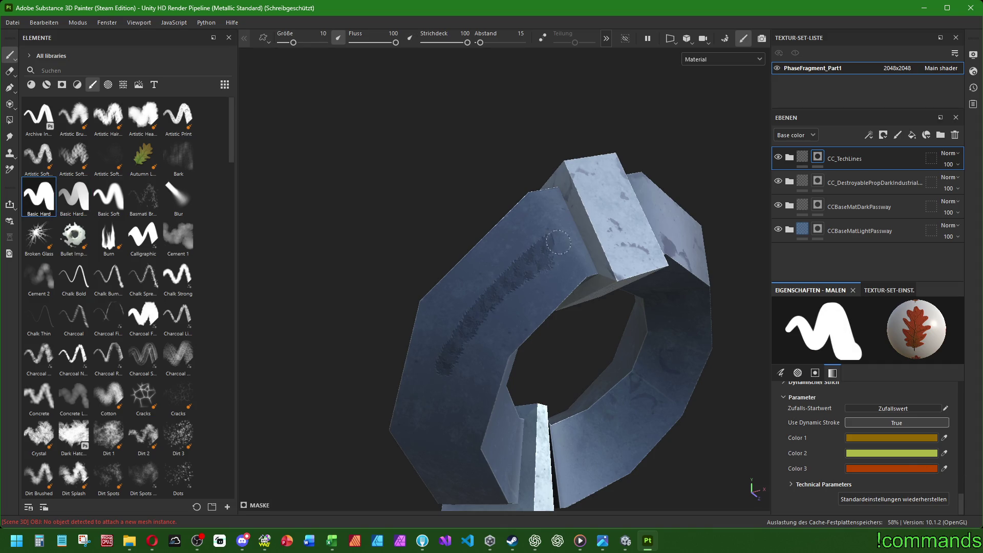
{"action": "key", "text": "ctrl+z"}
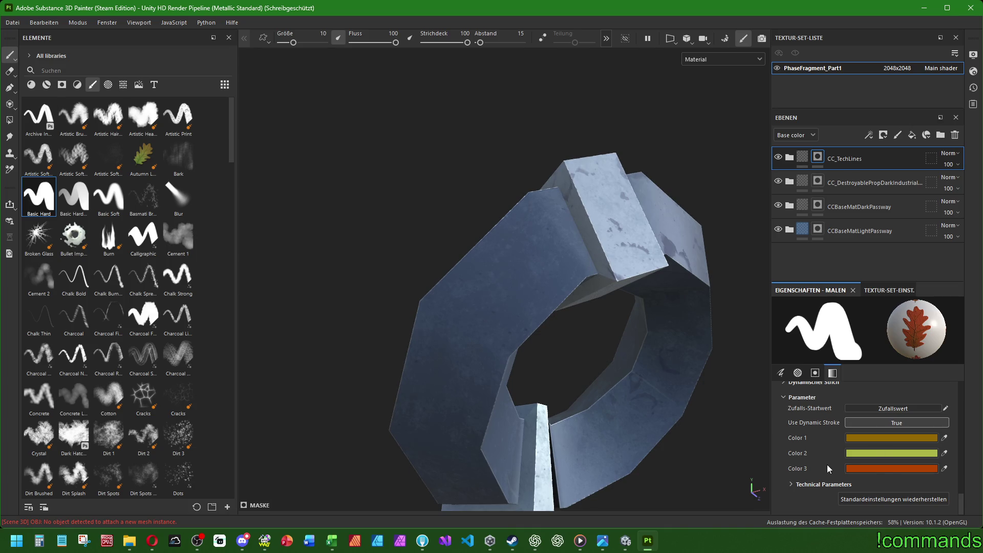
{"action": "scroll", "coordinate": [828, 465], "scroll_direction": "up", "scroll_amount": 2}
{"action": "scroll", "coordinate": [829, 469], "scroll_direction": "up", "scroll_amount": 2}
{"action": "left_click", "coordinate": [944, 451]}
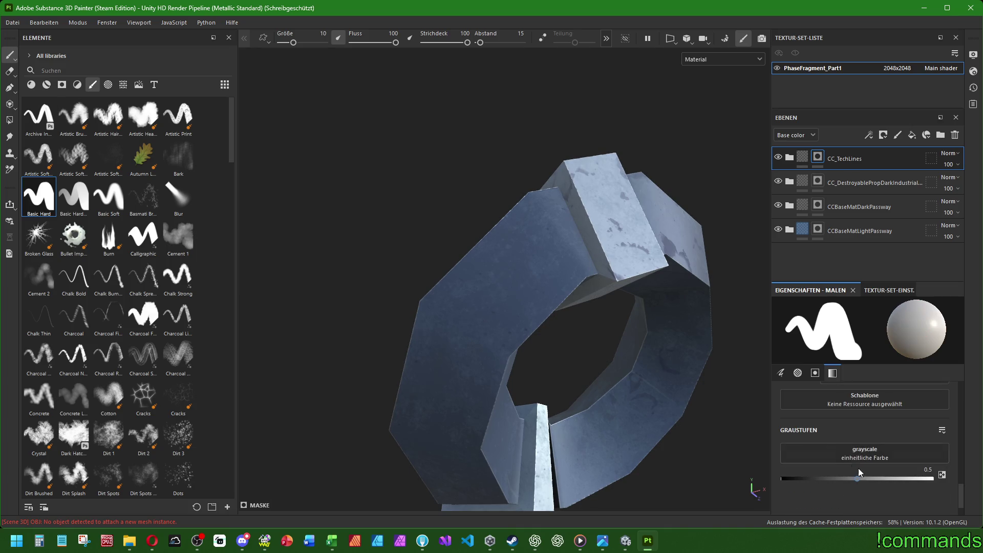
{"action": "left_click_drag", "start_coordinate": [898, 481], "coordinate": [932, 479]}
{"action": "left_click_drag", "start_coordinate": [507, 249], "coordinate": [435, 371]}
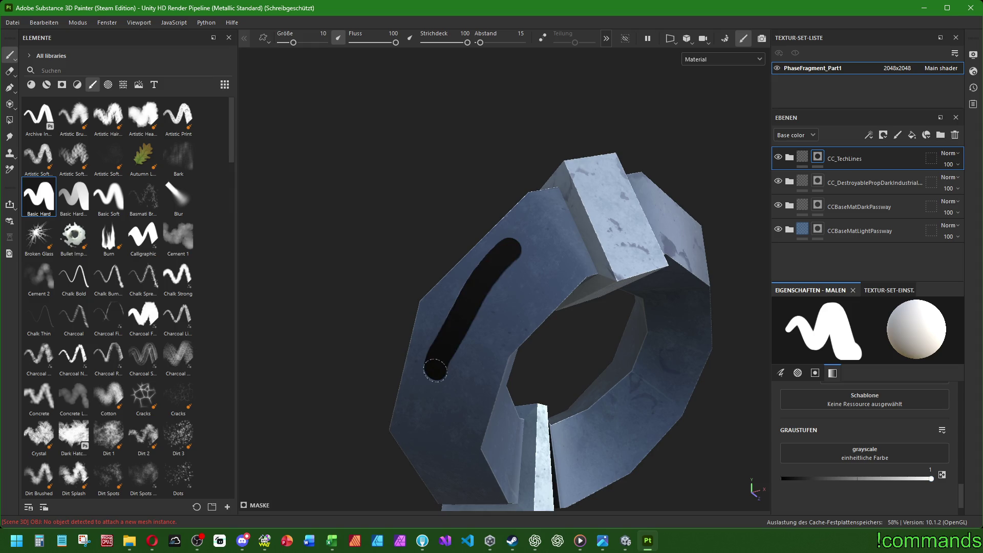
{"action": "key", "text": "ctrl+z"}
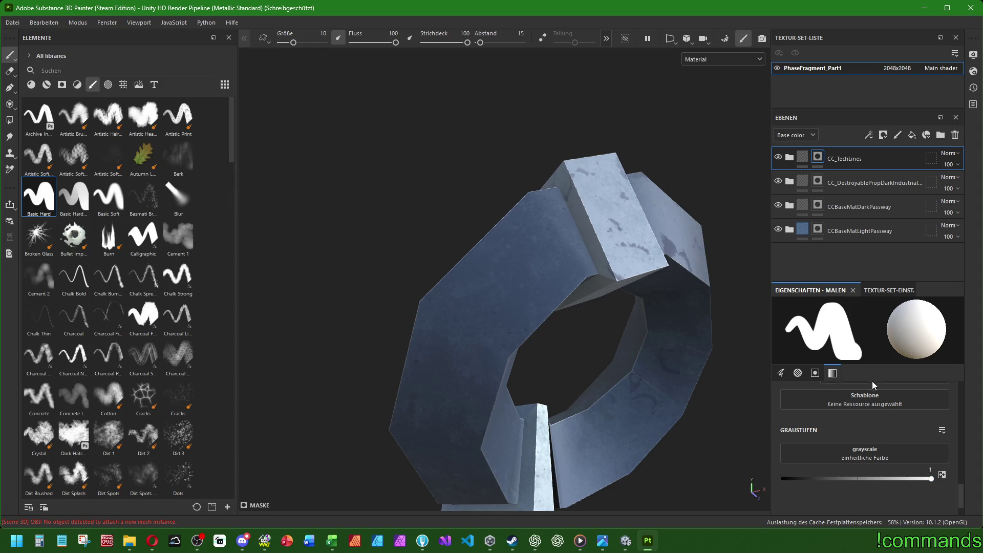
{"action": "scroll", "coordinate": [884, 430], "scroll_direction": "up", "scroll_amount": 5}
{"action": "double_click", "coordinate": [925, 428]}
{"action": "type", "text": "1.5"}
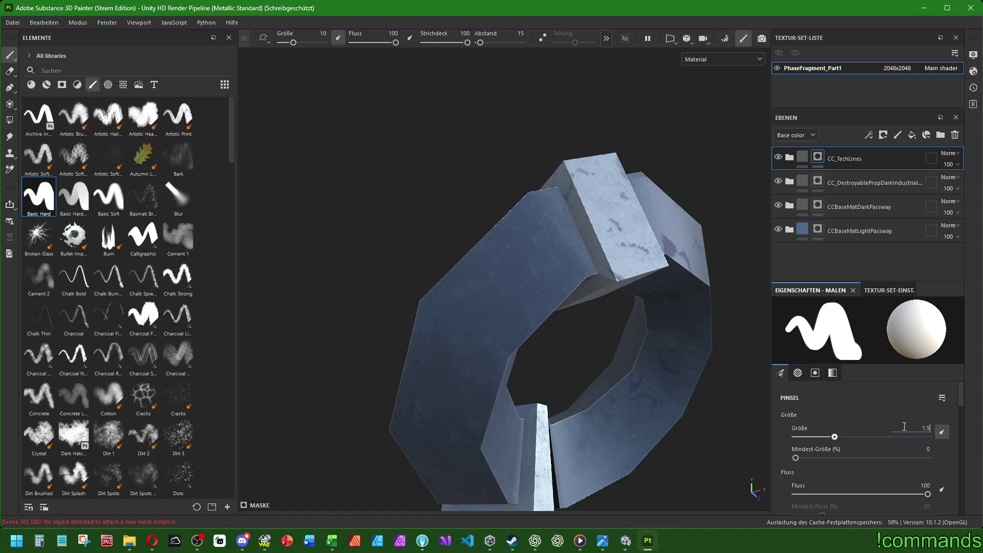
With brush size 1.5, Shift-click a closed rectangular outline around the first panel.
{"action": "key", "text": "Return"}
{"action": "scroll", "coordinate": [597, 329], "scroll_direction": "up", "scroll_amount": 2}
{"action": "scroll", "coordinate": [427, 279], "scroll_direction": "up", "scroll_amount": 1}
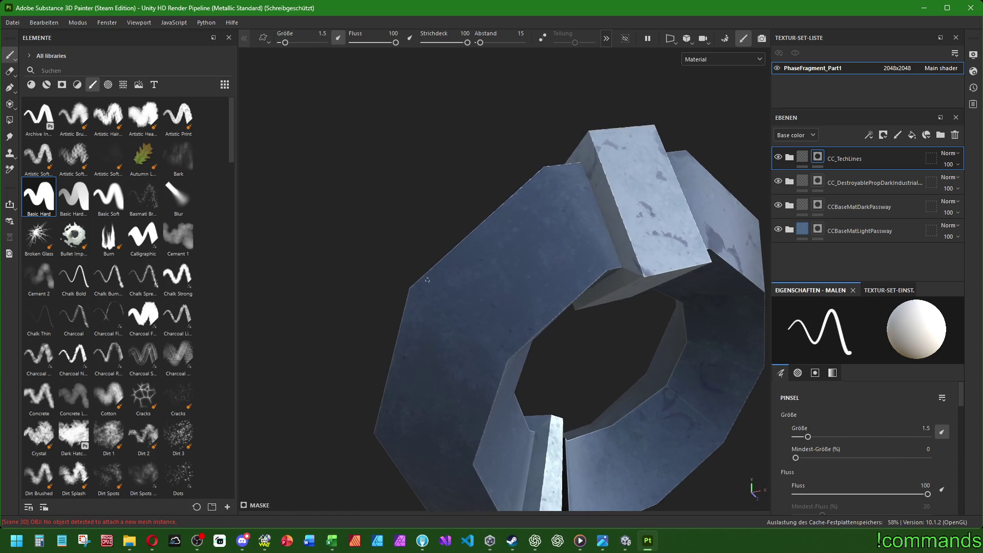
{"action": "left_click", "coordinate": [419, 289]}
{"action": "left_click", "coordinate": [509, 351], "text": "shift"}
{"action": "left_click", "coordinate": [602, 268], "text": "shift"}
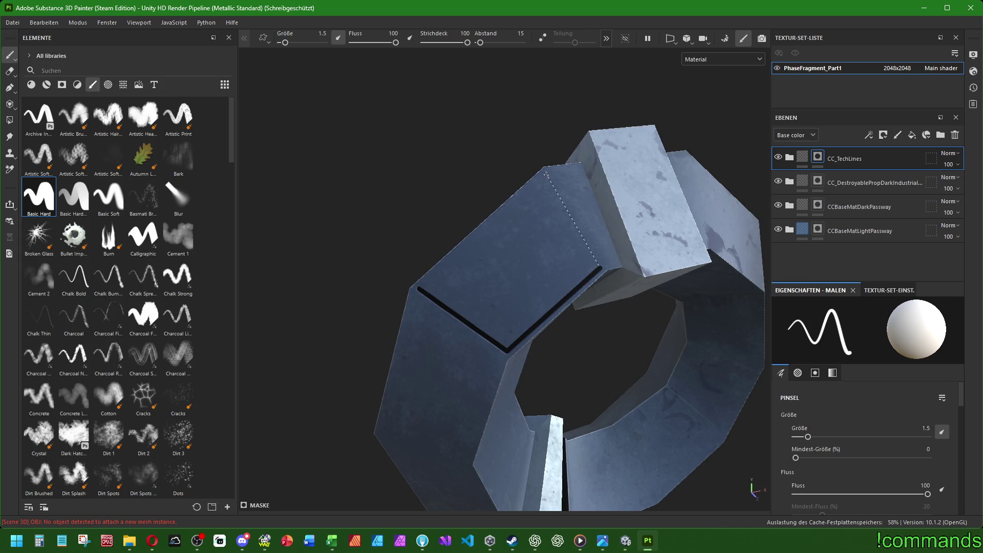
{"action": "left_click", "coordinate": [544, 174], "text": "shift"}
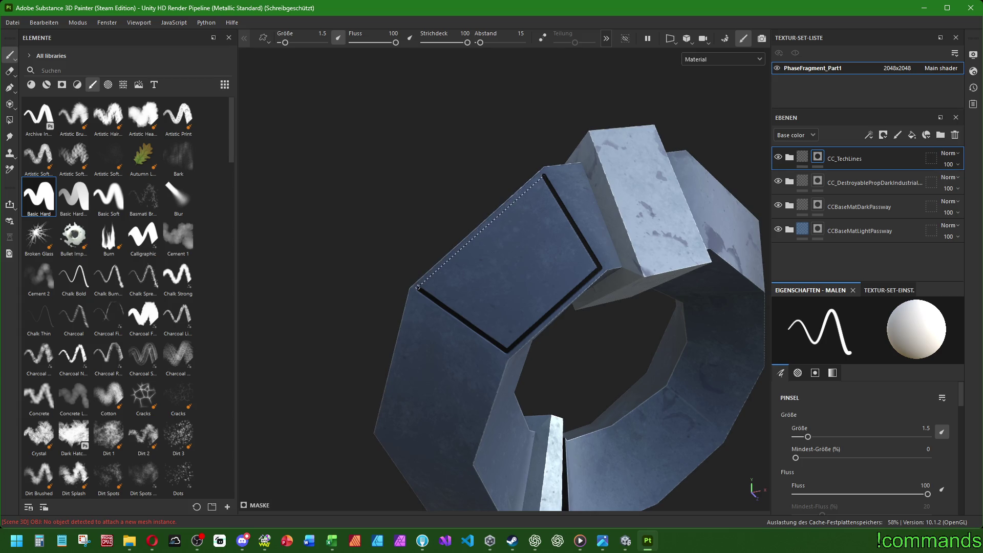
{"action": "left_click", "coordinate": [418, 288], "text": "shift"}
{"action": "scroll", "coordinate": [531, 285], "scroll_direction": "down", "scroll_amount": 5}
Orbit to the next panel and outline it with a black rectangle.
{"action": "mouse_move", "coordinate": [531, 285]}
{"action": "left_mouse_down", "text": "alt"}
{"action": "mouse_move", "coordinate": [575, 318]}
{"action": "mouse_move", "coordinate": [533, 272]}
{"action": "mouse_move", "coordinate": [569, 254]}
{"action": "mouse_move", "coordinate": [459, 264]}
{"action": "mouse_move", "coordinate": [621, 323]}
{"action": "mouse_move", "coordinate": [432, 230]}
{"action": "left_mouse_up", "text": "alt"}
{"action": "scroll", "coordinate": [531, 306], "scroll_direction": "up", "scroll_amount": 5}
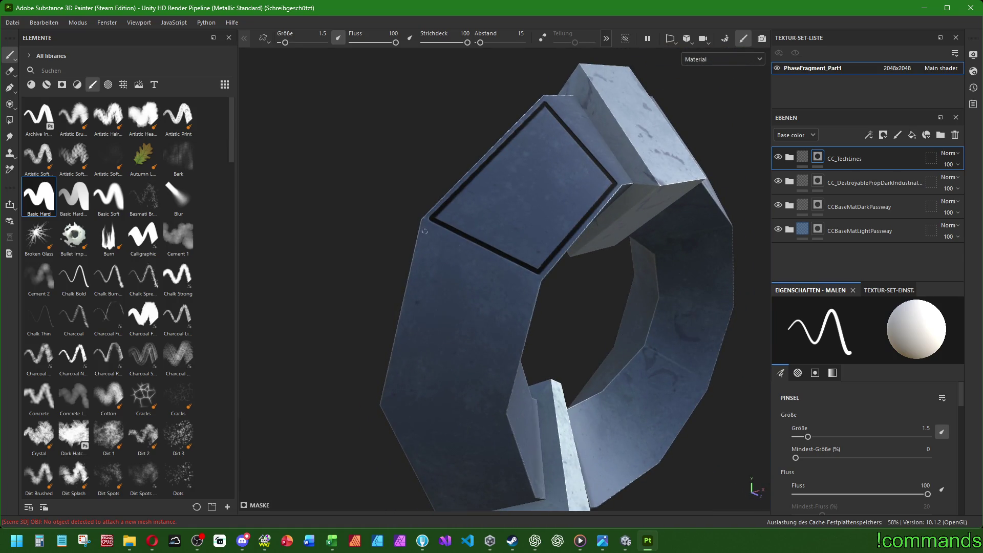
{"action": "left_click", "coordinate": [534, 282], "text": "shift"}
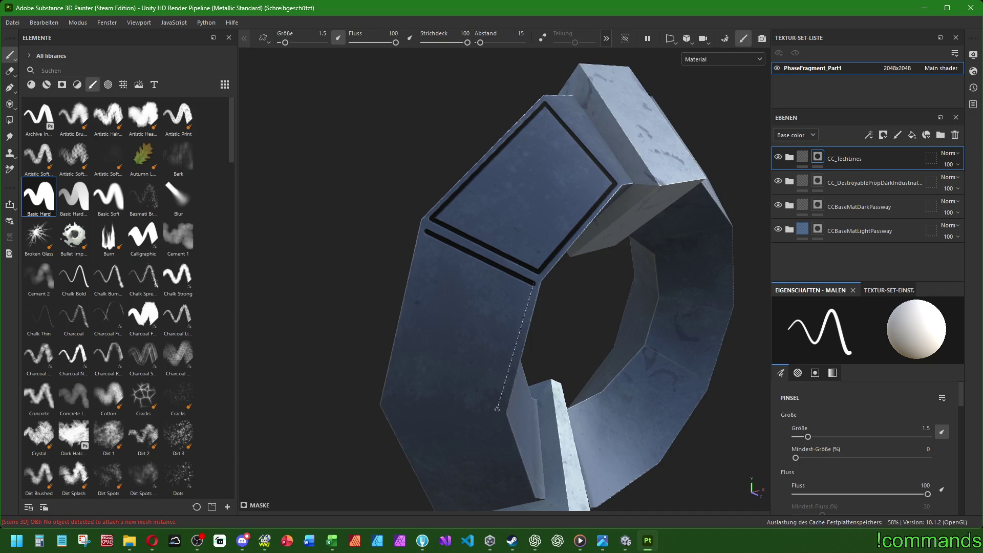
{"action": "left_click", "coordinate": [499, 406], "text": "shift"}
{"action": "left_click", "coordinate": [387, 400], "text": "shift"}
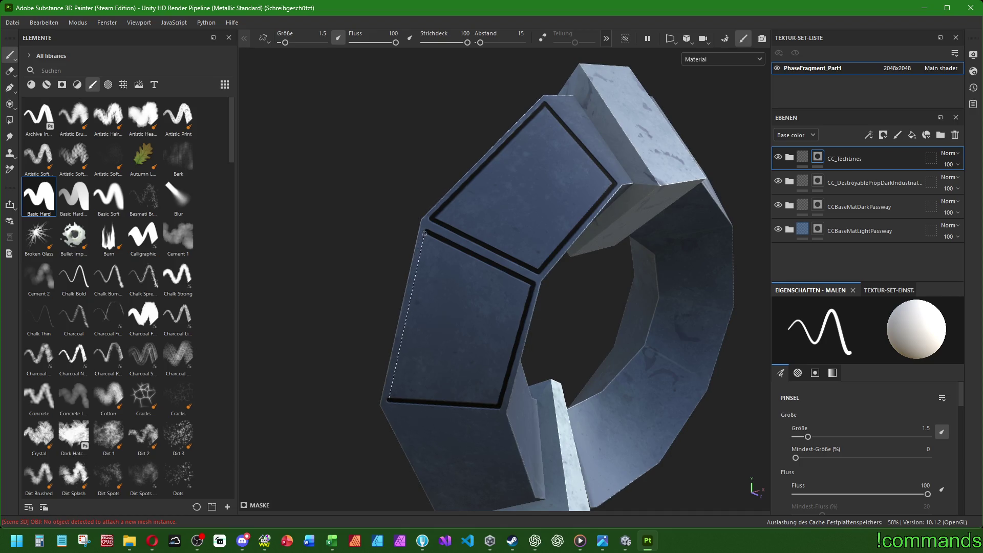
{"action": "left_click", "coordinate": [425, 231], "text": "shift"}
Outline the side panel with a third rectangle and rotate to view the whole ring.
{"action": "left_click_drag", "start_coordinate": [426, 231], "coordinate": [433, 270], "text": "alt"}
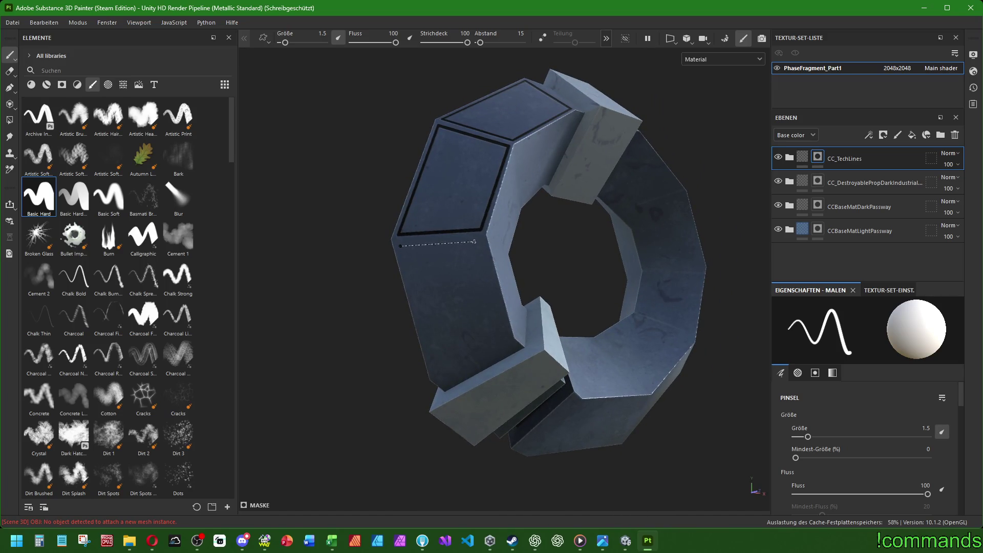
{"action": "left_click", "coordinate": [483, 240], "text": "shift"}
{"action": "left_click", "coordinate": [506, 338], "text": "shift"}
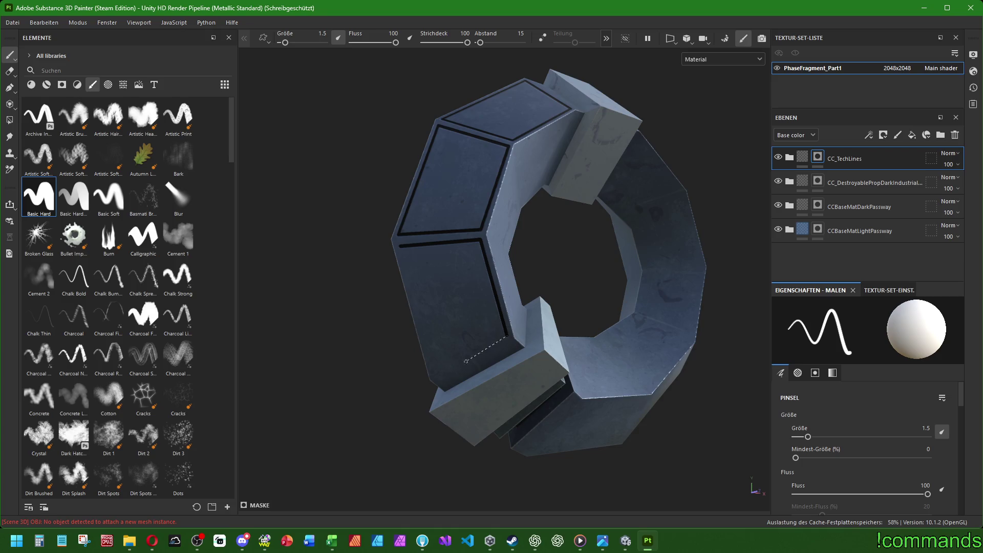
{"action": "left_click", "coordinate": [433, 374], "text": "shift"}
{"action": "left_click", "coordinate": [398, 245], "text": "shift"}
{"action": "mouse_move", "coordinate": [398, 244]}
{"action": "left_mouse_down", "text": "alt"}
{"action": "mouse_move", "coordinate": [492, 270]}
{"action": "mouse_move", "coordinate": [530, 262]}
{"action": "mouse_move", "coordinate": [687, 377]}
{"action": "mouse_move", "coordinate": [592, 377]}
{"action": "mouse_move", "coordinate": [640, 282]}
{"action": "mouse_move", "coordinate": [558, 277]}
{"action": "mouse_move", "coordinate": [450, 314]}
{"action": "mouse_move", "coordinate": [473, 330]}
{"action": "mouse_move", "coordinate": [582, 312]}
{"action": "left_mouse_up", "text": "alt"}
{"action": "scroll", "coordinate": [582, 311], "scroll_direction": "up", "scroll_amount": 3}
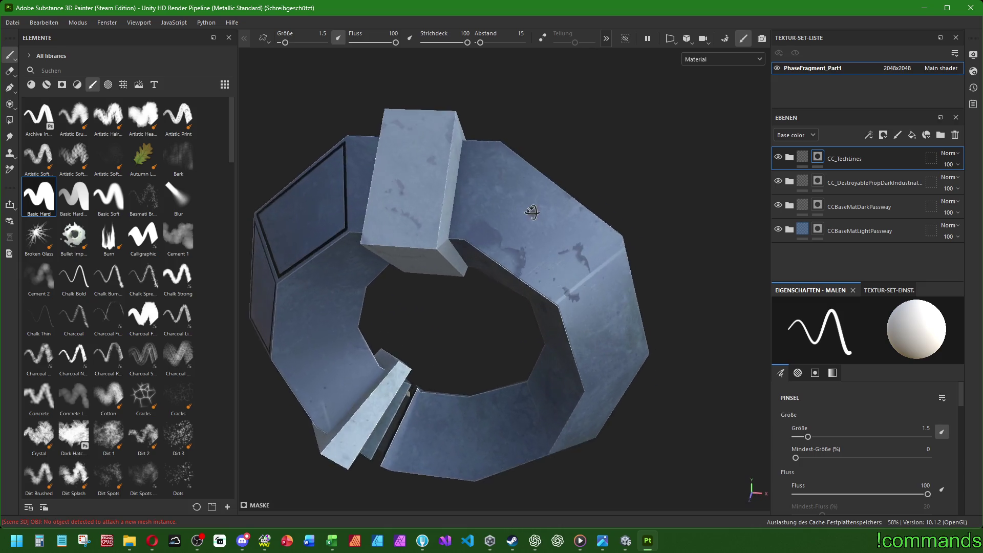
{"action": "scroll", "coordinate": [583, 310], "scroll_direction": "up", "scroll_amount": 2}
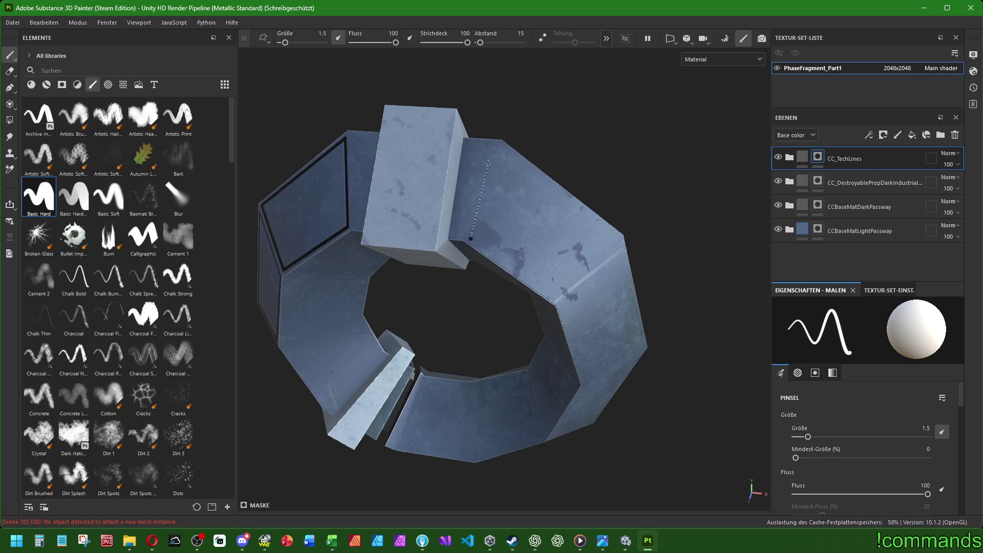
Paint a first panel edge, then undo the misplaced line.
{"action": "left_click", "coordinate": [502, 150], "text": "shift"}
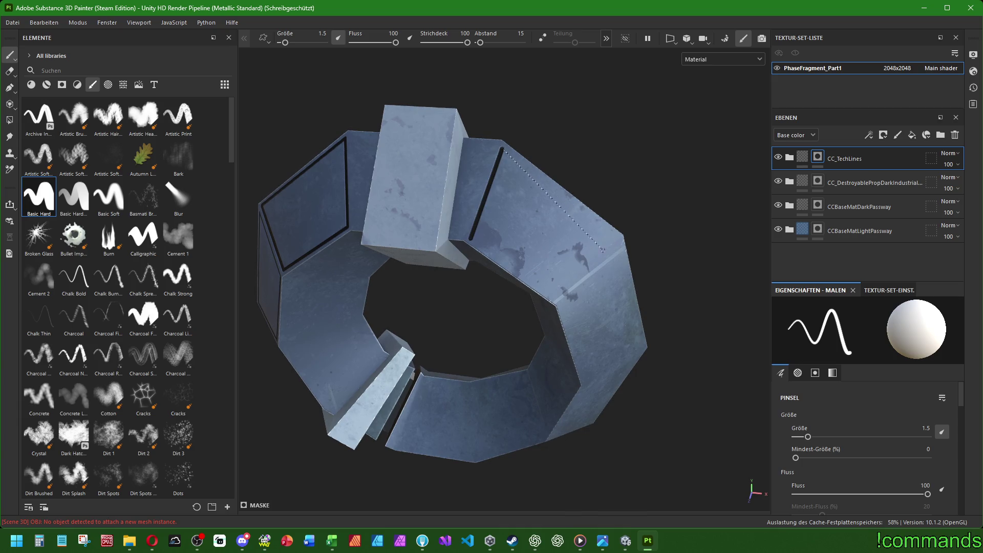
{"action": "mouse_move", "coordinate": [584, 239]}
{"action": "left_mouse_down", "text": "alt"}
{"action": "mouse_move", "coordinate": [515, 235]}
{"action": "mouse_move", "coordinate": [632, 242]}
{"action": "mouse_move", "coordinate": [585, 287]}
{"action": "left_mouse_up", "text": "alt"}
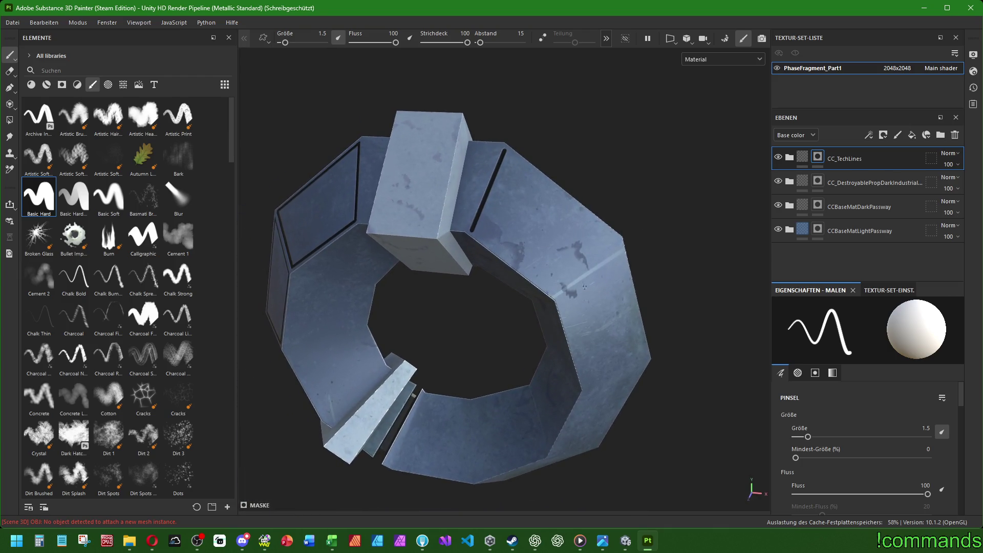
{"action": "key", "text": "ctrl+z"}
Redraw the four black edges closing the rectangular frame beside the raised block.
{"action": "left_click", "coordinate": [505, 150], "text": "shift"}
{"action": "left_click", "coordinate": [615, 237], "text": "shift"}
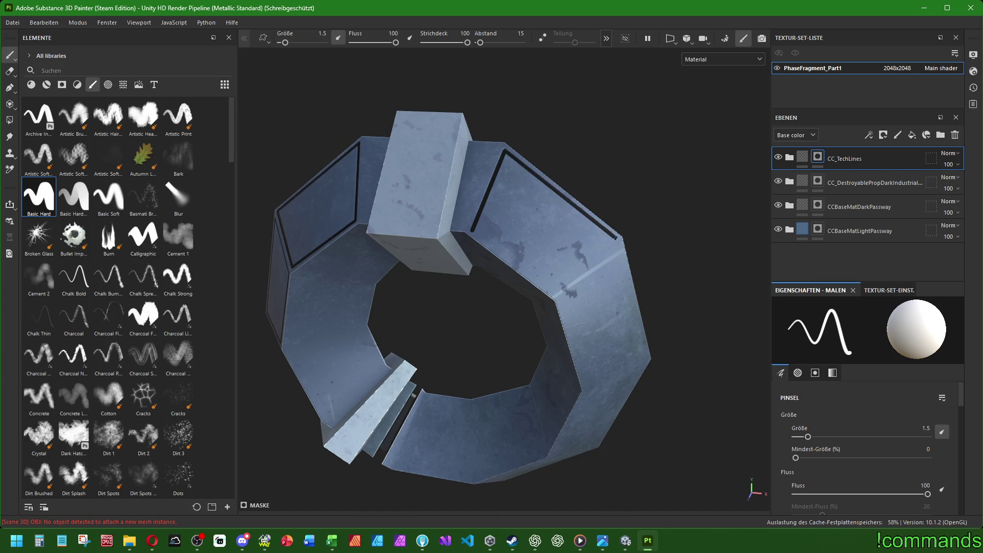
{"action": "left_click", "coordinate": [554, 291], "text": "shift"}
{"action": "left_click", "coordinate": [473, 229], "text": "shift"}
{"action": "mouse_move", "coordinate": [440, 221]}
{"action": "left_mouse_down", "text": "alt"}
{"action": "mouse_move", "coordinate": [372, 275]}
{"action": "mouse_move", "coordinate": [470, 154]}
{"action": "left_mouse_up", "text": "alt"}
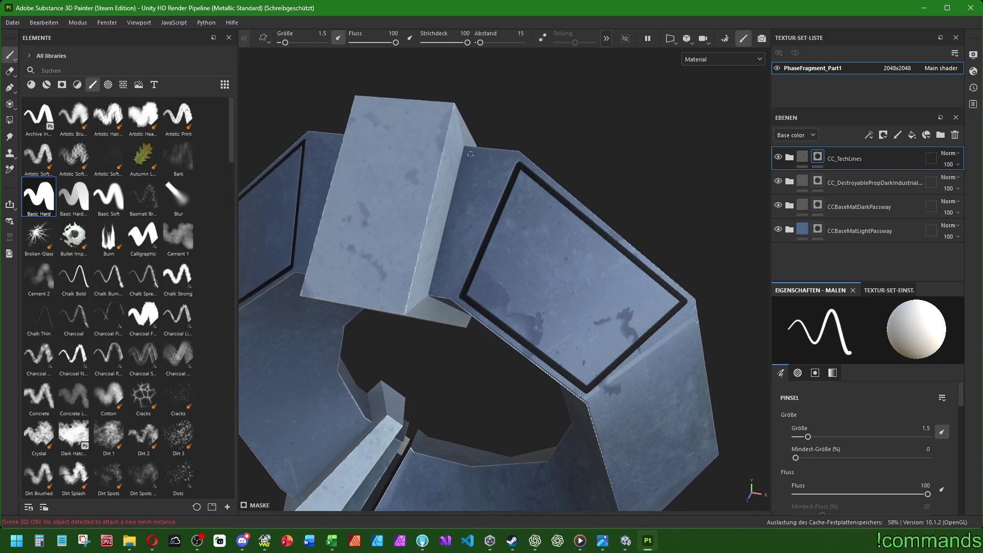
{"action": "mouse_move", "coordinate": [438, 288]}
{"action": "left_mouse_down", "text": "alt"}
{"action": "mouse_move", "coordinate": [605, 265]}
{"action": "mouse_move", "coordinate": [477, 195]}
{"action": "left_mouse_up", "text": "alt"}
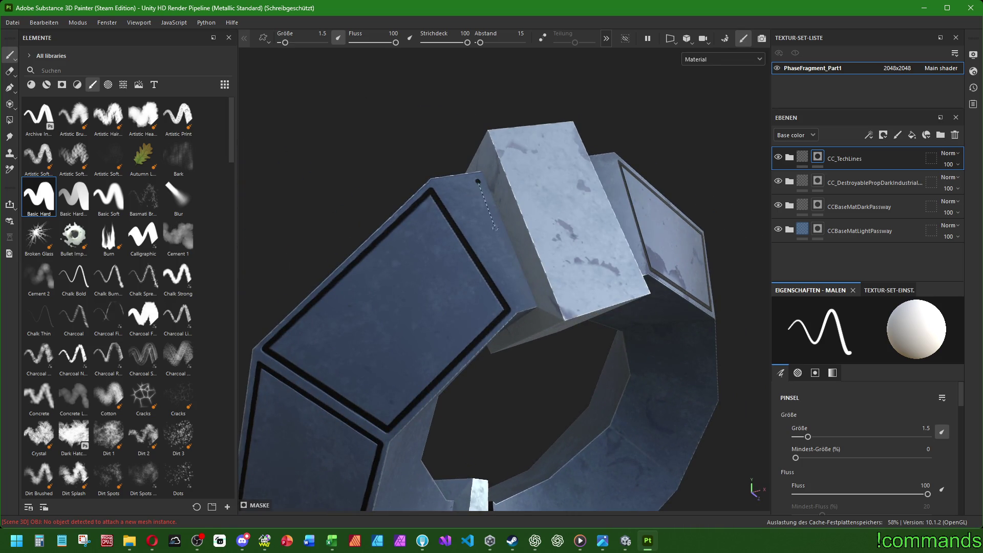
{"action": "mouse_move", "coordinate": [531, 299]}
{"action": "left_mouse_down", "text": "alt"}
{"action": "mouse_move", "coordinate": [540, 296]}
{"action": "mouse_move", "coordinate": [540, 318]}
{"action": "mouse_move", "coordinate": [499, 244]}
{"action": "left_mouse_up", "text": "alt"}
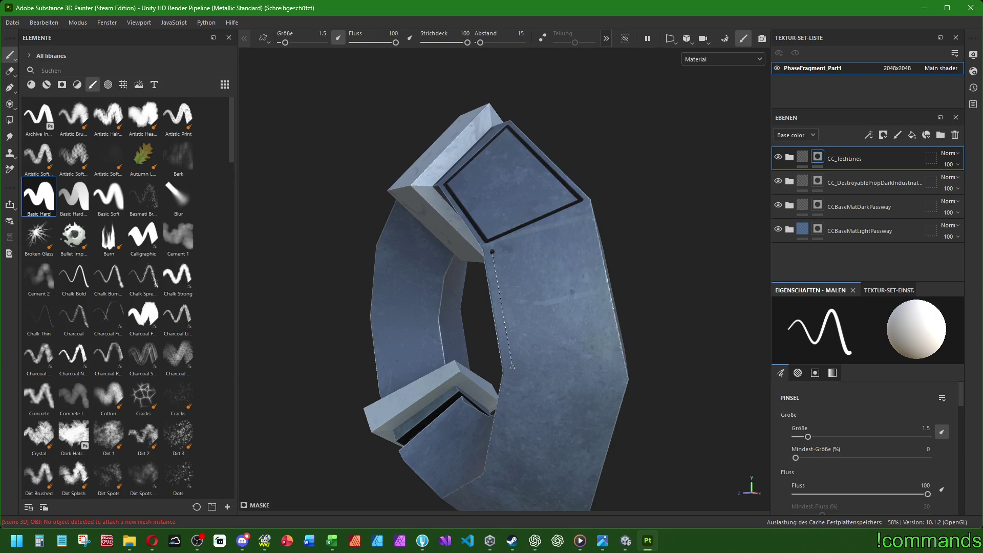
Paint the outer black L-shaped outline up the panel's sides and across its top.
{"action": "left_click", "coordinate": [512, 368], "text": "shift"}
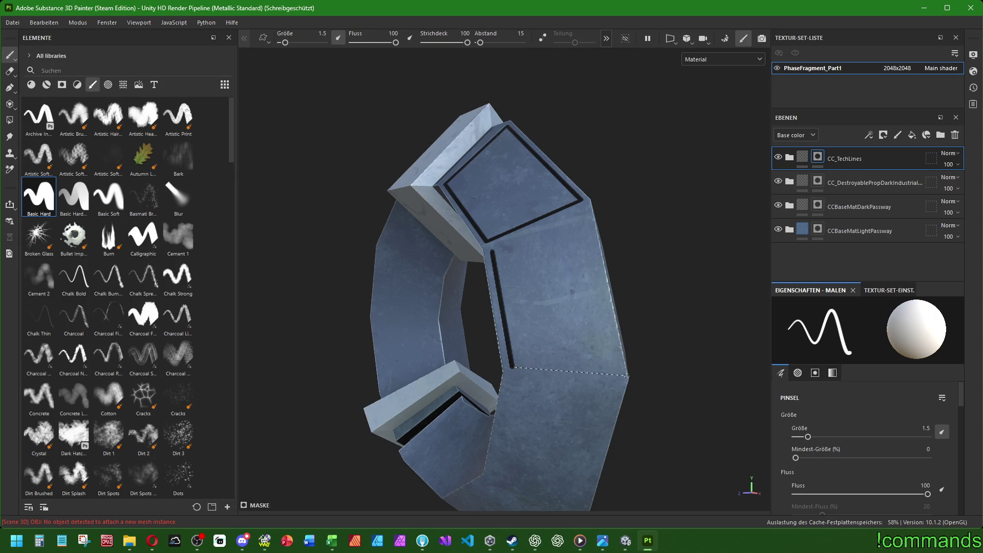
{"action": "left_click", "coordinate": [559, 370], "text": "shift"}
{"action": "left_click", "coordinate": [547, 303], "text": "shift"}
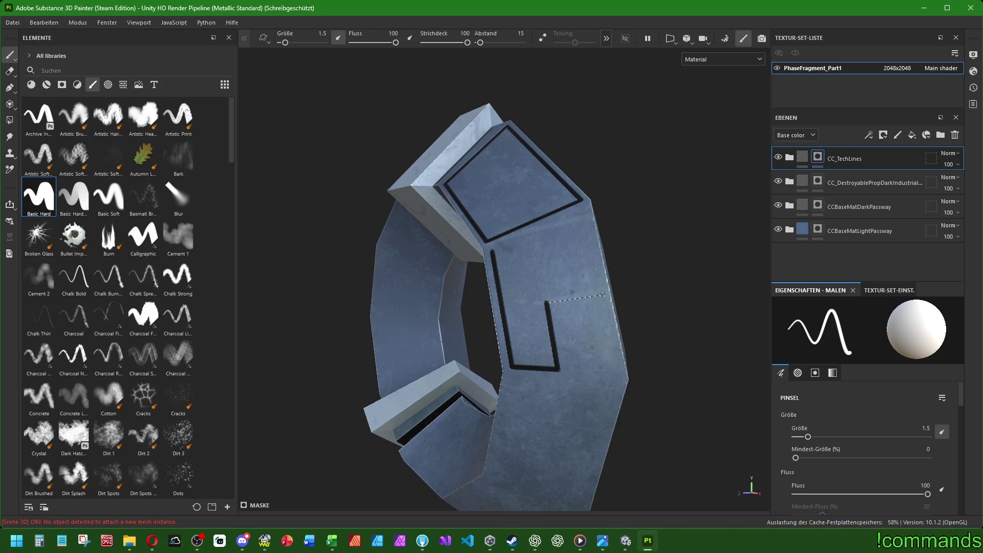
{"action": "left_click", "coordinate": [604, 297], "text": "shift"}
{"action": "left_click", "coordinate": [587, 211], "text": "shift"}
{"action": "left_click", "coordinate": [490, 248], "text": "shift"}
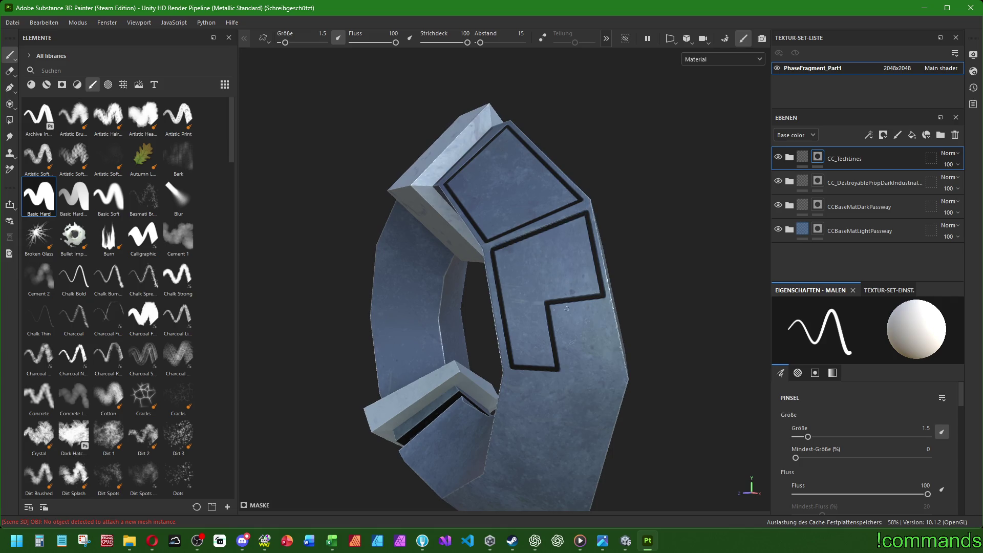
Paint the inner L-shaped line nested inside the outer outline.
{"action": "left_click", "coordinate": [559, 312]}
{"action": "left_click", "coordinate": [576, 388], "text": "shift"}
{"action": "left_click", "coordinate": [511, 377], "text": "shift"}
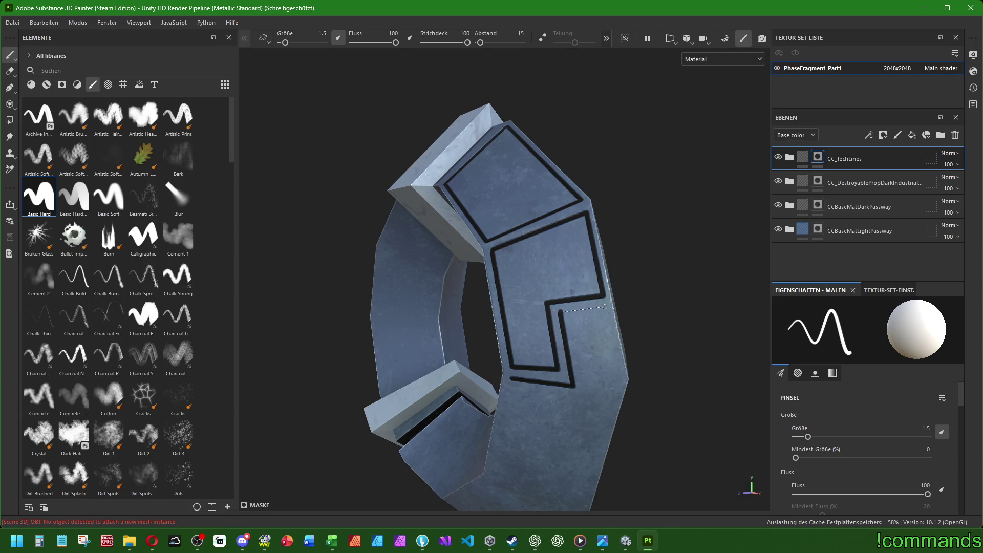
{"action": "left_click", "coordinate": [605, 306], "text": "shift"}
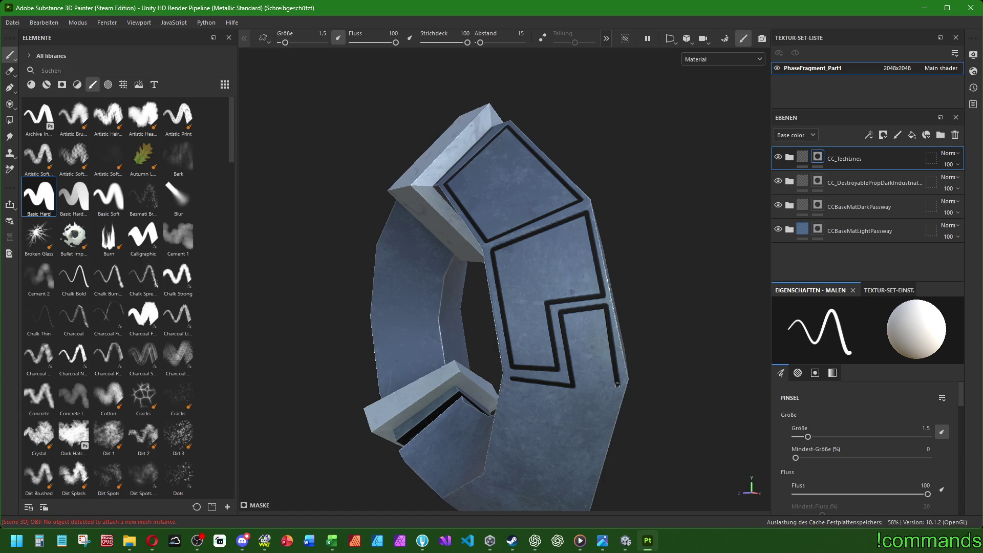
{"action": "left_click_drag", "start_coordinate": [617, 384], "coordinate": [611, 298], "text": "alt"}
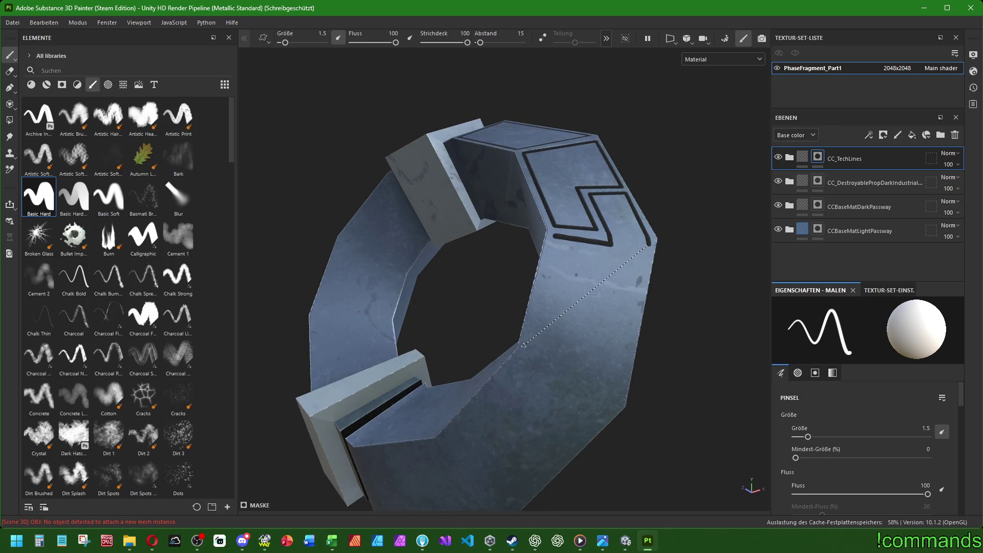
Add black edge lines along the side and bottom of the next panel.
{"action": "left_click", "coordinate": [620, 397], "text": "shift"}
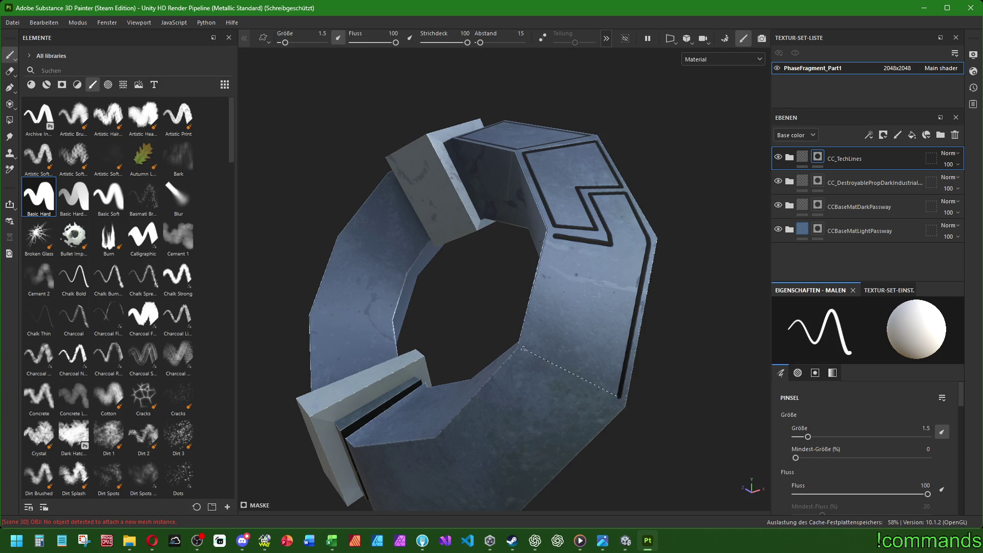
{"action": "left_click", "coordinate": [528, 346], "text": "shift"}
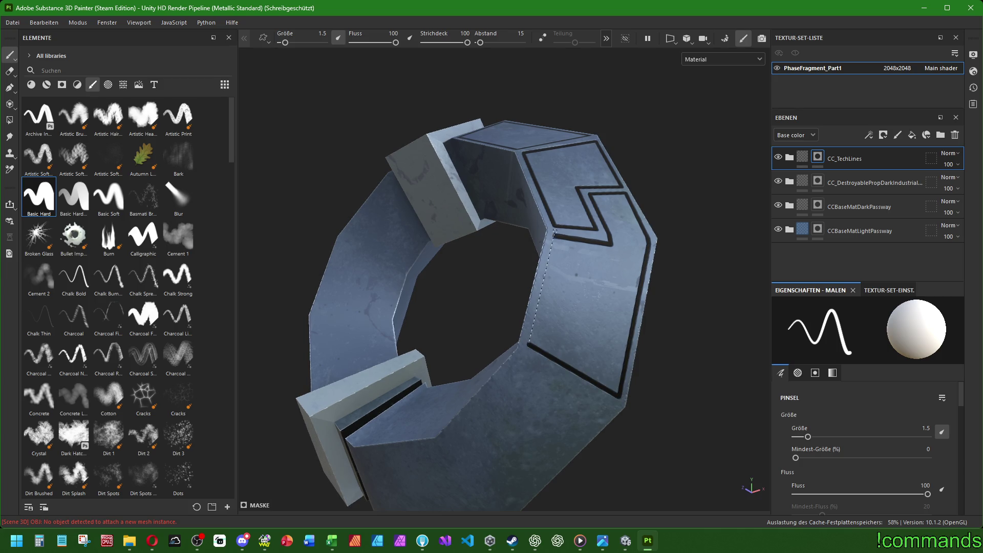
{"action": "scroll", "coordinate": [555, 236], "scroll_direction": "down", "scroll_amount": 5}
{"action": "mouse_move", "coordinate": [494, 340]}
{"action": "left_mouse_down", "text": "alt"}
{"action": "mouse_move", "coordinate": [505, 329]}
{"action": "mouse_move", "coordinate": [458, 294]}
{"action": "mouse_move", "coordinate": [510, 350]}
{"action": "left_mouse_up", "text": "alt"}
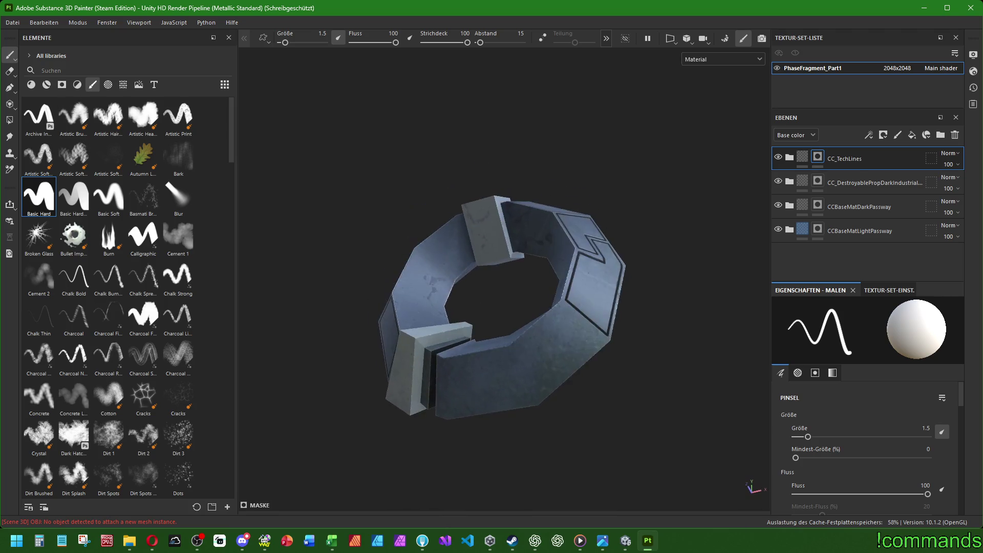
{"action": "scroll", "coordinate": [511, 350], "scroll_direction": "up", "scroll_amount": 3}
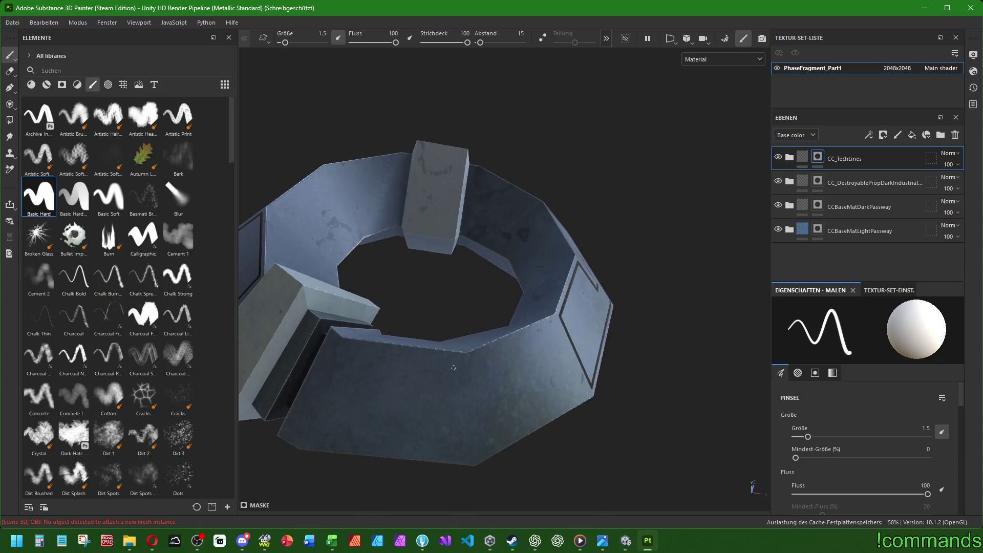
Orbit the ring to bring the lower front panel face into view.
{"action": "left_click_drag", "start_coordinate": [511, 350], "coordinate": [427, 382], "text": "alt"}
{"action": "scroll", "coordinate": [427, 383], "scroll_direction": "up", "scroll_amount": 3}
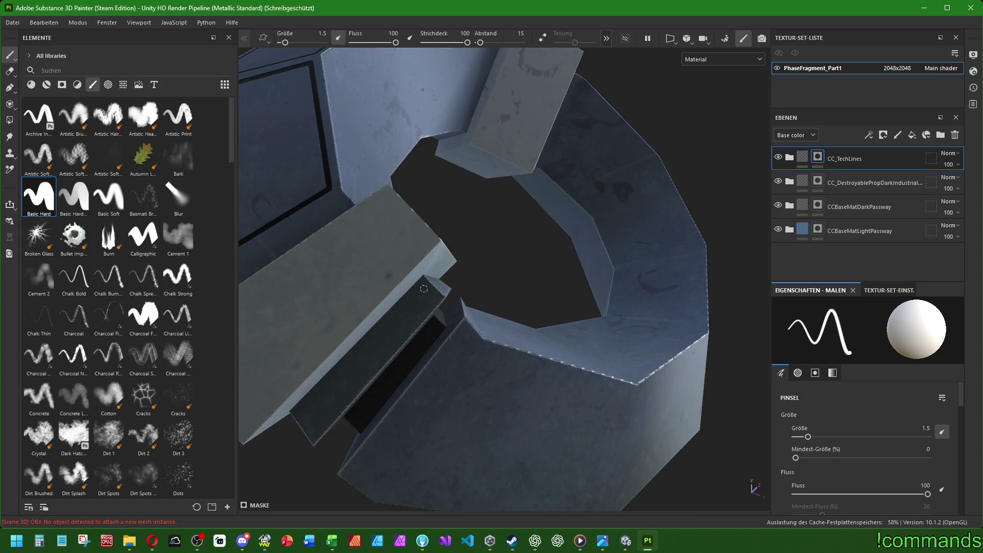
{"action": "left_click_drag", "start_coordinate": [423, 289], "coordinate": [517, 436], "text": "alt"}
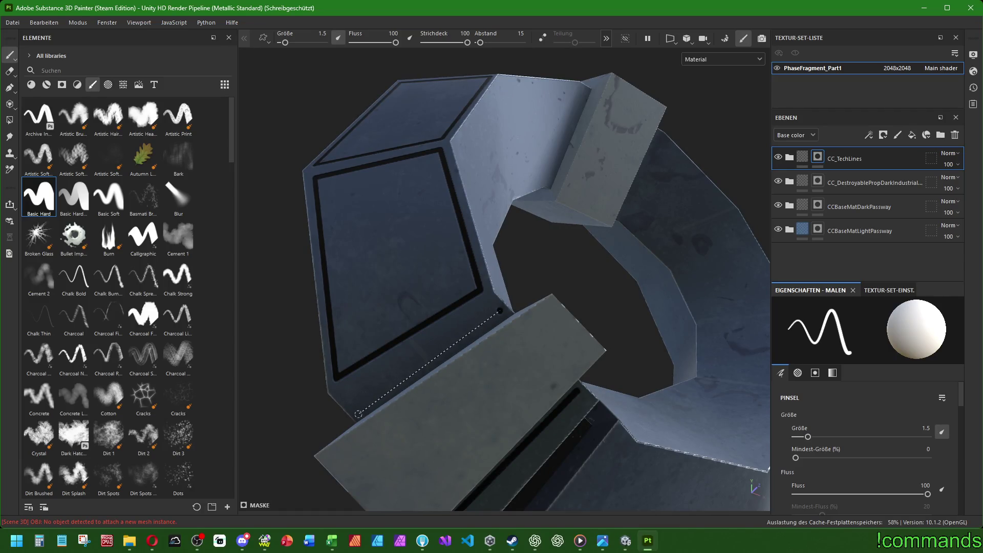
{"action": "left_click_drag", "start_coordinate": [358, 412], "coordinate": [508, 326], "text": "alt"}
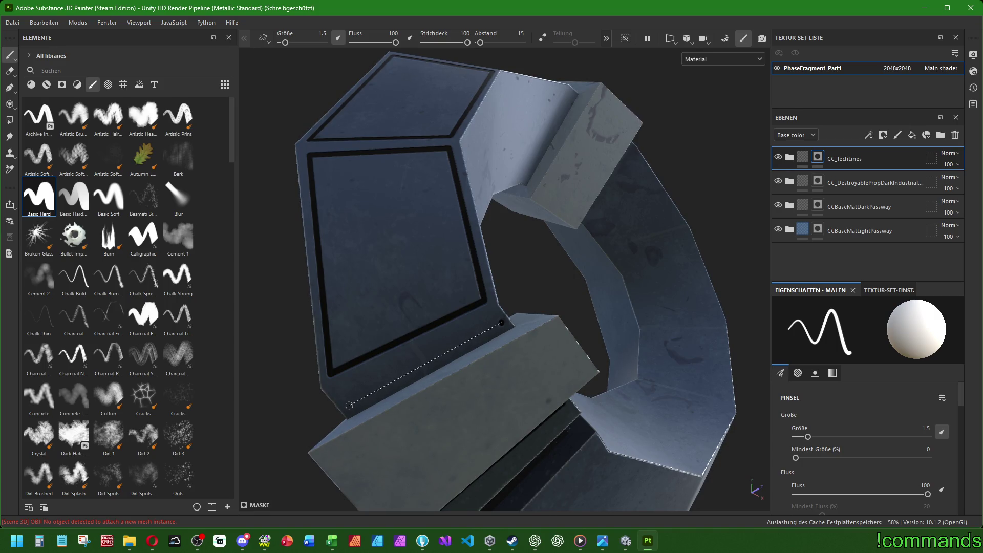
{"action": "left_click_drag", "start_coordinate": [349, 406], "coordinate": [481, 382], "text": "alt"}
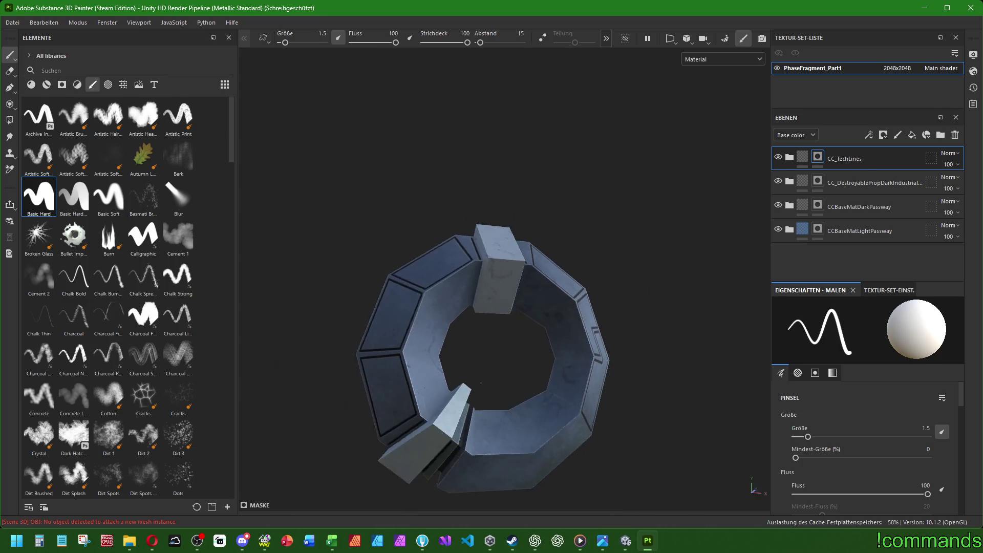
{"action": "mouse_move", "coordinate": [481, 382]}
{"action": "left_mouse_down", "text": "alt"}
{"action": "mouse_move", "coordinate": [829, 424]}
{"action": "mouse_move", "coordinate": [493, 390]}
{"action": "mouse_move", "coordinate": [503, 339]}
{"action": "mouse_move", "coordinate": [479, 347]}
{"action": "mouse_move", "coordinate": [470, 315]}
{"action": "left_mouse_up", "text": "alt"}
Paint the three black edges closing a triangle outline on the lower panel face.
{"action": "left_click", "coordinate": [472, 316]}
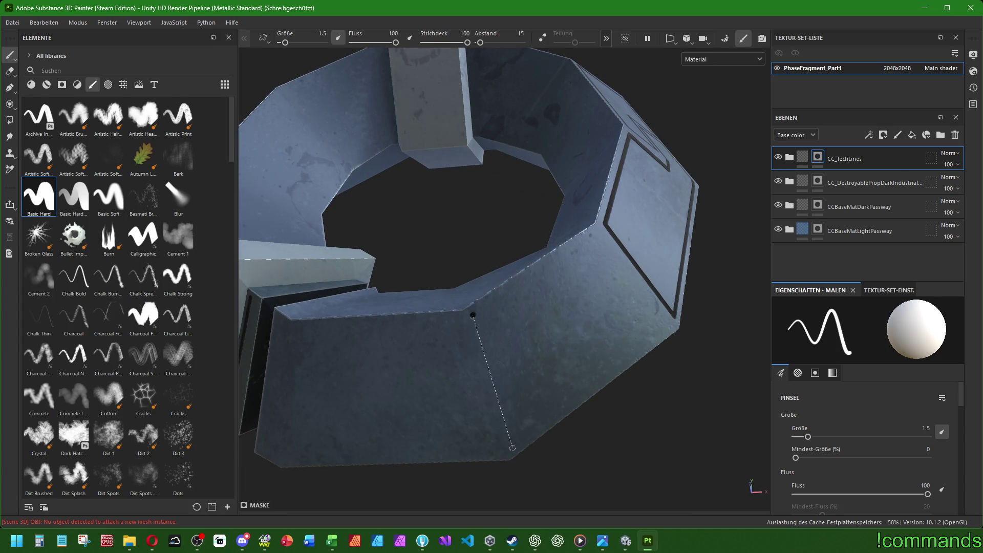
{"action": "left_click", "coordinate": [511, 448], "text": "shift"}
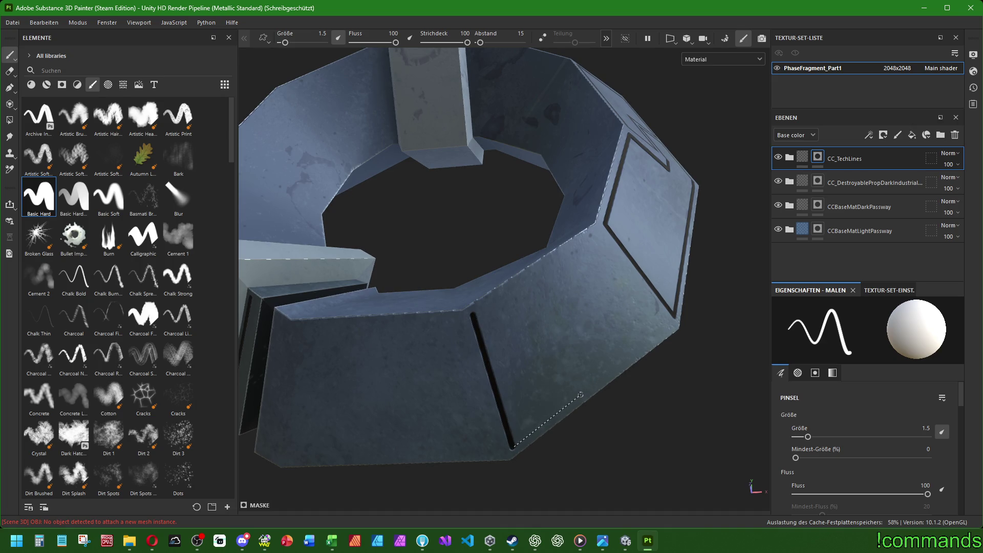
{"action": "left_click", "coordinate": [580, 394], "text": "shift"}
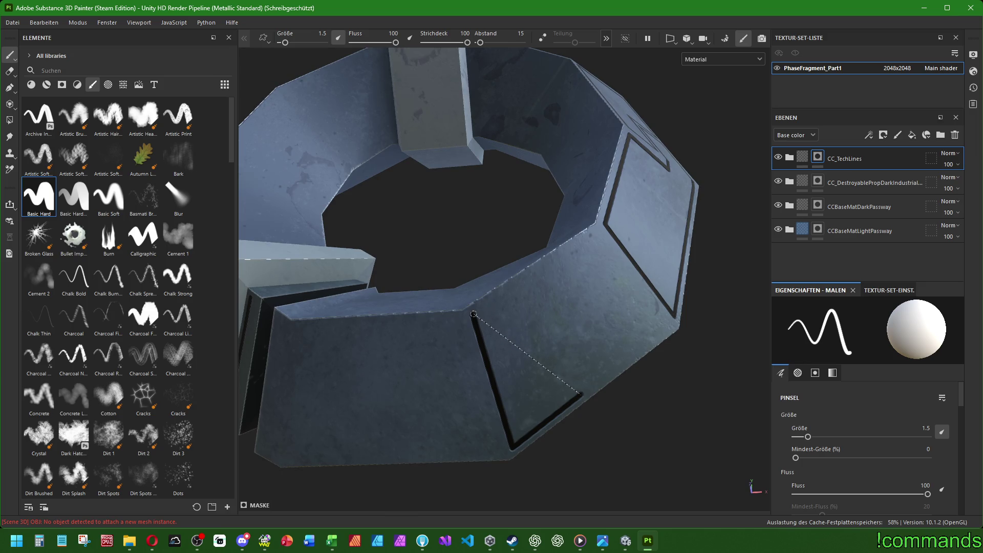
{"action": "left_click", "coordinate": [474, 315], "text": "shift"}
{"action": "left_click_drag", "start_coordinate": [474, 314], "coordinate": [588, 369], "text": "alt"}
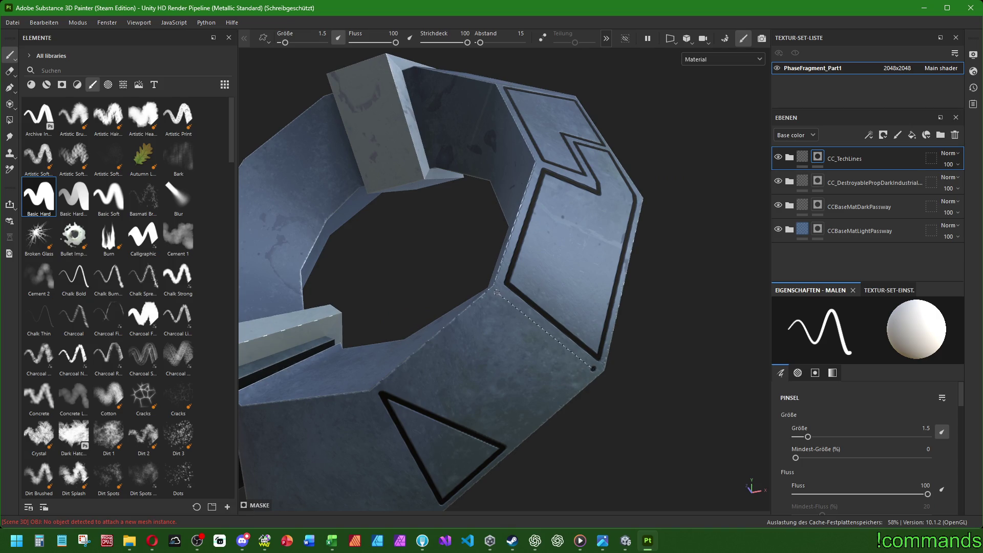
Paint a black tech line running down the first front panel.
{"action": "left_click", "coordinate": [496, 293], "text": "shift"}
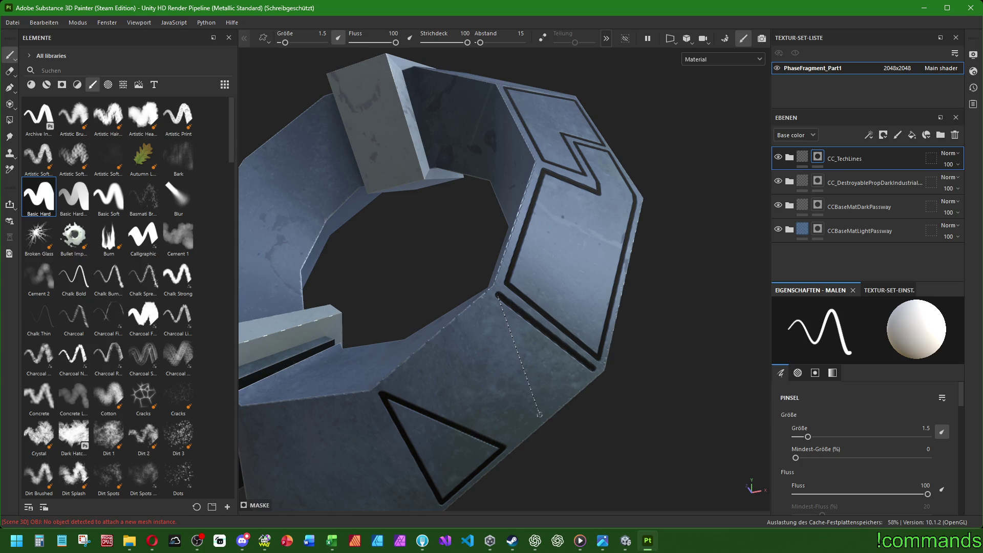
{"action": "left_click", "coordinate": [540, 414], "text": "shift"}
{"action": "left_click_drag", "start_coordinate": [592, 369], "coordinate": [417, 381], "text": "alt"}
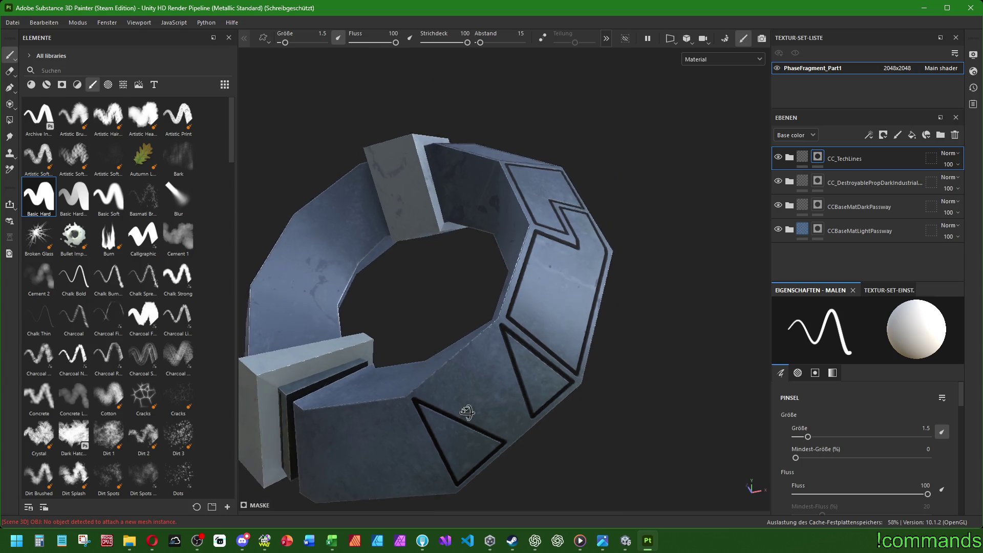
Paint a closed black triangle outline on the adjacent panel.
{"action": "left_click", "coordinate": [408, 375]}
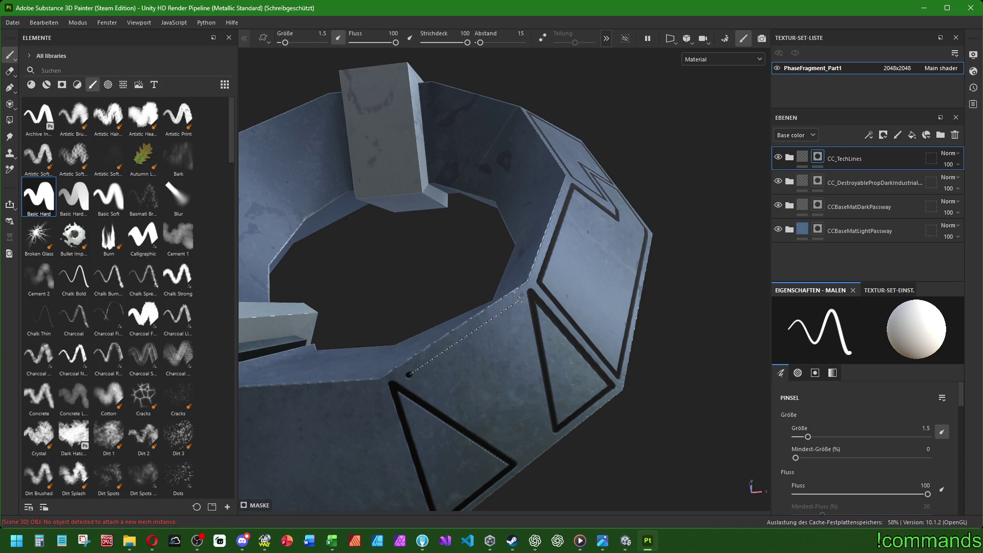
{"action": "left_click", "coordinate": [523, 297], "text": "shift"}
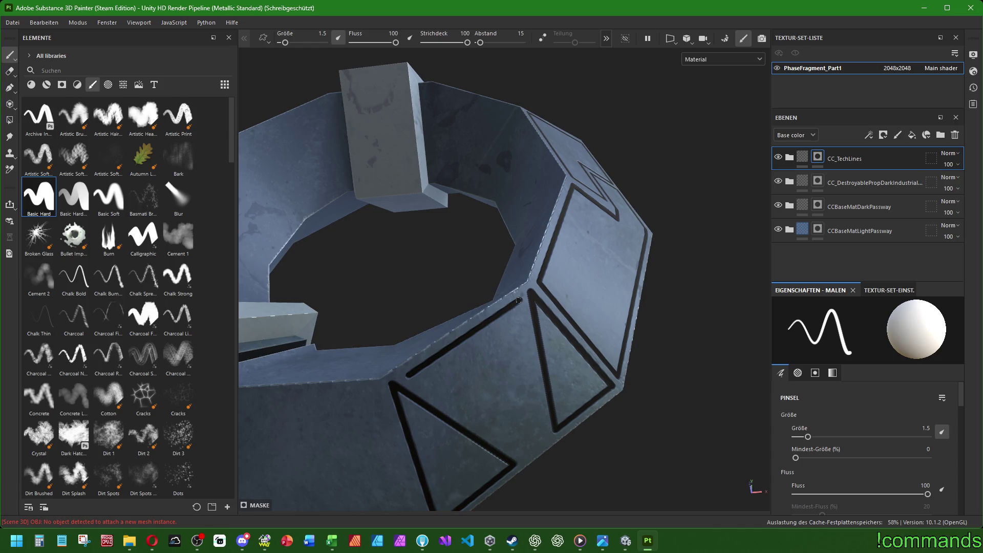
{"action": "left_click", "coordinate": [546, 436], "text": "shift"}
{"action": "left_click", "coordinate": [523, 455], "text": "shift"}
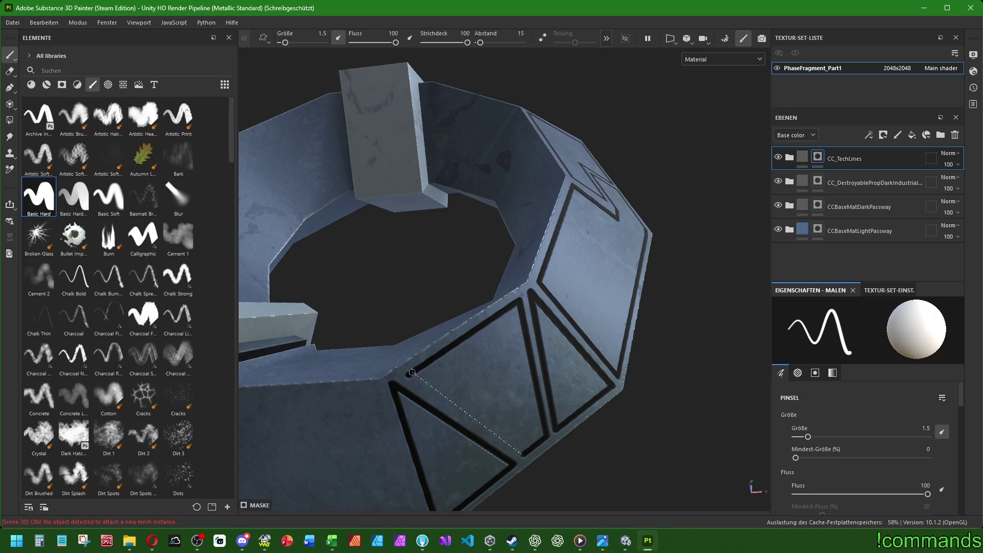
{"action": "left_click", "coordinate": [412, 373], "text": "shift"}
{"action": "scroll", "coordinate": [412, 373], "scroll_direction": "down", "scroll_amount": 3}
{"action": "mouse_move", "coordinate": [412, 372]}
{"action": "left_mouse_down", "text": "alt"}
{"action": "mouse_move", "coordinate": [503, 406]}
{"action": "mouse_move", "coordinate": [538, 361]}
{"action": "left_mouse_up", "text": "alt"}
{"action": "scroll", "coordinate": [438, 395], "scroll_direction": "up", "scroll_amount": 3}
{"action": "scroll", "coordinate": [413, 403], "scroll_direction": "up", "scroll_amount": 2}
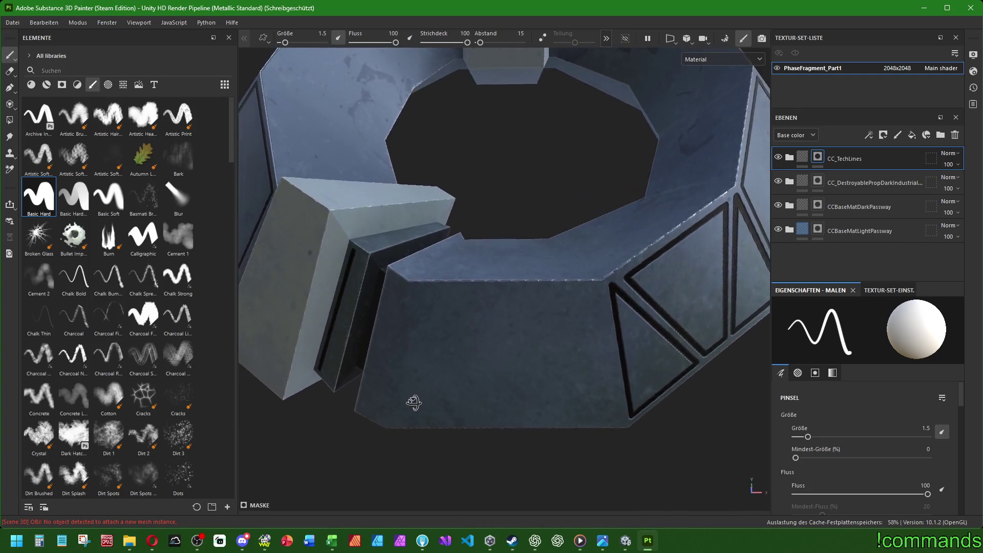
{"action": "left_click_drag", "start_coordinate": [413, 402], "coordinate": [409, 374], "text": "alt"}
Paint a four-sided black rectangular frame on the front panel beside the jutting block.
{"action": "left_click", "coordinate": [420, 288]}
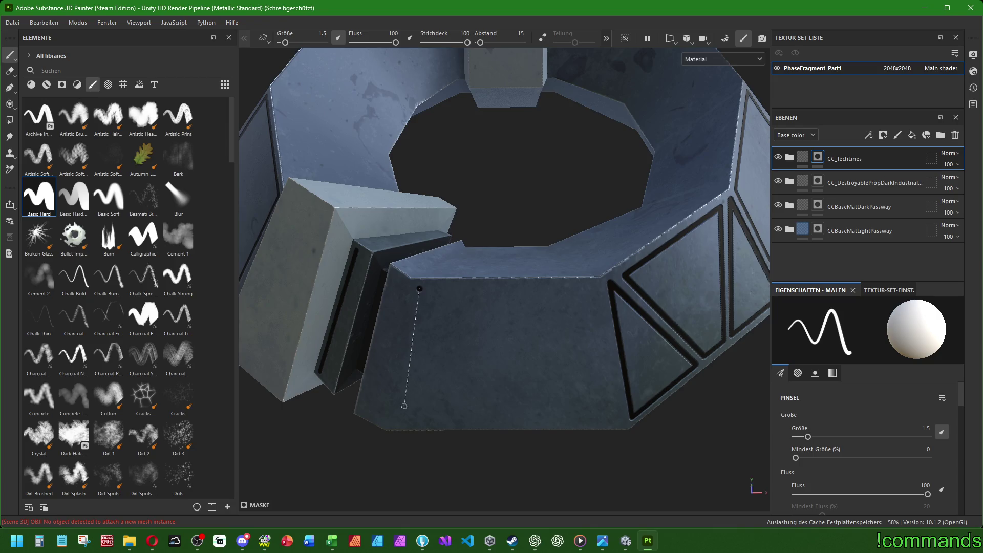
{"action": "left_click", "coordinate": [394, 421], "text": "shift"}
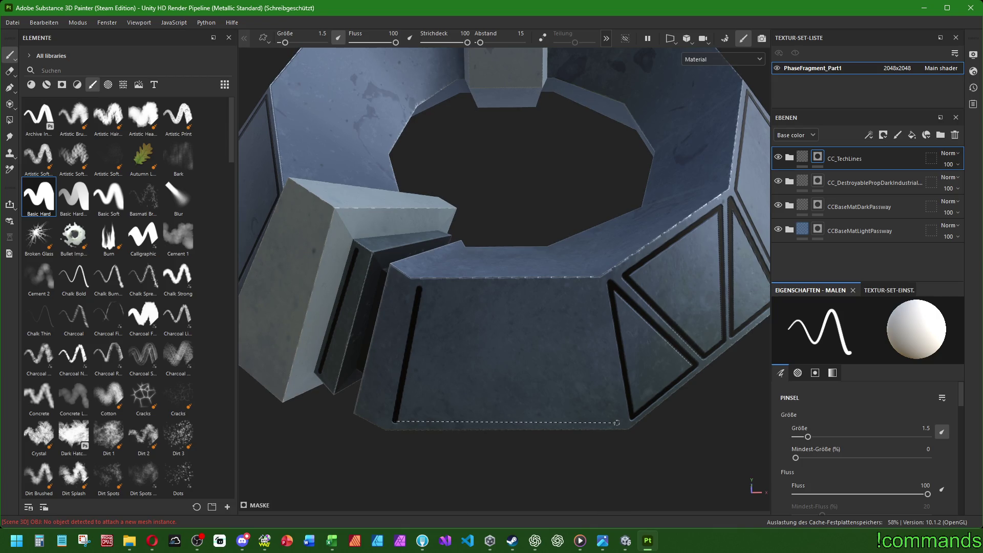
{"action": "left_click", "coordinate": [619, 421], "text": "shift"}
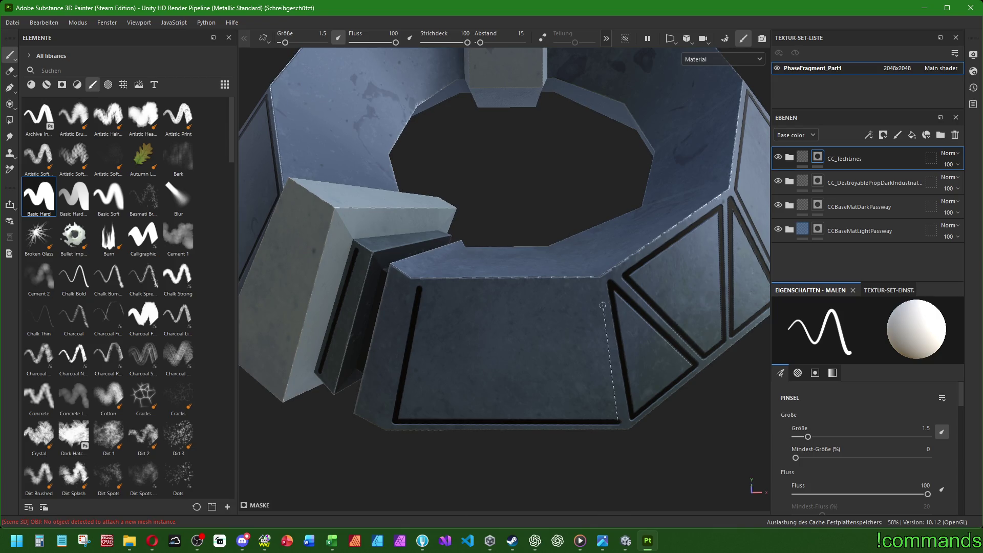
{"action": "left_click", "coordinate": [595, 289], "text": "shift"}
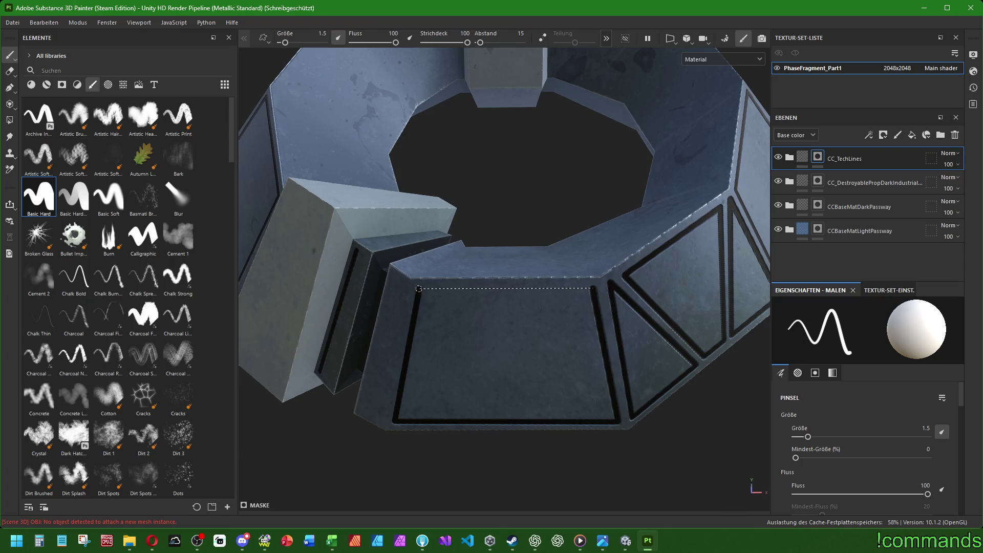
{"action": "left_click", "coordinate": [418, 289], "text": "shift"}
{"action": "scroll", "coordinate": [440, 289], "scroll_direction": "down", "scroll_amount": 3}
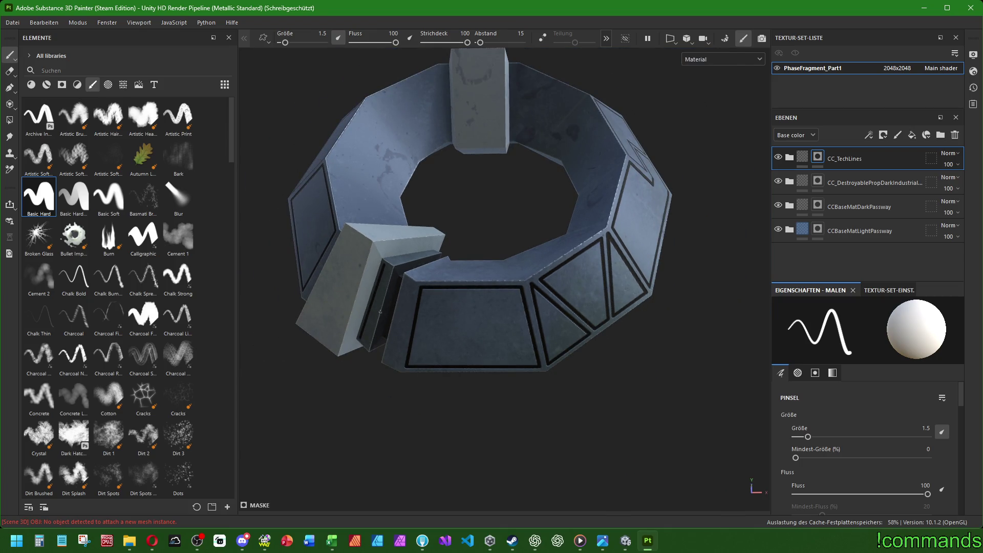
{"action": "scroll", "coordinate": [380, 312], "scroll_direction": "up", "scroll_amount": 2}
{"action": "scroll", "coordinate": [417, 397], "scroll_direction": "up", "scroll_amount": 2}
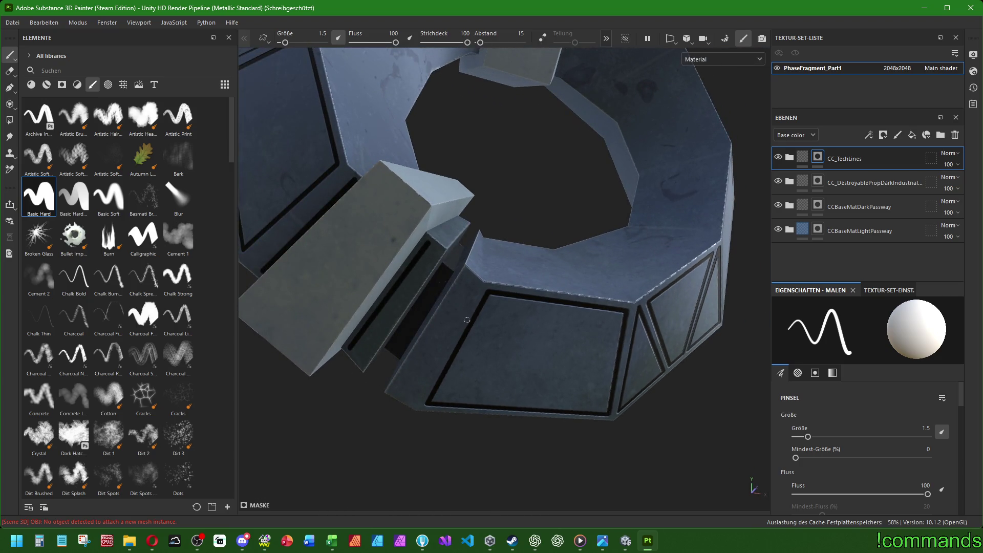
{"action": "scroll", "coordinate": [394, 281], "scroll_direction": "down", "scroll_amount": 3}
{"action": "scroll", "coordinate": [395, 282], "scroll_direction": "down", "scroll_amount": 2}
{"action": "mouse_move", "coordinate": [394, 282]}
{"action": "left_mouse_down", "text": "alt"}
{"action": "mouse_move", "coordinate": [464, 300]}
{"action": "mouse_move", "coordinate": [543, 292]}
{"action": "mouse_move", "coordinate": [662, 120]}
{"action": "mouse_move", "coordinate": [285, 184]}
{"action": "mouse_move", "coordinate": [377, 202]}
{"action": "left_mouse_up", "text": "alt"}
{"action": "scroll", "coordinate": [576, 249], "scroll_direction": "up", "scroll_amount": 3}
{"action": "scroll", "coordinate": [577, 249], "scroll_direction": "up", "scroll_amount": 3}
{"action": "scroll", "coordinate": [615, 192], "scroll_direction": "up", "scroll_amount": 3}
{"action": "scroll", "coordinate": [285, 184], "scroll_direction": "down", "scroll_amount": 3}
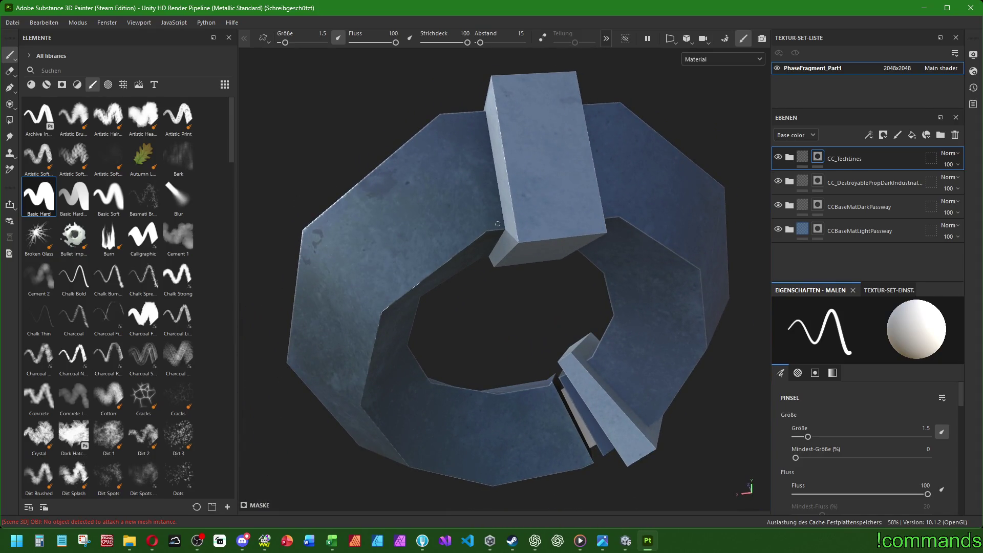
{"action": "left_click_drag", "start_coordinate": [498, 224], "coordinate": [538, 160], "text": "alt"}
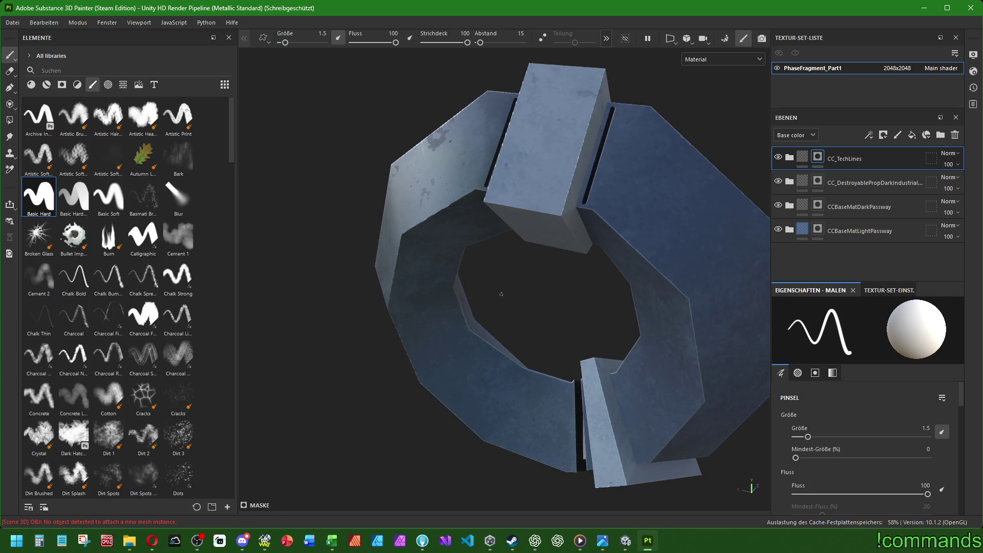
{"action": "mouse_move", "coordinate": [584, 199]}
{"action": "left_mouse_down", "text": "alt"}
{"action": "mouse_move", "coordinate": [478, 303]}
{"action": "mouse_move", "coordinate": [509, 336]}
{"action": "left_mouse_up", "text": "alt"}
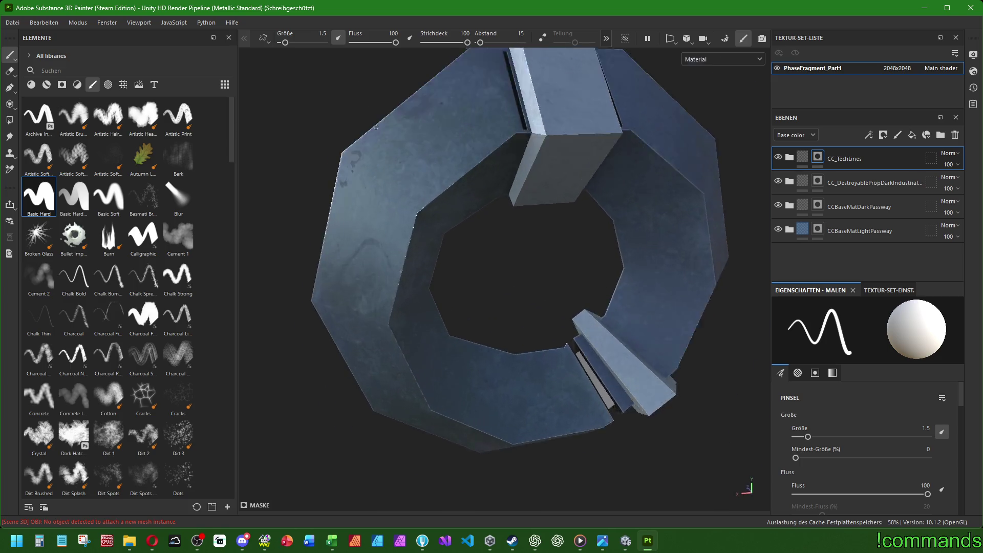
{"action": "scroll", "coordinate": [509, 336], "scroll_direction": "up", "scroll_amount": 5}
{"action": "middle_click_drag", "start_coordinate": [502, 149], "coordinate": [581, 220], "text": "alt"}
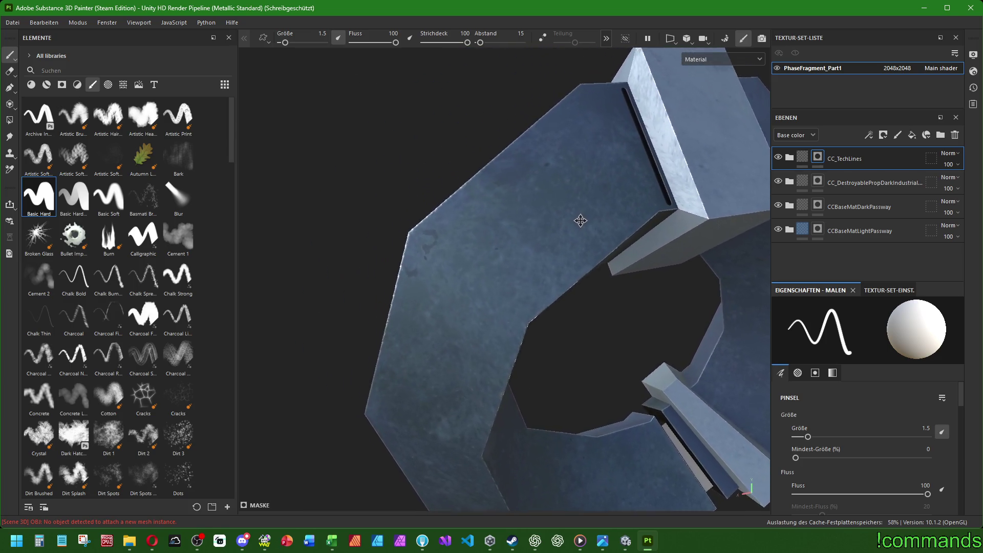
Paint the upper, left and bottom edges of the angled panel outline on the upper face.
{"action": "mouse_move", "coordinate": [490, 299]}
{"action": "left_mouse_down", "text": "alt"}
{"action": "mouse_move", "coordinate": [479, 286]}
{"action": "mouse_move", "coordinate": [505, 254]}
{"action": "left_mouse_up", "text": "alt"}
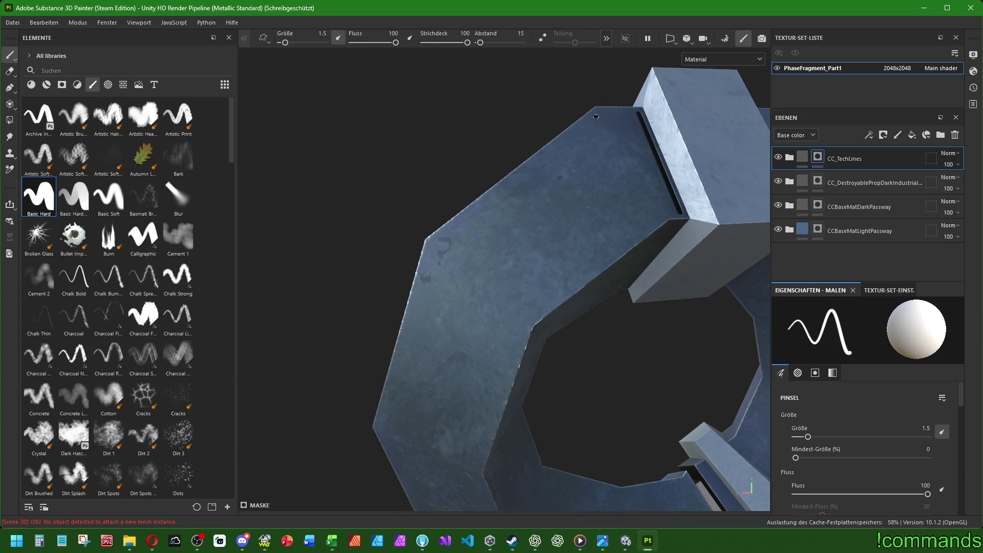
{"action": "left_click", "coordinate": [597, 115]}
{"action": "left_click", "coordinate": [433, 246], "text": "shift"}
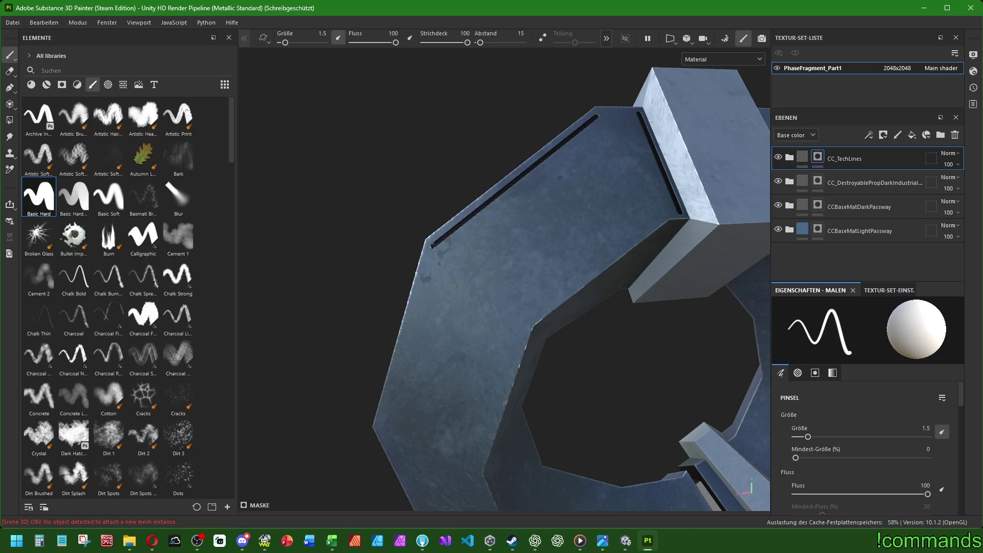
{"action": "left_click", "coordinate": [381, 423], "text": "shift"}
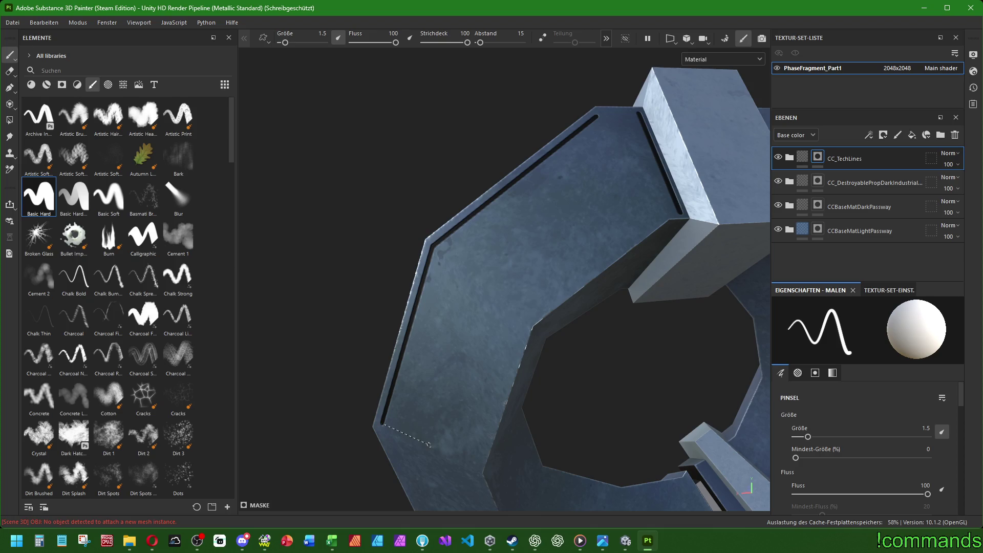
{"action": "left_click", "coordinate": [429, 445], "text": "shift"}
{"action": "left_click", "coordinate": [469, 315], "text": "shift"}
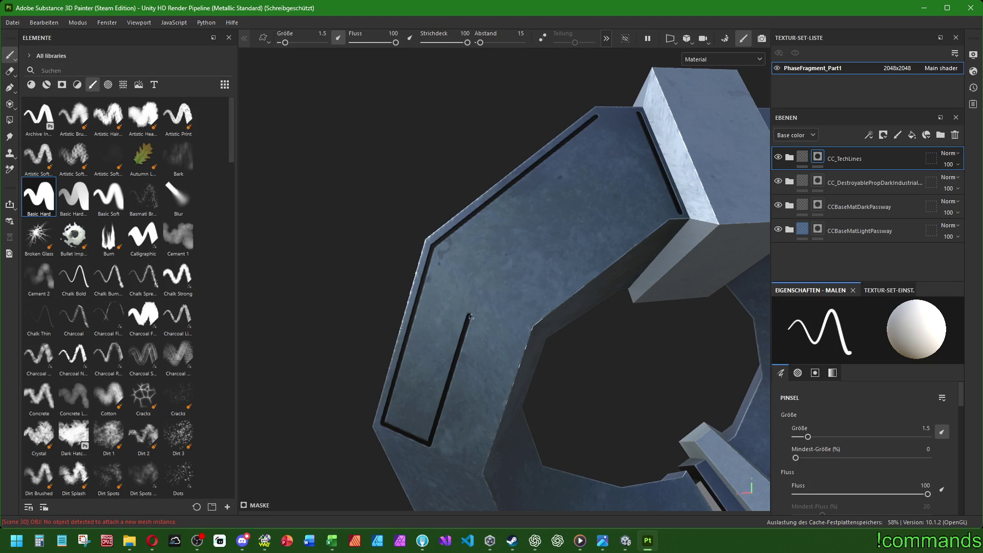
Paint the notch and long inner edge to close the L-shaped outline at the top corner.
{"action": "left_click", "coordinate": [523, 340], "text": "shift"}
{"action": "left_click", "coordinate": [525, 321], "text": "shift"}
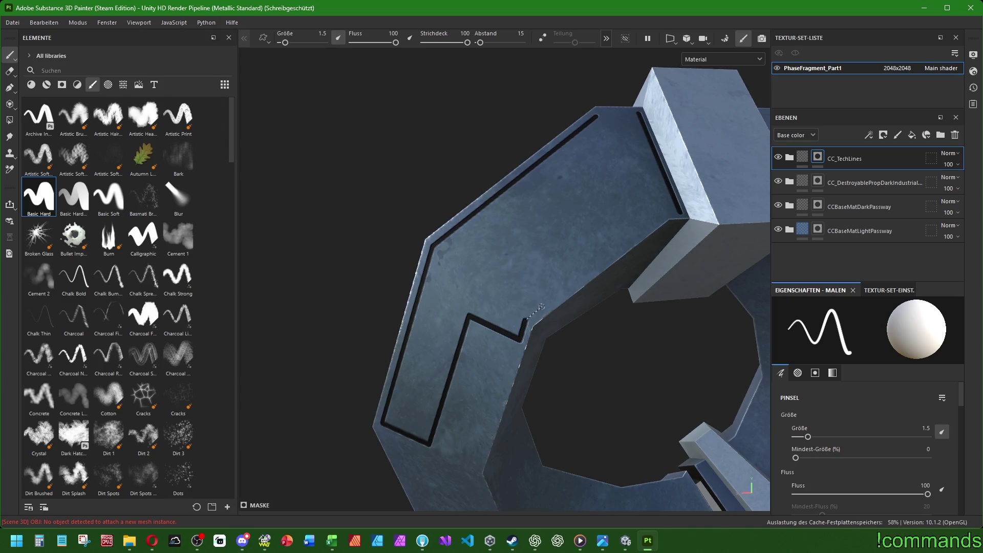
{"action": "left_click", "coordinate": [542, 307], "text": "shift"}
{"action": "left_click", "coordinate": [498, 260], "text": "shift"}
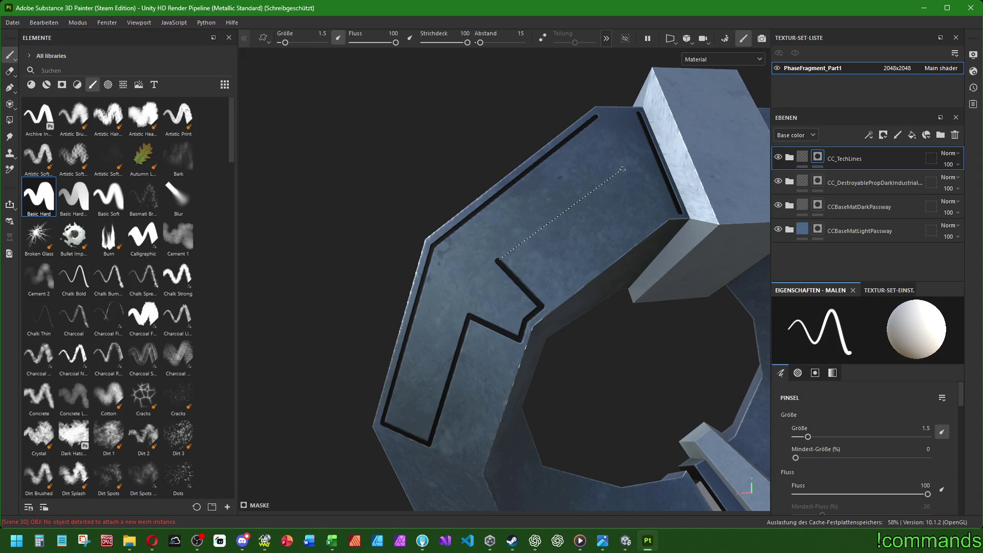
{"action": "left_click", "coordinate": [623, 168], "text": "shift"}
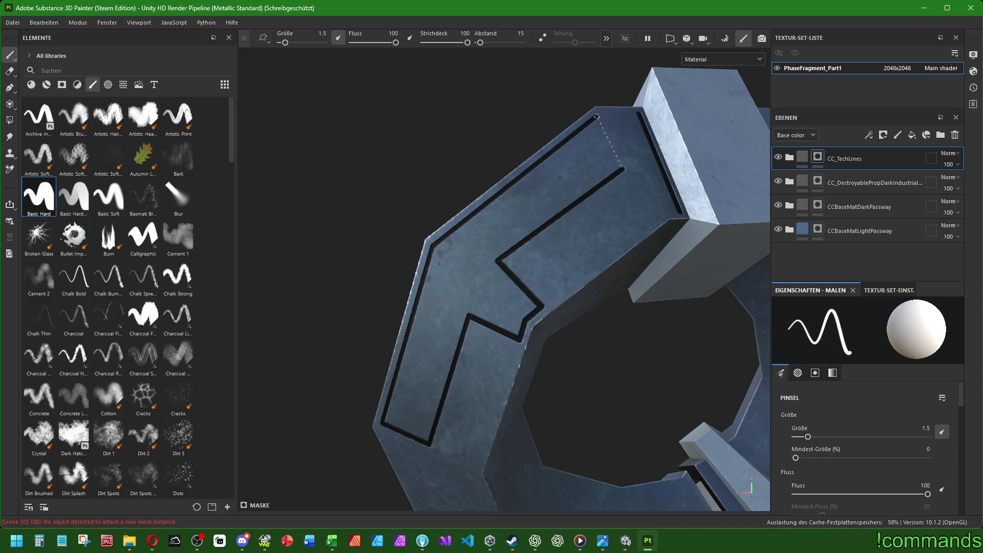
{"action": "left_click", "coordinate": [598, 116], "text": "shift"}
Paint two small black rectangular boxes inside the L-shaped outline.
{"action": "left_click", "coordinate": [517, 262]}
{"action": "left_click", "coordinate": [562, 228], "text": "shift"}
{"action": "left_click", "coordinate": [594, 265], "text": "shift"}
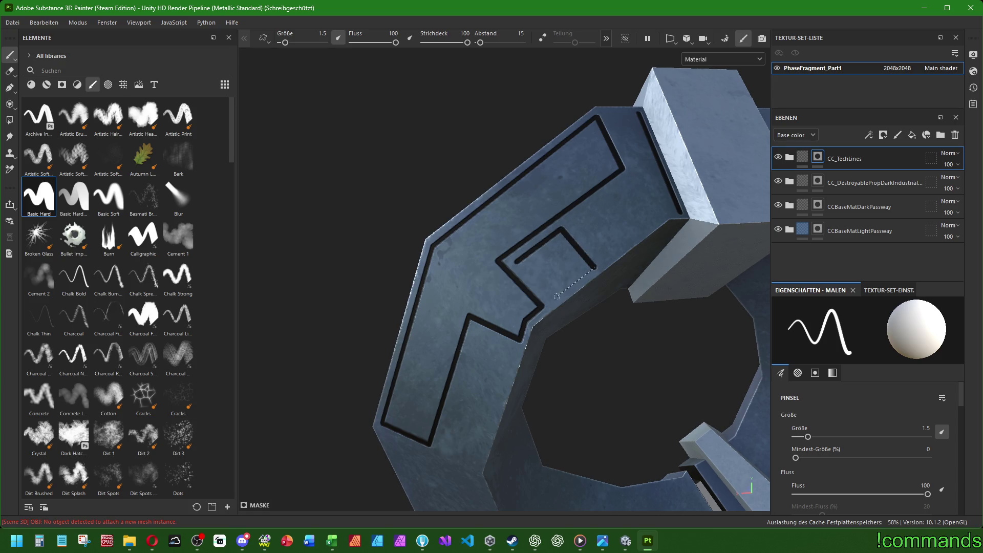
{"action": "left_click", "coordinate": [549, 299], "text": "shift"}
{"action": "left_click", "coordinate": [550, 299], "text": "shift"}
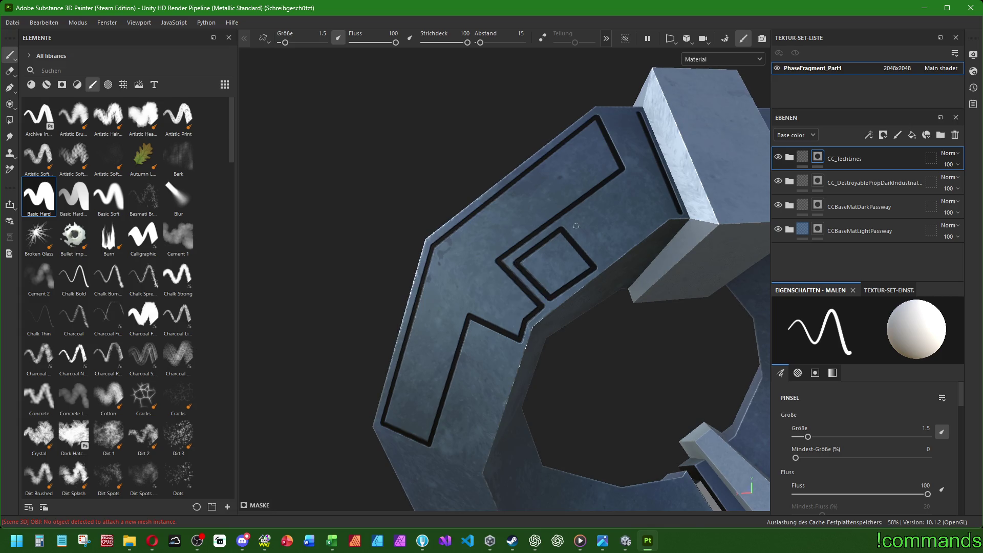
{"action": "left_click", "coordinate": [574, 221]}
{"action": "left_click", "coordinate": [628, 181], "text": "shift"}
{"action": "left_click", "coordinate": [656, 218], "text": "shift"}
{"action": "left_click", "coordinate": [602, 262], "text": "shift"}
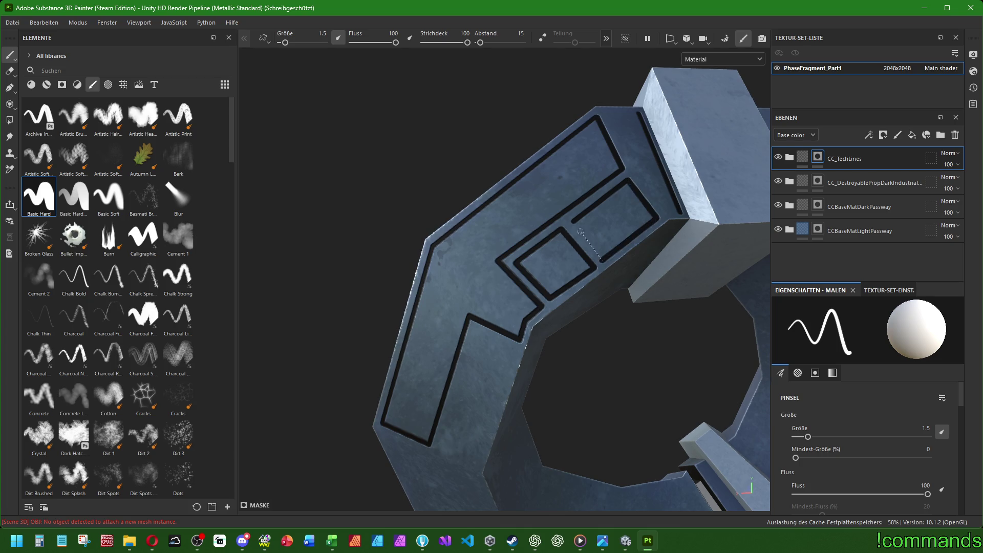
{"action": "left_click", "coordinate": [573, 221], "text": "shift"}
{"action": "scroll", "coordinate": [574, 222], "scroll_direction": "down", "scroll_amount": 3}
{"action": "left_click_drag", "start_coordinate": [573, 222], "coordinate": [630, 418], "text": "alt"}
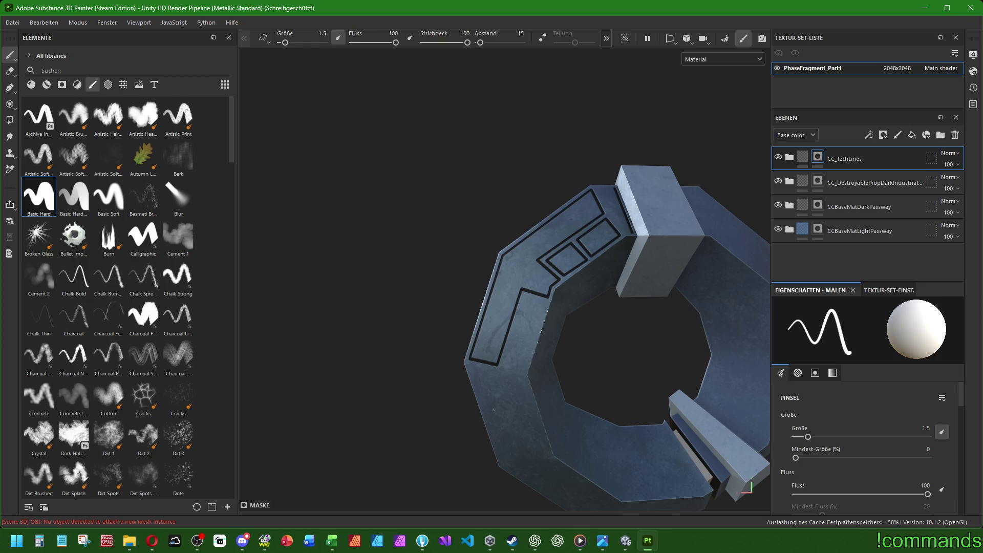
{"action": "scroll", "coordinate": [545, 356], "scroll_direction": "up", "scroll_amount": 2}
{"action": "scroll", "coordinate": [544, 356], "scroll_direction": "up", "scroll_amount": 2}
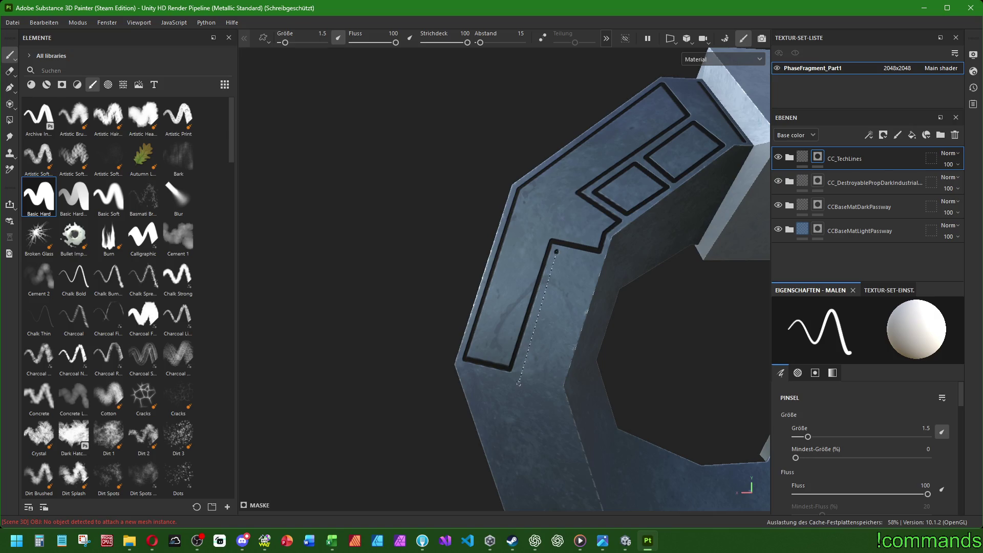
Close a narrow rectangular black tech-line outline on the first left-side face.
{"action": "left_click", "coordinate": [519, 372], "text": "shift"}
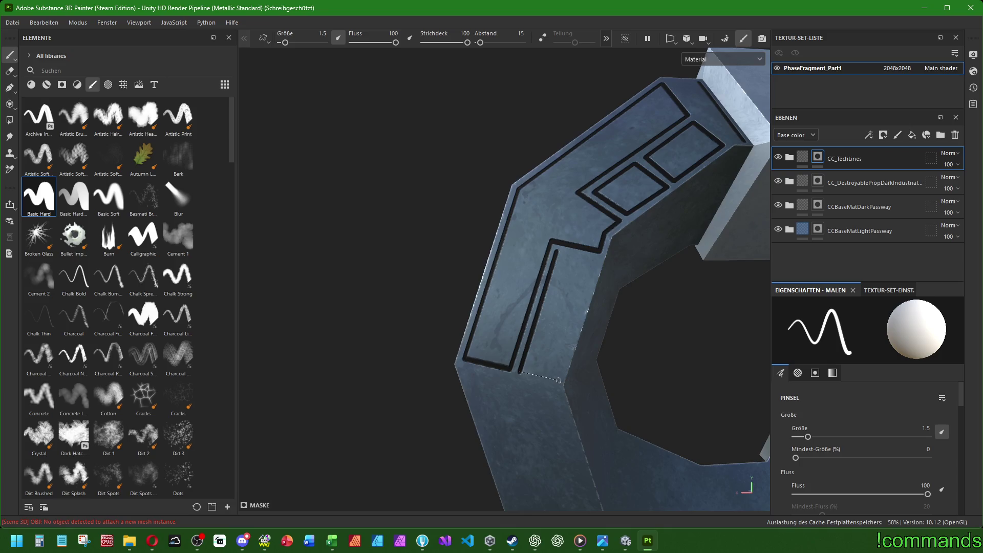
{"action": "left_click", "coordinate": [559, 379], "text": "shift"}
{"action": "left_click", "coordinate": [596, 259], "text": "shift"}
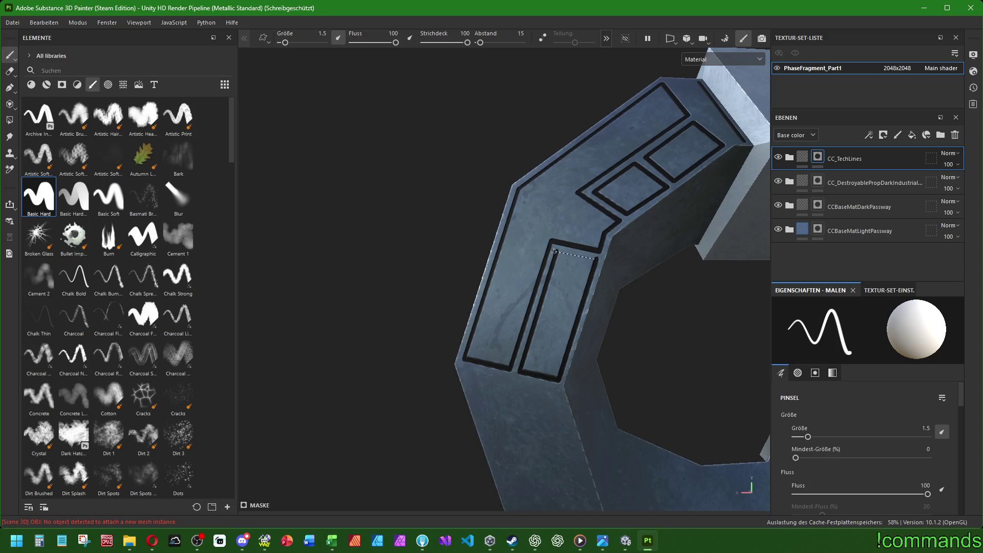
{"action": "left_click", "coordinate": [557, 250], "text": "shift"}
{"action": "mouse_move", "coordinate": [557, 251]}
{"action": "left_mouse_down", "text": "alt"}
{"action": "mouse_move", "coordinate": [578, 386]}
{"action": "mouse_move", "coordinate": [527, 310]}
{"action": "left_mouse_up", "text": "alt"}
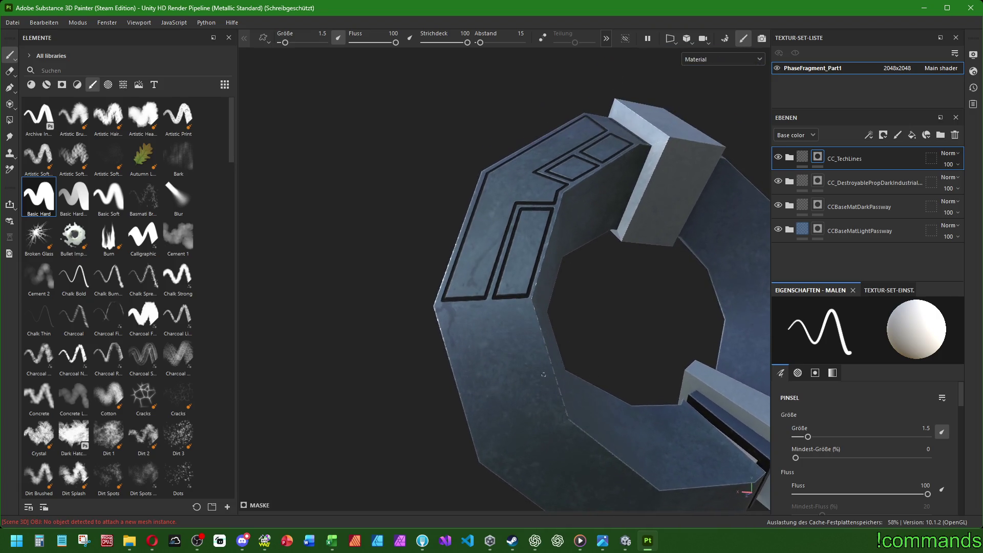
Outline a second black panel rectangle on the ring's lower-left face.
{"action": "left_click", "coordinate": [531, 302]}
{"action": "left_click", "coordinate": [425, 309], "text": "shift"}
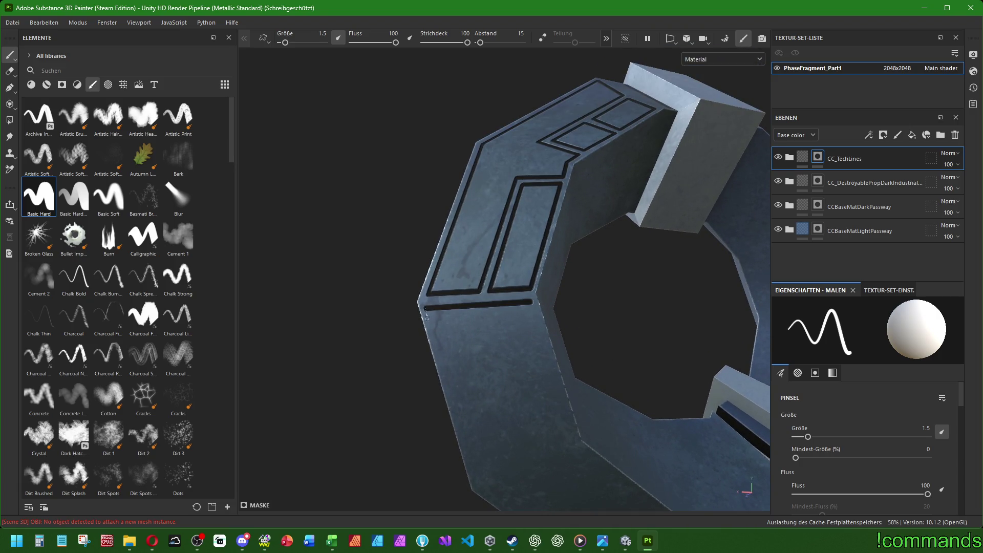
{"action": "left_click", "coordinate": [478, 481], "text": "shift"}
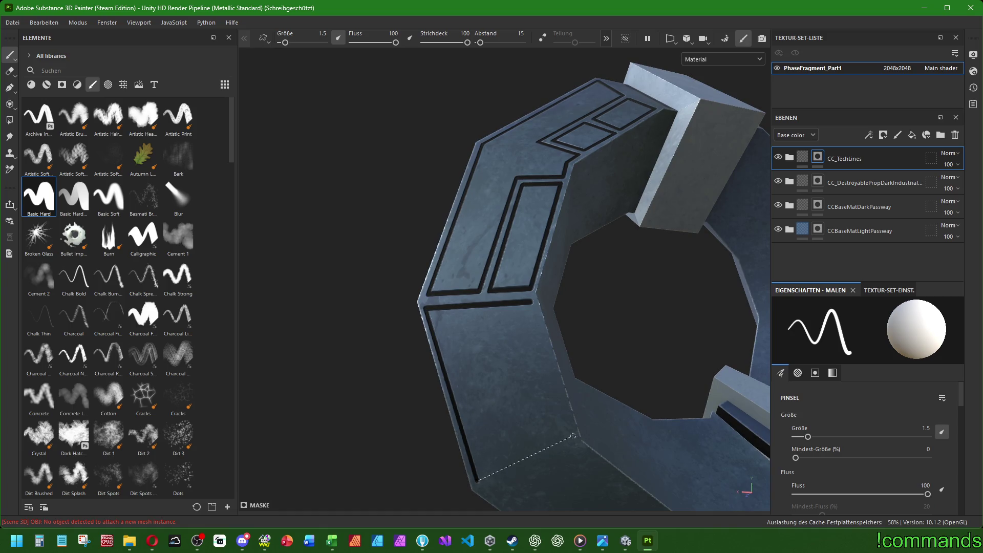
{"action": "left_click", "coordinate": [574, 435], "text": "shift"}
{"action": "left_click", "coordinate": [530, 303], "text": "shift"}
{"action": "left_click_drag", "start_coordinate": [530, 302], "coordinate": [484, 323], "text": "alt"}
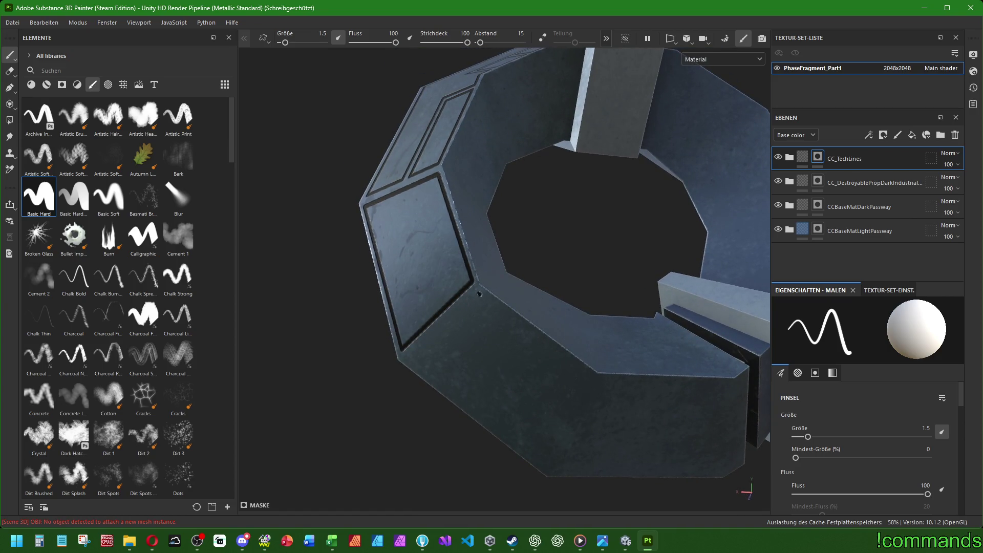
Outline a third black panel rectangle on the next left-side face.
{"action": "left_click", "coordinate": [479, 294]}
{"action": "left_click", "coordinate": [407, 360], "text": "shift"}
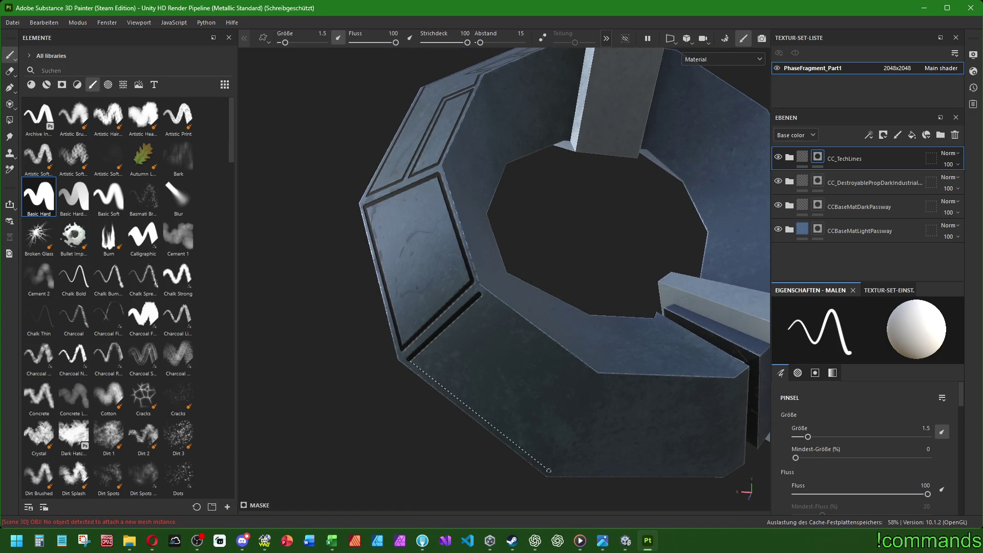
{"action": "left_click", "coordinate": [547, 468], "text": "shift"}
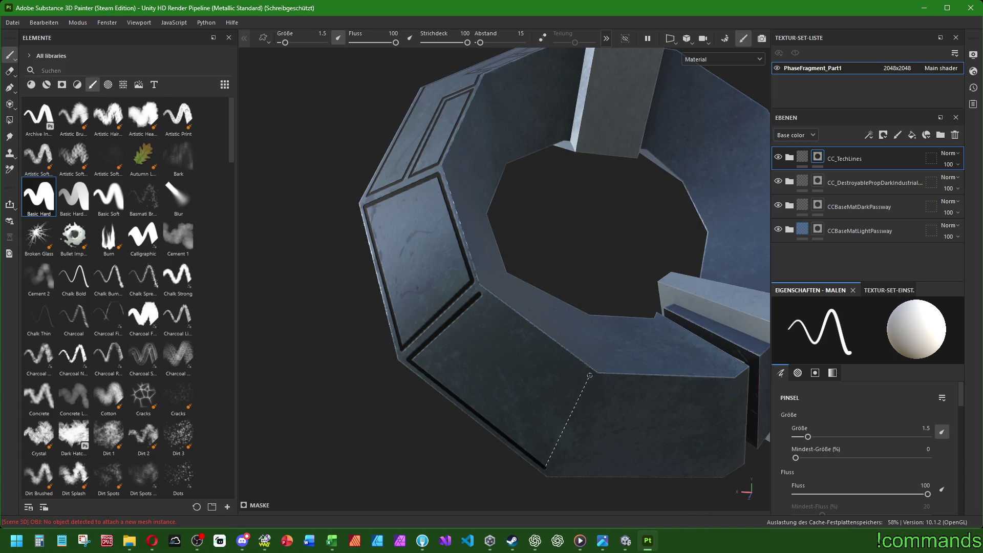
{"action": "left_click", "coordinate": [590, 376], "text": "shift"}
{"action": "left_click", "coordinate": [478, 295], "text": "shift"}
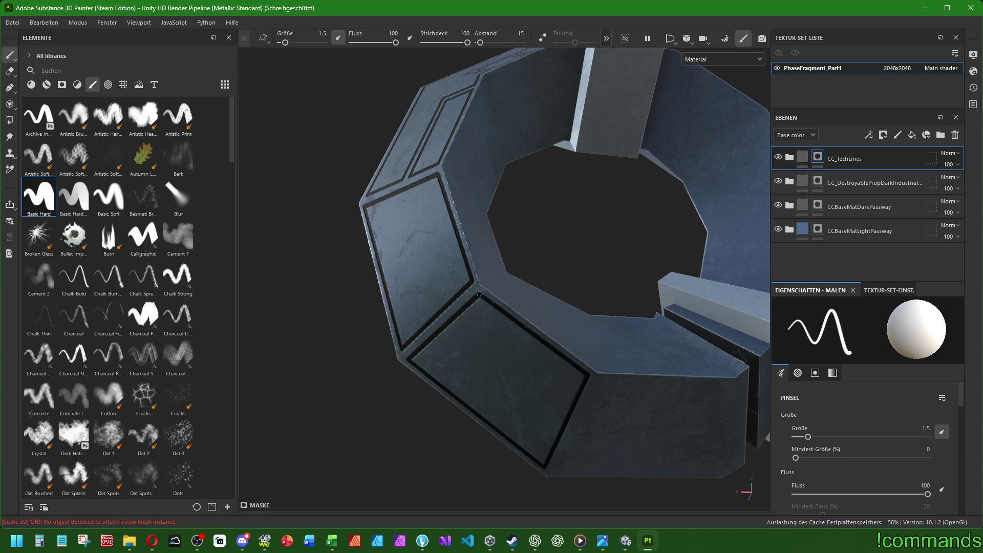
{"action": "mouse_move", "coordinate": [479, 295]}
{"action": "left_mouse_down", "text": "alt"}
{"action": "mouse_move", "coordinate": [637, 413]}
{"action": "mouse_move", "coordinate": [546, 393]}
{"action": "mouse_move", "coordinate": [515, 341]}
{"action": "mouse_move", "coordinate": [568, 298]}
{"action": "mouse_move", "coordinate": [493, 265]}
{"action": "mouse_move", "coordinate": [565, 235]}
{"action": "left_mouse_up", "text": "alt"}
{"action": "scroll", "coordinate": [560, 402], "scroll_direction": "down", "scroll_amount": 5}
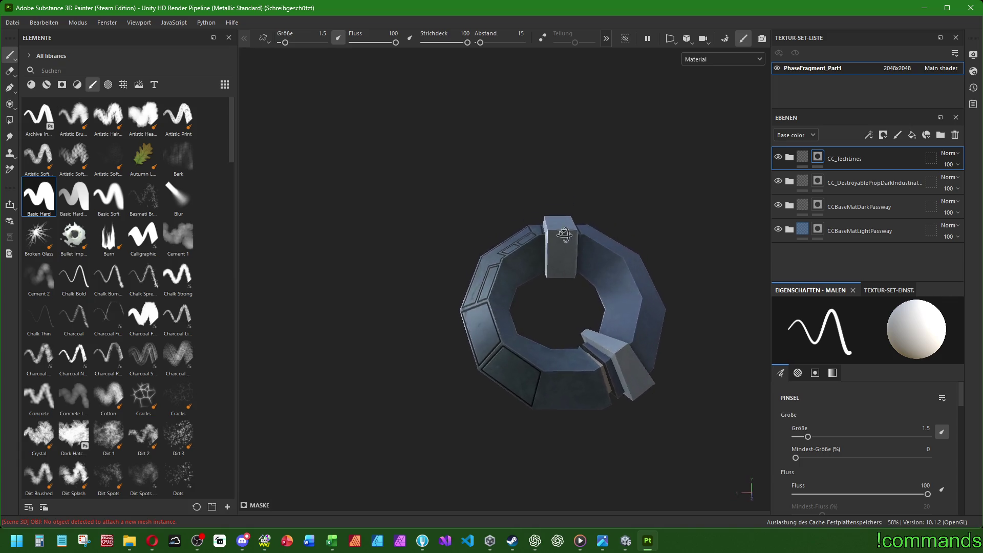
{"action": "scroll", "coordinate": [505, 291], "scroll_direction": "up", "scroll_amount": 3}
{"action": "scroll", "coordinate": [505, 292], "scroll_direction": "up", "scroll_amount": 2}
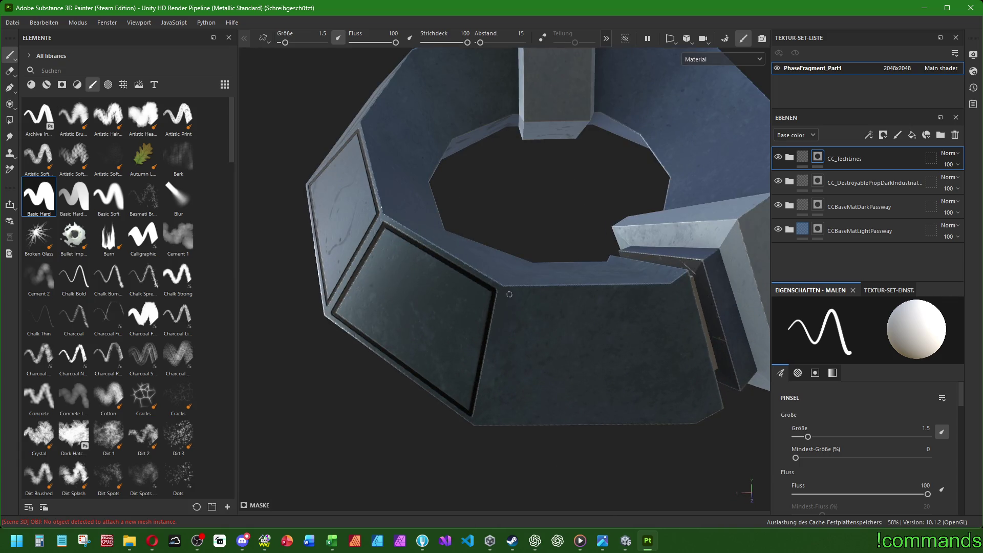
Paint a closed four-sided black frame around the panel on the ring's lower outer face.
{"action": "left_click", "coordinate": [509, 295]}
{"action": "left_click", "coordinate": [486, 419], "text": "shift"}
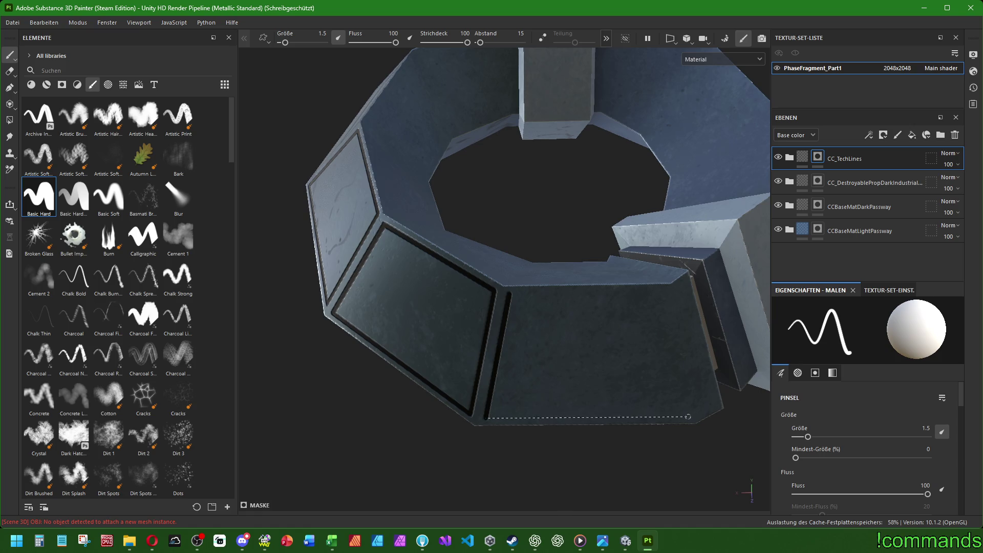
{"action": "left_click", "coordinate": [688, 416], "text": "shift"}
{"action": "left_click", "coordinate": [658, 292], "text": "shift"}
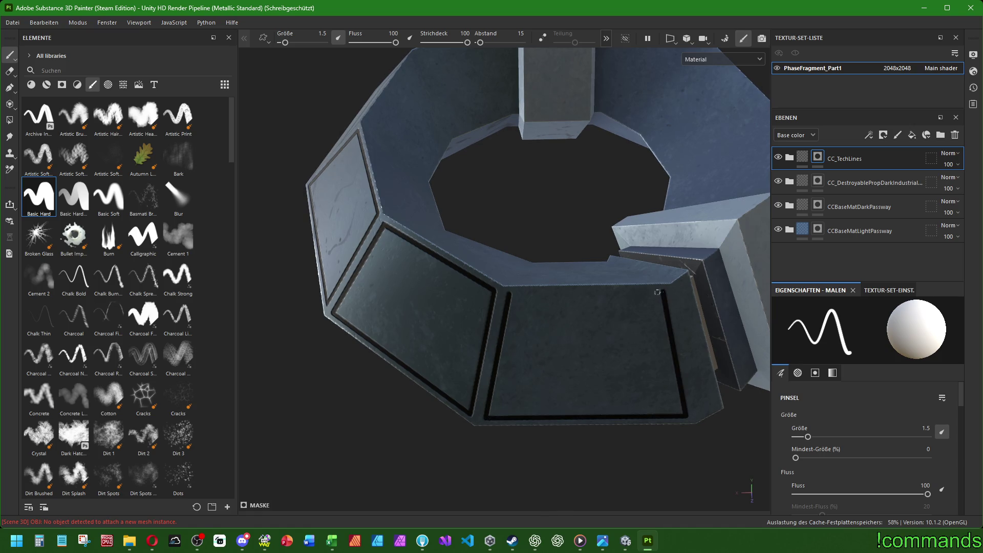
{"action": "left_click", "coordinate": [509, 294], "text": "shift"}
{"action": "mouse_move", "coordinate": [509, 294]}
{"action": "left_mouse_down", "text": "alt"}
{"action": "mouse_move", "coordinate": [532, 323]}
{"action": "mouse_move", "coordinate": [484, 229]}
{"action": "mouse_move", "coordinate": [510, 349]}
{"action": "left_mouse_up", "text": "alt"}
{"action": "scroll", "coordinate": [509, 349], "scroll_direction": "up", "scroll_amount": 5}
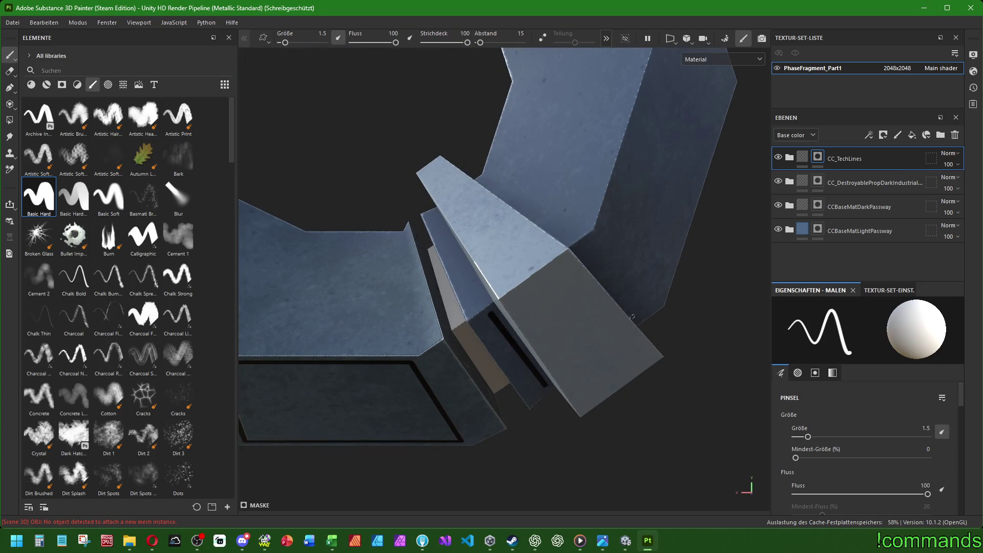
{"action": "left_click_drag", "start_coordinate": [538, 377], "coordinate": [514, 282], "text": "alt"}
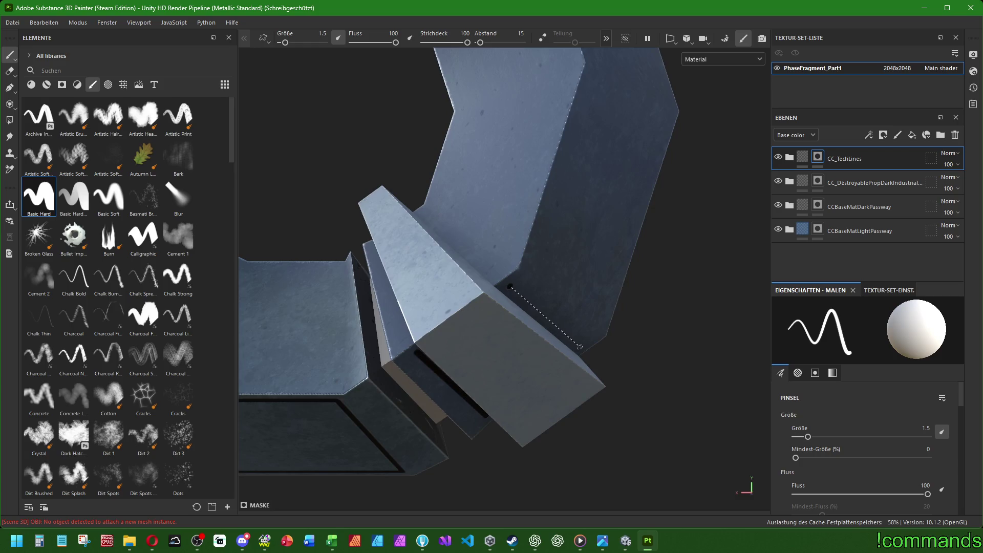
{"action": "scroll", "coordinate": [568, 341], "scroll_direction": "down", "scroll_amount": 3}
{"action": "scroll", "coordinate": [569, 342], "scroll_direction": "down", "scroll_amount": 2}
{"action": "middle_click_drag", "start_coordinate": [569, 342], "coordinate": [644, 373], "text": "alt"}
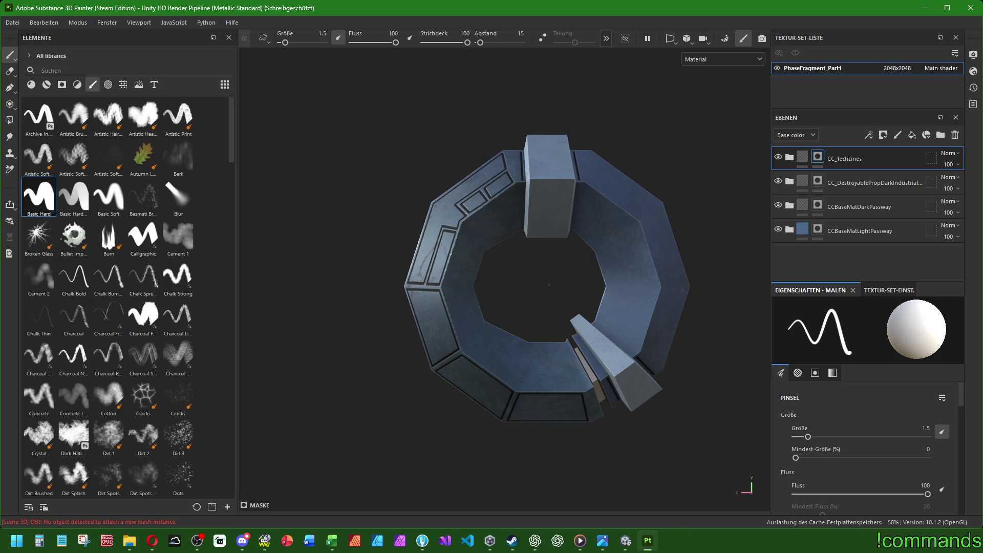
{"action": "left_click_drag", "start_coordinate": [549, 285], "coordinate": [528, 283], "text": "alt"}
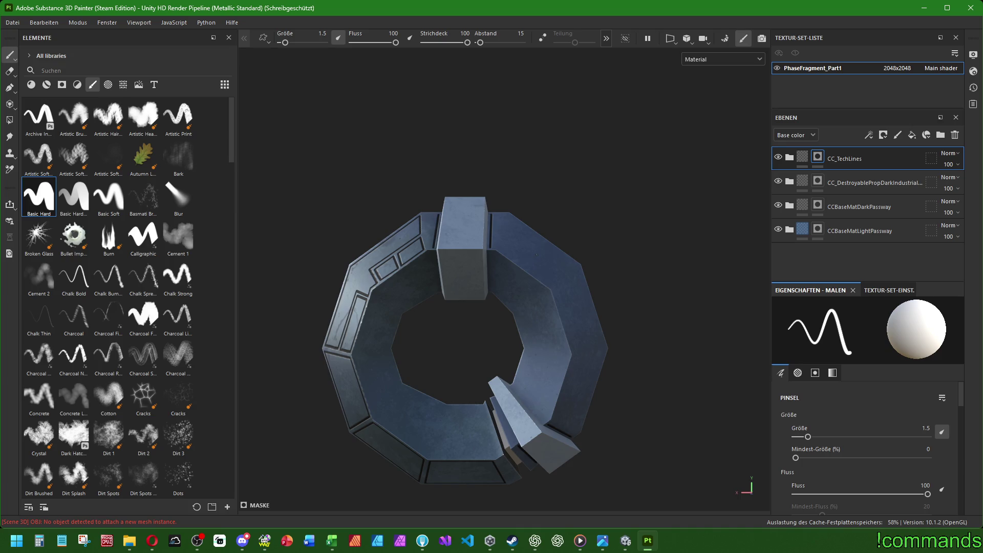
{"action": "scroll", "coordinate": [537, 254], "scroll_direction": "up", "scroll_amount": 5}
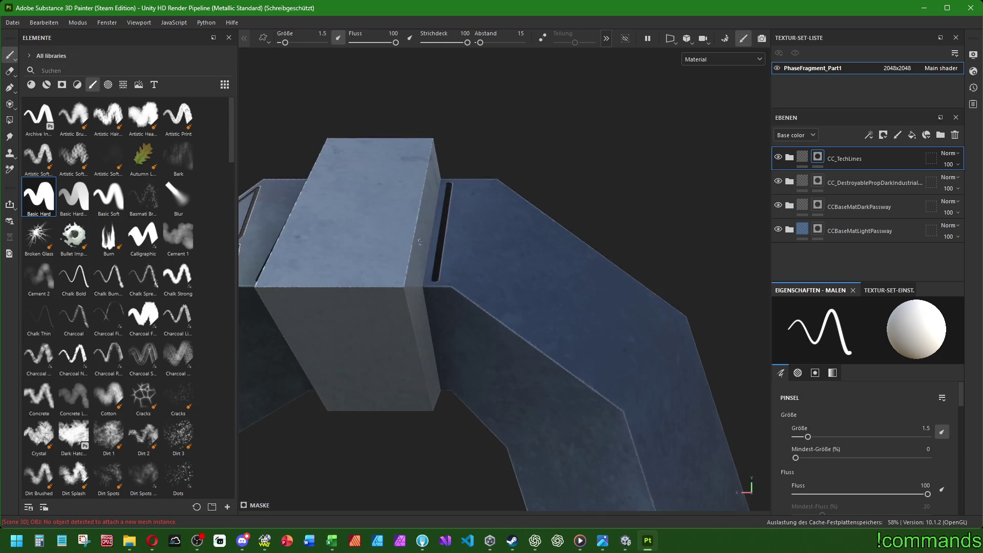
Paint a closed black rectangle outline on the face right of the top block, then view the ring face-on.
{"action": "left_click_drag", "start_coordinate": [537, 254], "coordinate": [391, 315], "text": "alt"}
{"action": "scroll", "coordinate": [630, 336], "scroll_direction": "down", "scroll_amount": 3}
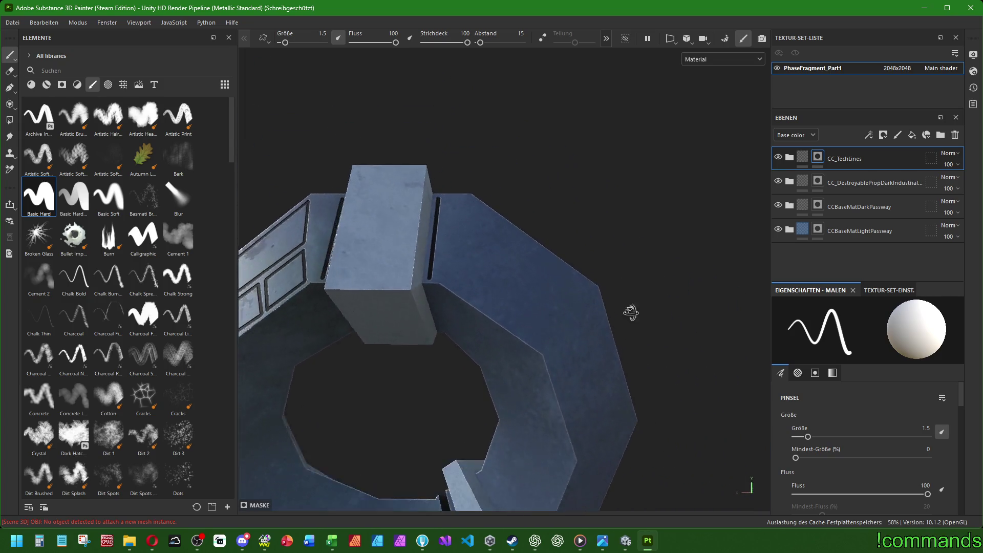
{"action": "left_click_drag", "start_coordinate": [631, 336], "coordinate": [474, 197], "text": "alt"}
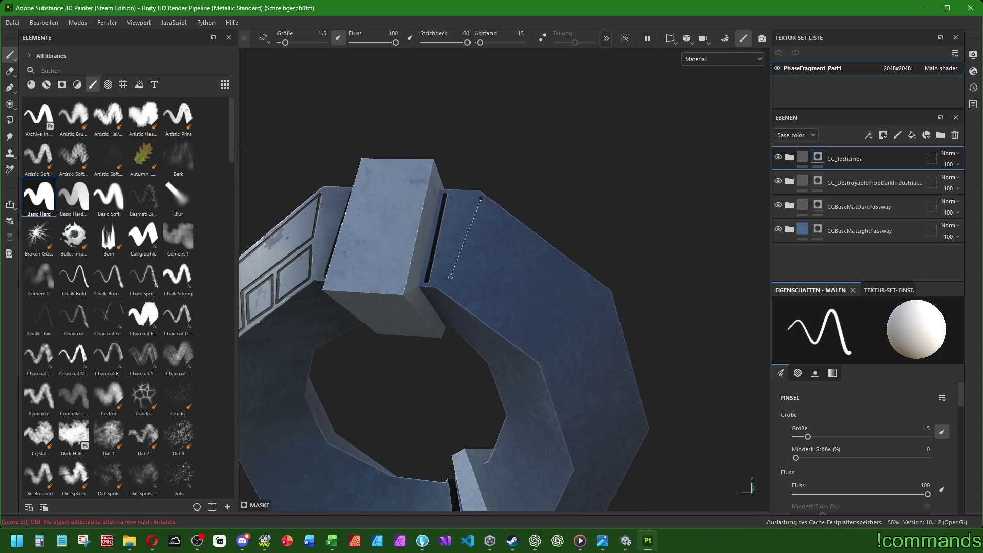
{"action": "left_click", "coordinate": [446, 284], "text": "shift"}
{"action": "left_click", "coordinate": [540, 354], "text": "shift"}
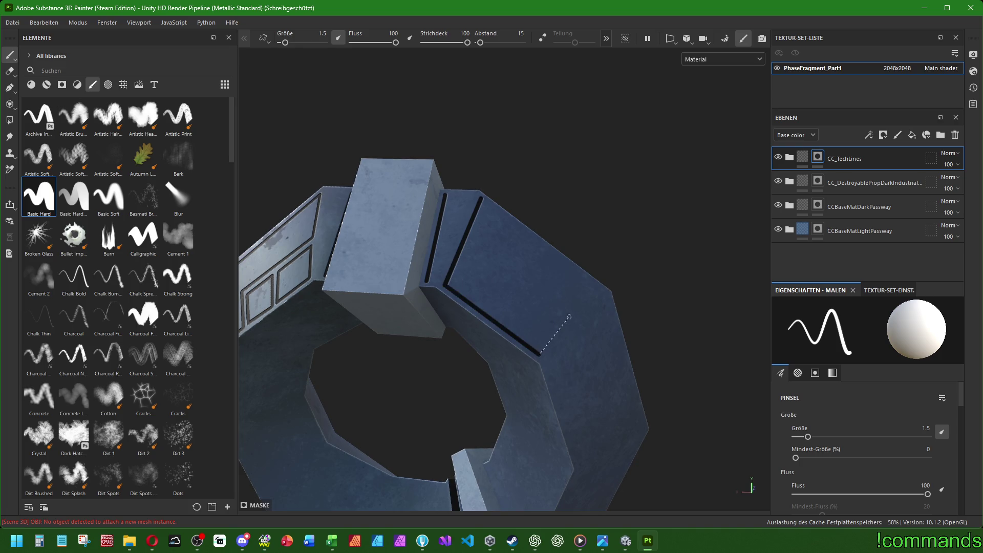
{"action": "left_click", "coordinate": [602, 290], "text": "shift"}
{"action": "left_click", "coordinate": [482, 198], "text": "shift"}
{"action": "mouse_move", "coordinate": [569, 354]}
{"action": "left_mouse_down", "text": "alt"}
{"action": "mouse_move", "coordinate": [606, 375]}
{"action": "mouse_move", "coordinate": [587, 326]}
{"action": "left_mouse_up", "text": "alt"}
{"action": "scroll", "coordinate": [581, 334], "scroll_direction": "down", "scroll_amount": 5}
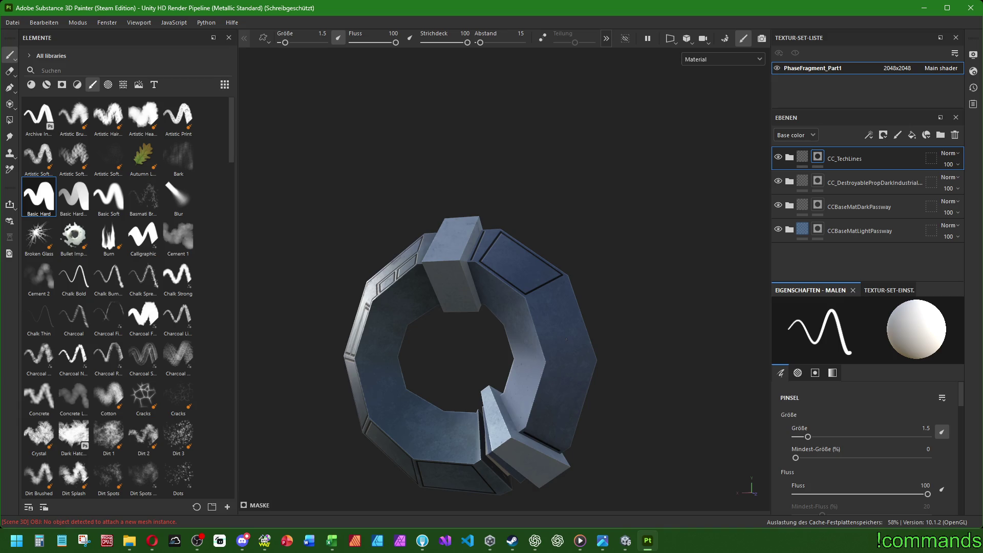
{"action": "left_click_drag", "start_coordinate": [588, 327], "coordinate": [568, 308], "text": "alt"}
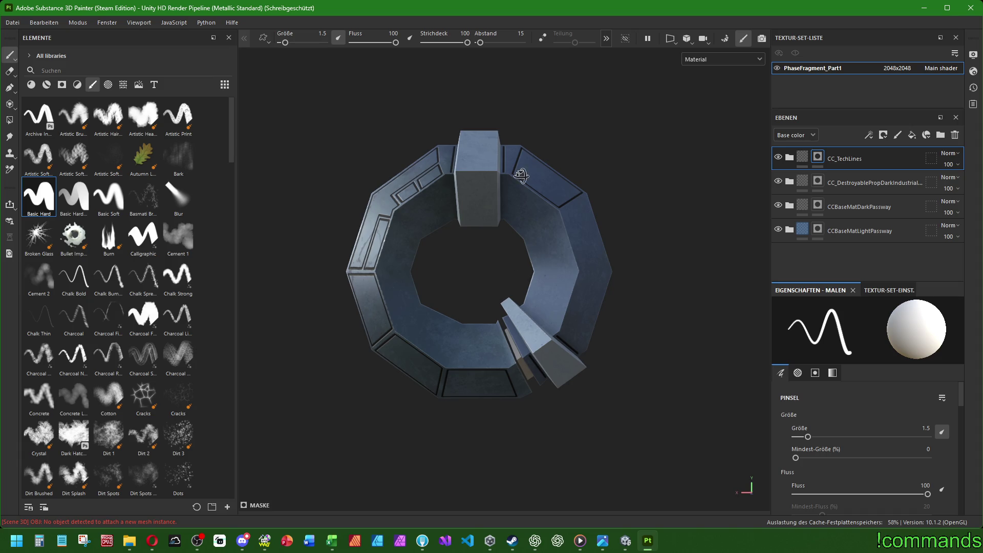
{"action": "scroll", "coordinate": [376, 322], "scroll_direction": "up", "scroll_amount": 5}
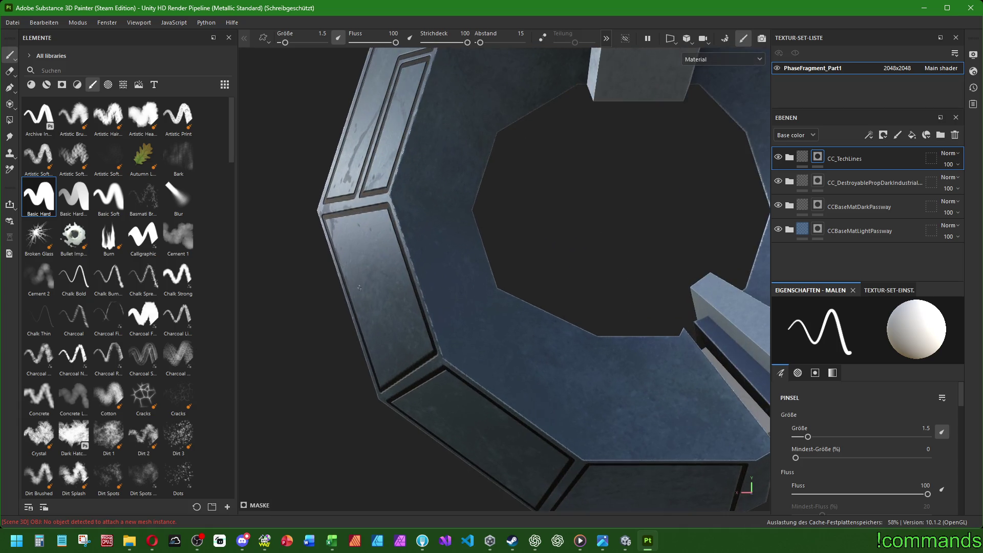
{"action": "key", "text": "f"}
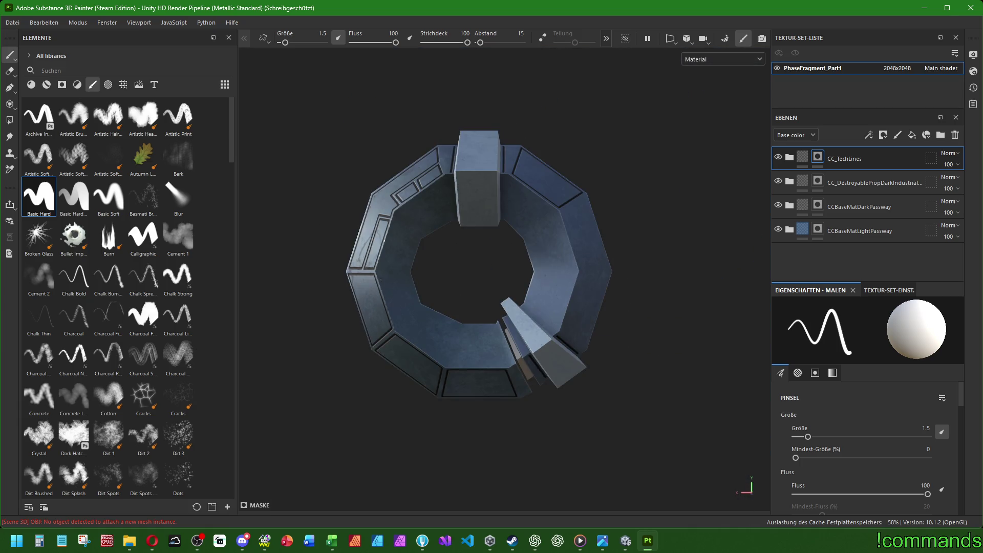
{"action": "scroll", "coordinate": [448, 269], "scroll_direction": "down", "scroll_amount": 2}
{"action": "scroll", "coordinate": [448, 269], "scroll_direction": "up", "scroll_amount": 2}
{"action": "scroll", "coordinate": [441, 273], "scroll_direction": "up", "scroll_amount": 3}
{"action": "scroll", "coordinate": [493, 169], "scroll_direction": "up", "scroll_amount": 3}
{"action": "key", "text": "f"}
{"action": "scroll", "coordinate": [544, 230], "scroll_direction": "up", "scroll_amount": 3}
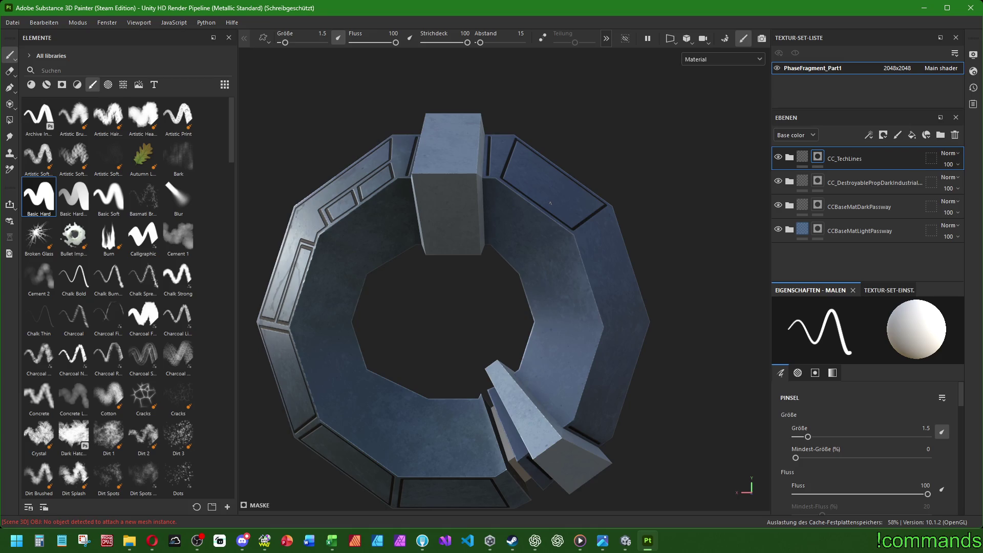
{"action": "mouse_move", "coordinate": [553, 185]}
{"action": "left_mouse_down", "text": "alt"}
{"action": "mouse_move", "coordinate": [370, 258]}
{"action": "mouse_move", "coordinate": [504, 192]}
{"action": "left_mouse_up", "text": "alt"}
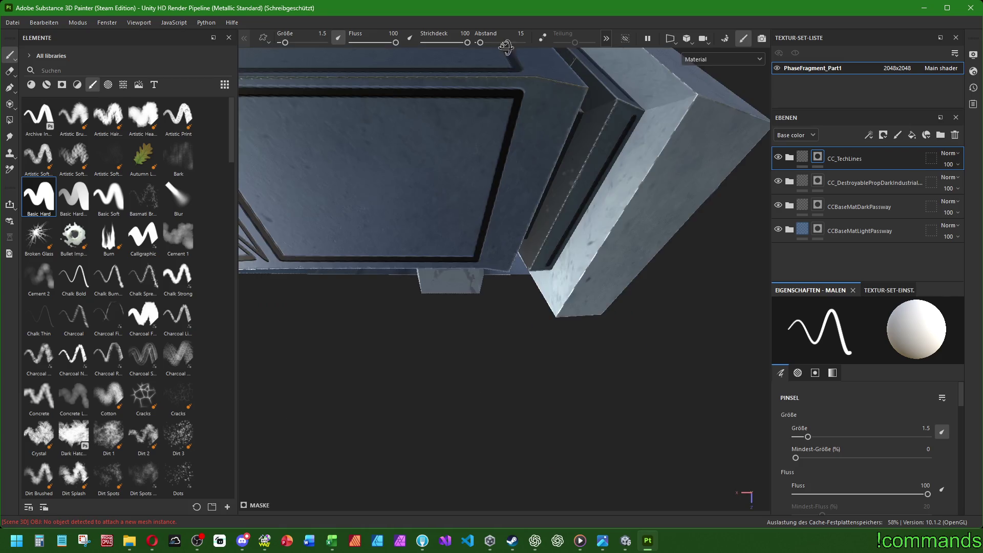
{"action": "mouse_move", "coordinate": [488, 234]}
{"action": "left_mouse_down", "text": "alt"}
{"action": "mouse_move", "coordinate": [502, 329]}
{"action": "mouse_move", "coordinate": [501, 213]}
{"action": "mouse_move", "coordinate": [683, 259]}
{"action": "mouse_move", "coordinate": [408, 261]}
{"action": "mouse_move", "coordinate": [674, 286]}
{"action": "mouse_move", "coordinate": [576, 284]}
{"action": "mouse_move", "coordinate": [573, 212]}
{"action": "mouse_move", "coordinate": [592, 259]}
{"action": "mouse_move", "coordinate": [540, 302]}
{"action": "mouse_move", "coordinate": [484, 297]}
{"action": "left_mouse_up", "text": "alt"}
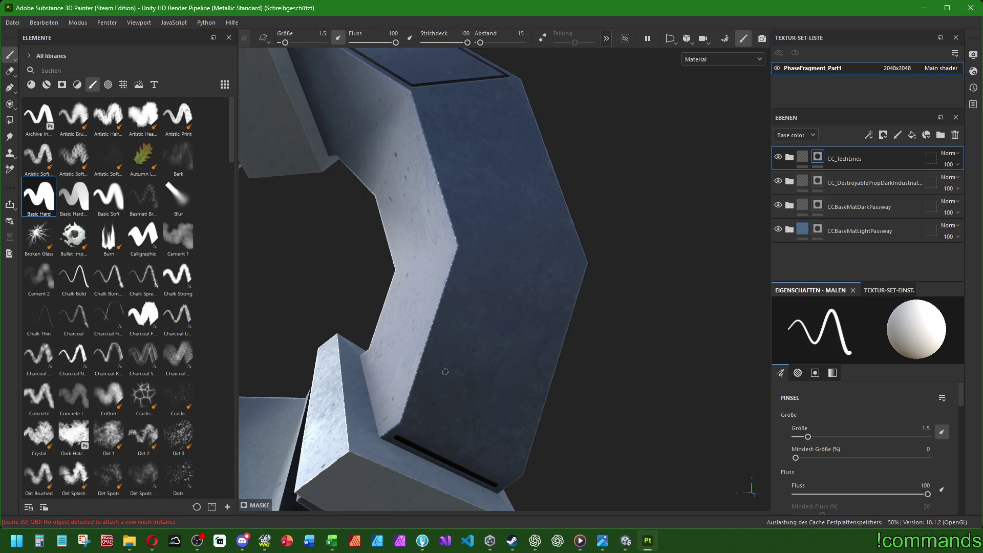
Paint a closed black rectangle outline around the first panel.
{"action": "left_click", "coordinate": [467, 258], "text": "shift"}
{"action": "left_click", "coordinate": [580, 268], "text": "shift"}
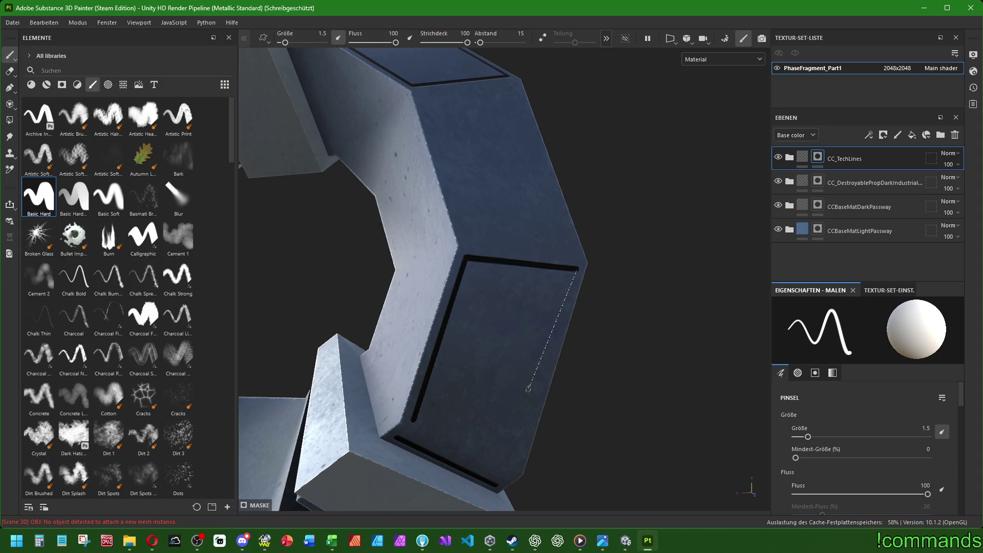
{"action": "left_click", "coordinate": [517, 465], "text": "shift"}
{"action": "left_click", "coordinate": [407, 419], "text": "shift"}
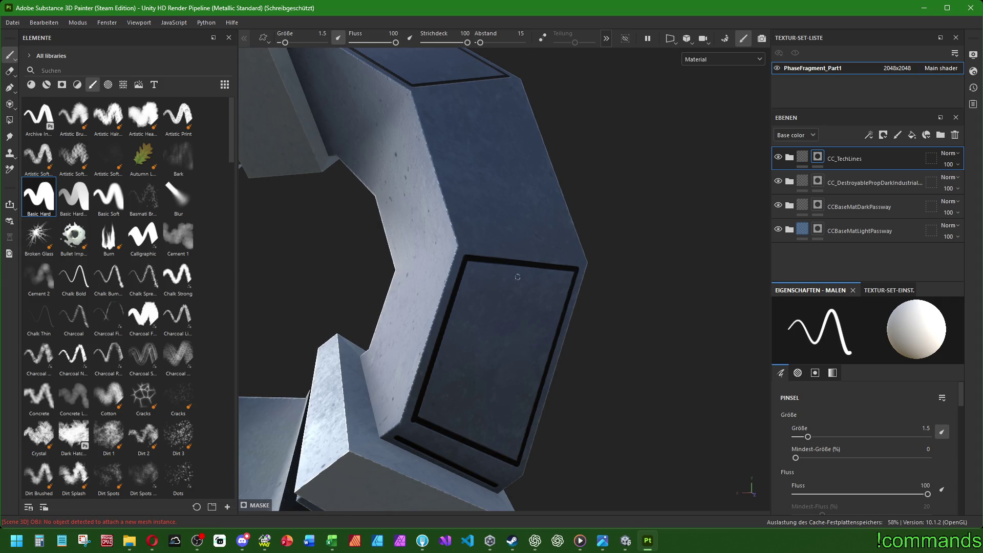
{"action": "scroll", "coordinate": [425, 444], "scroll_direction": "up", "scroll_amount": 5}
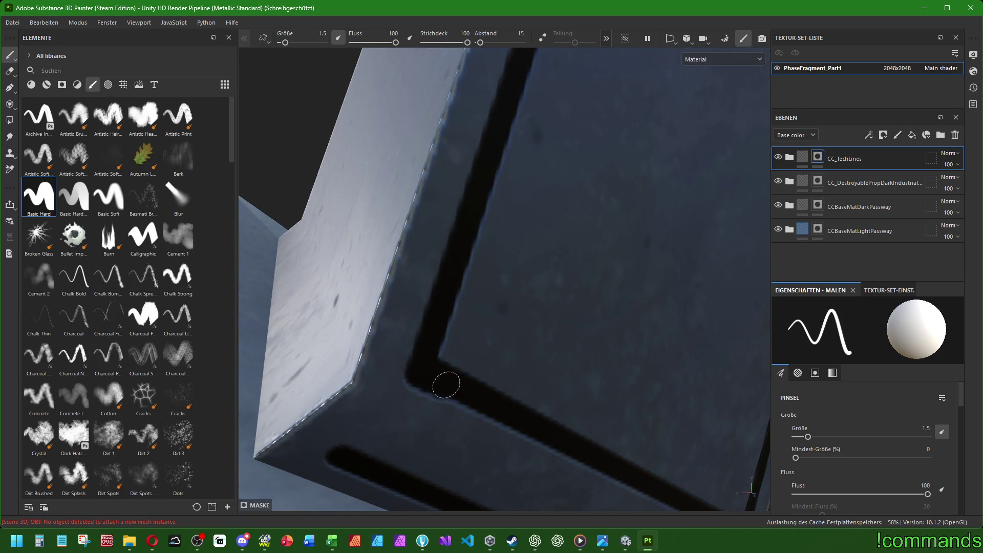
{"action": "left_click_drag", "start_coordinate": [435, 376], "coordinate": [468, 197], "text": "alt"}
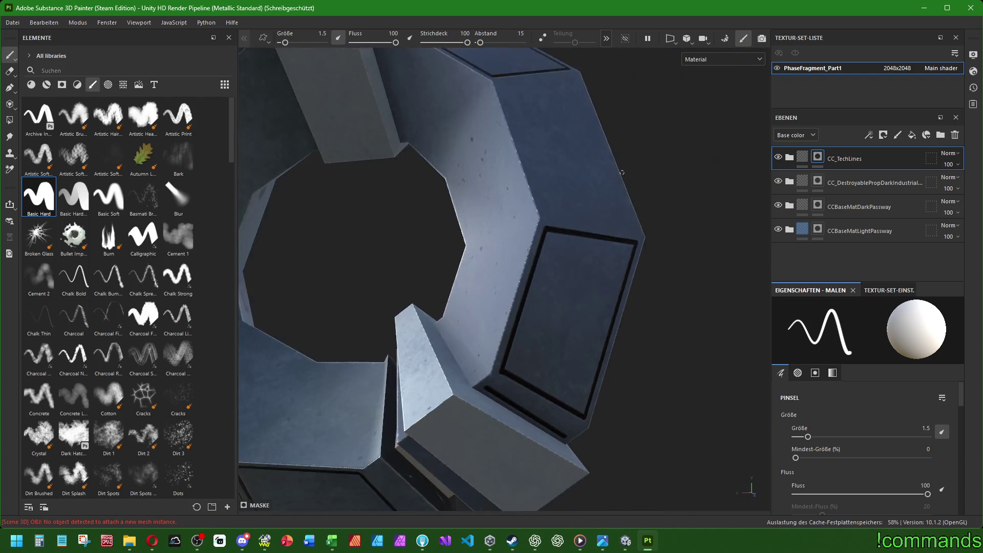
Paint a closed black rectangle outline around the adjacent right-side panel.
{"action": "left_click", "coordinate": [452, 227]}
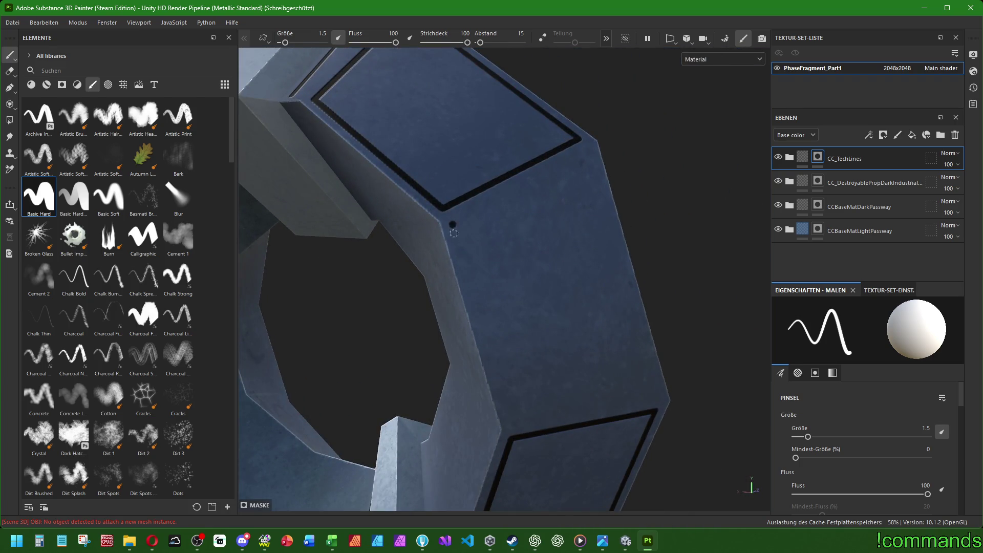
{"action": "left_click", "coordinate": [513, 420], "text": "shift"}
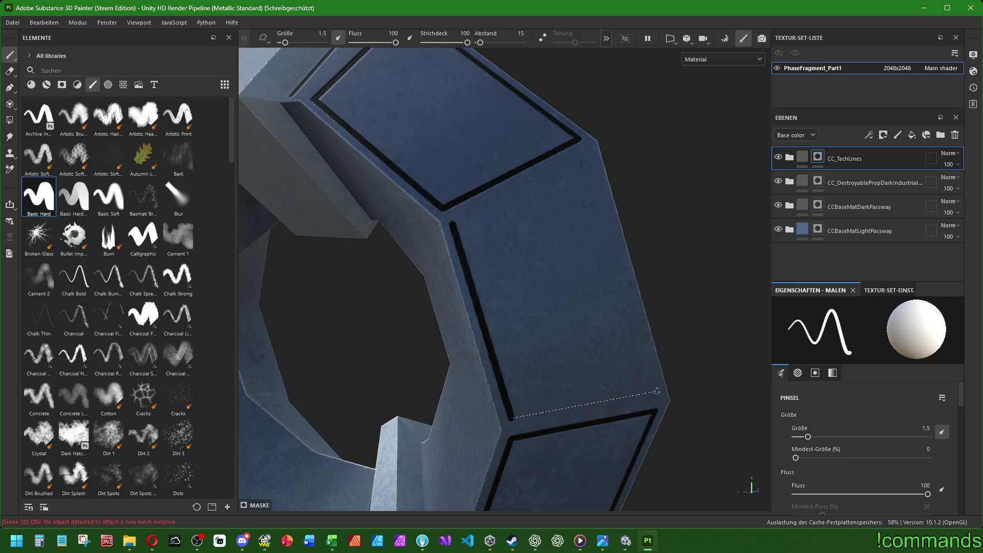
{"action": "left_click", "coordinate": [659, 393], "text": "shift"}
{"action": "left_click", "coordinate": [590, 158], "text": "shift"}
{"action": "left_click", "coordinate": [452, 224], "text": "shift"}
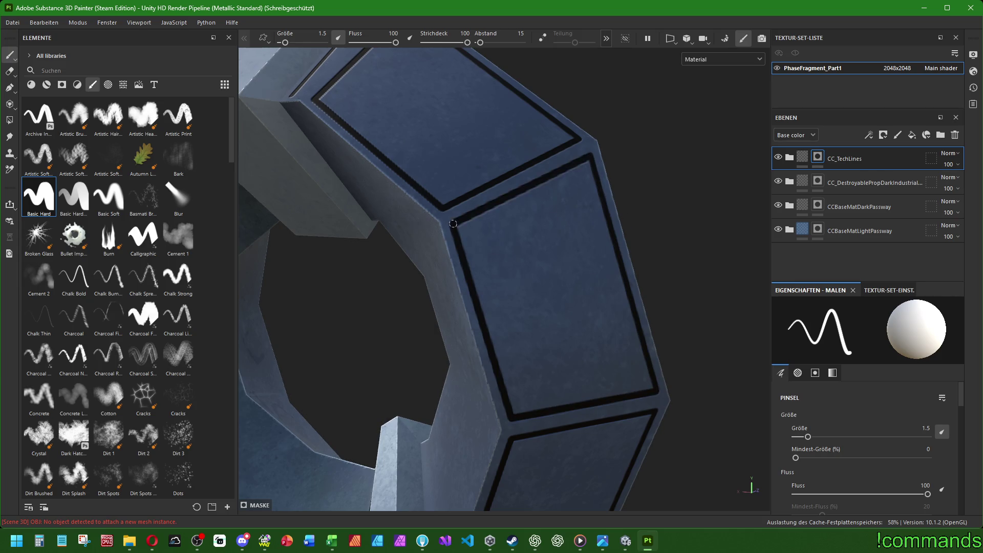
{"action": "scroll", "coordinate": [452, 223], "scroll_direction": "down", "scroll_amount": 5}
{"action": "mouse_move", "coordinate": [452, 224]}
{"action": "left_mouse_down", "text": "alt"}
{"action": "mouse_move", "coordinate": [453, 300]}
{"action": "mouse_move", "coordinate": [472, 297]}
{"action": "mouse_move", "coordinate": [450, 285]}
{"action": "mouse_move", "coordinate": [467, 297]}
{"action": "mouse_move", "coordinate": [679, 309]}
{"action": "mouse_move", "coordinate": [600, 321]}
{"action": "mouse_move", "coordinate": [980, 338]}
{"action": "mouse_move", "coordinate": [857, 335]}
{"action": "mouse_move", "coordinate": [462, 214]}
{"action": "left_mouse_up", "text": "alt"}
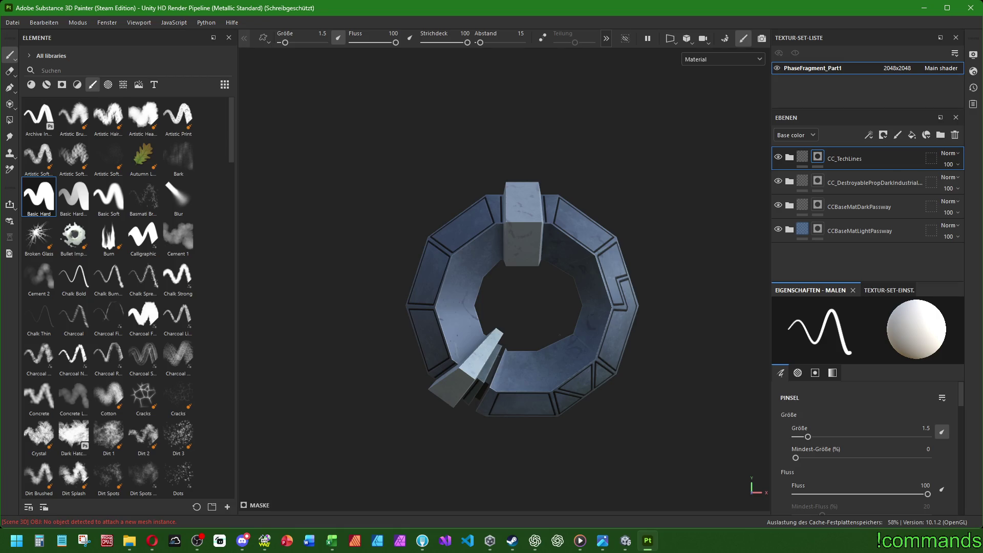
{"action": "scroll", "coordinate": [530, 290], "scroll_direction": "up", "scroll_amount": 1}
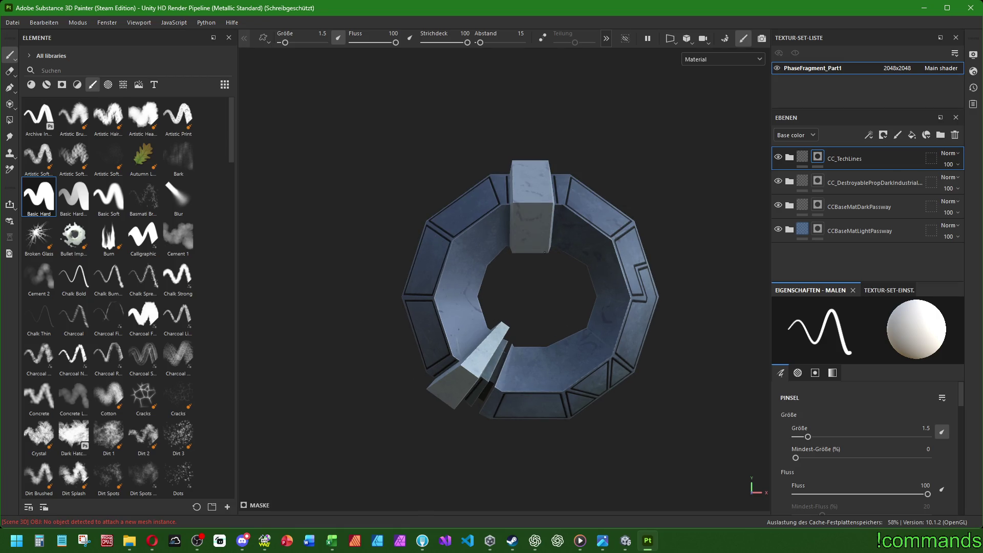
{"action": "scroll", "coordinate": [533, 242], "scroll_direction": "up", "scroll_amount": 1}
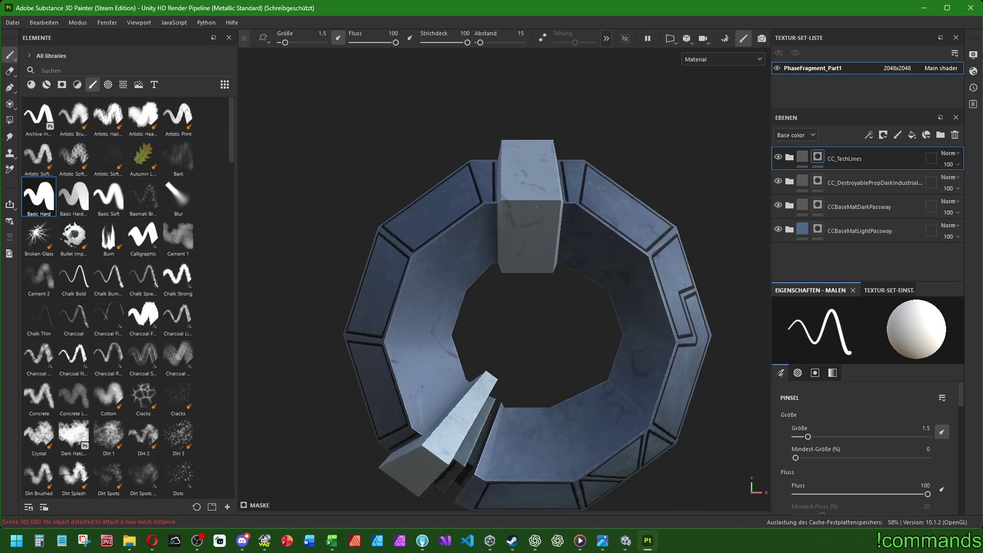
{"action": "scroll", "coordinate": [534, 241], "scroll_direction": "up", "scroll_amount": 1}
{"action": "scroll", "coordinate": [533, 241], "scroll_direction": "up", "scroll_amount": 1}
{"action": "scroll", "coordinate": [504, 288], "scroll_direction": "up", "scroll_amount": 1}
{"action": "scroll", "coordinate": [503, 288], "scroll_direction": "up", "scroll_amount": 1}
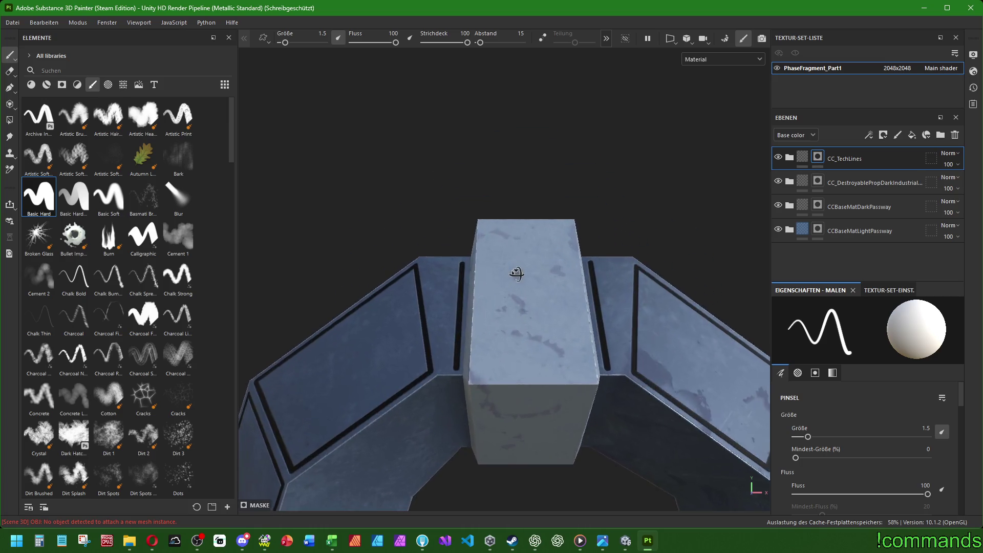
Paint a black bar across the block's top and a curled, stepped outline below it.
{"action": "mouse_move", "coordinate": [512, 275]}
{"action": "left_mouse_down", "text": "alt"}
{"action": "mouse_move", "coordinate": [514, 347]}
{"action": "mouse_move", "coordinate": [477, 211]}
{"action": "left_mouse_up", "text": "alt"}
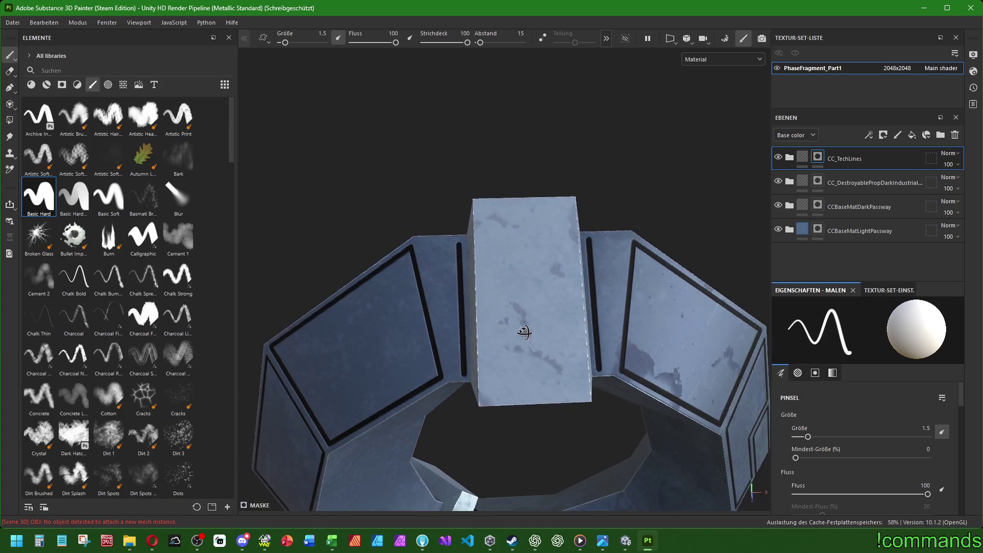
{"action": "left_click", "coordinate": [486, 210]}
{"action": "left_click", "coordinate": [567, 212], "text": "shift"}
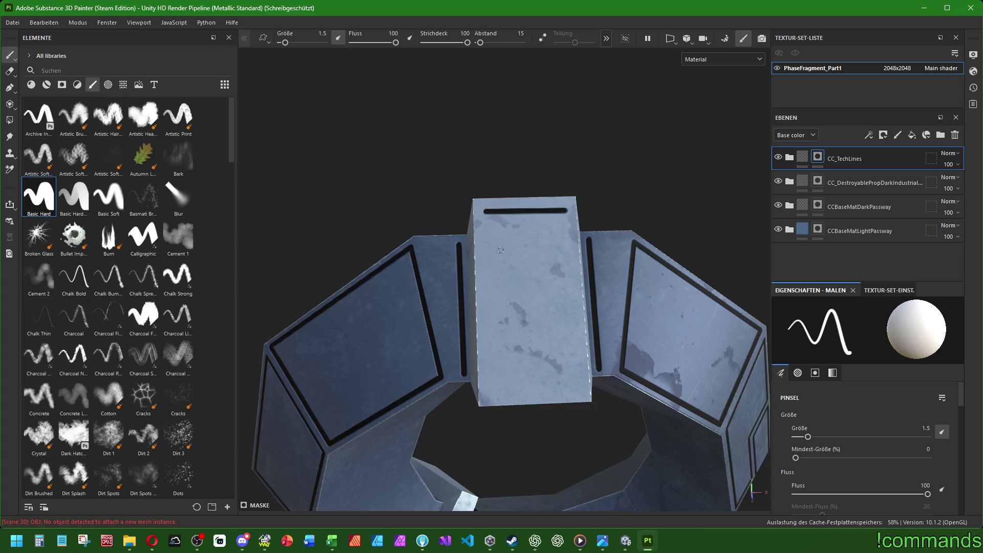
{"action": "left_click_drag", "start_coordinate": [498, 248], "coordinate": [487, 260]}
{"action": "left_click", "coordinate": [500, 304], "text": "shift"}
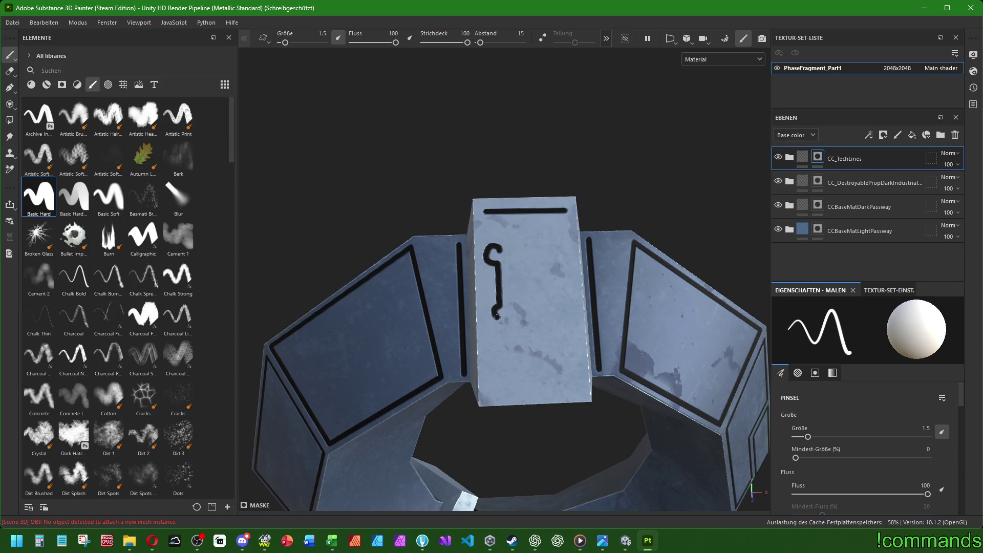
{"action": "left_click_drag", "start_coordinate": [497, 315], "coordinate": [506, 319]}
{"action": "left_click", "coordinate": [552, 304], "text": "shift"}
{"action": "left_click", "coordinate": [551, 281], "text": "shift"}
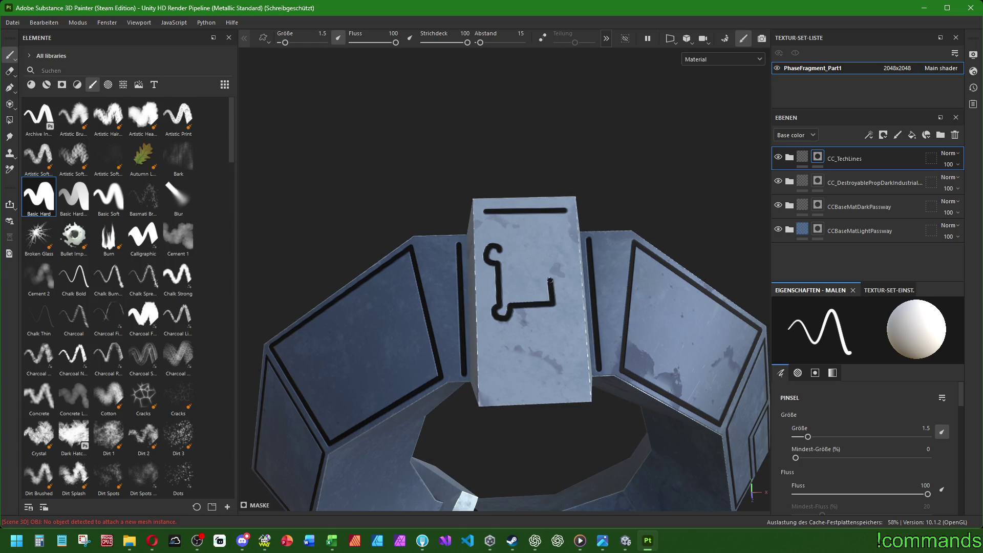
{"action": "left_click", "coordinate": [572, 280], "text": "shift"}
{"action": "left_click", "coordinate": [568, 251], "text": "shift"}
{"action": "left_click", "coordinate": [506, 252], "text": "shift"}
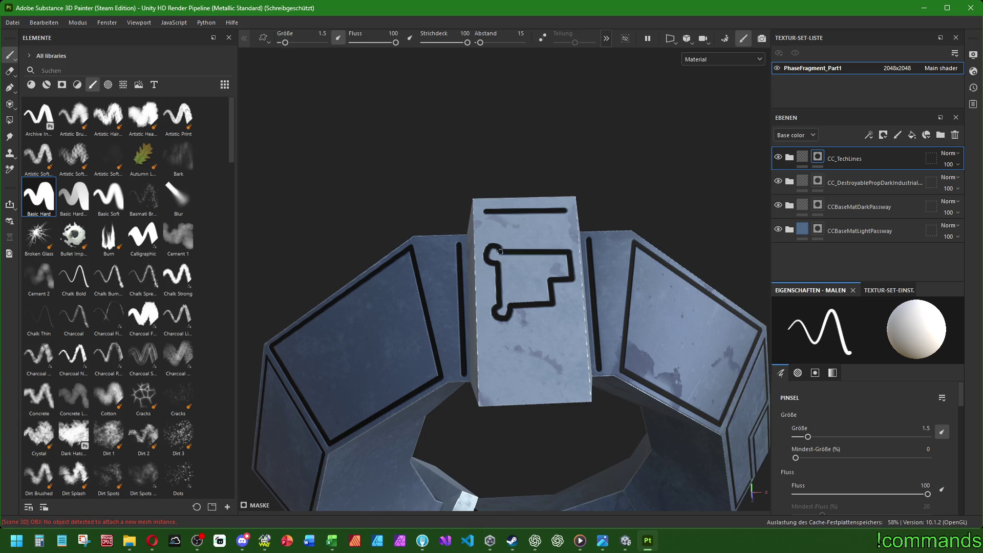
Add a small black square beside the outline's corner and a vertical line below it.
{"action": "left_click_drag", "start_coordinate": [506, 251], "coordinate": [537, 290], "text": "alt"}
{"action": "scroll", "coordinate": [537, 291], "scroll_direction": "up", "scroll_amount": 3}
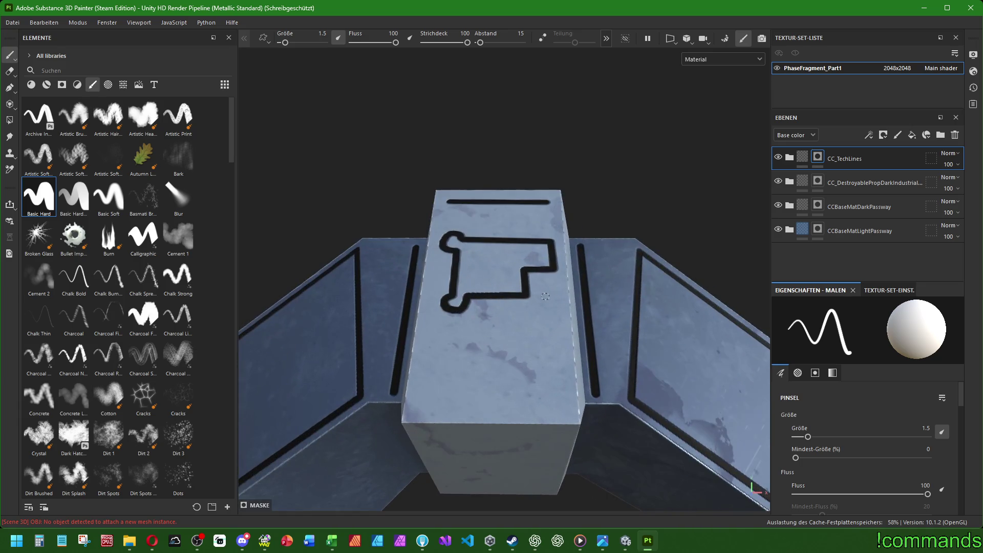
{"action": "left_click_drag", "start_coordinate": [536, 283], "coordinate": [539, 321], "text": "alt"}
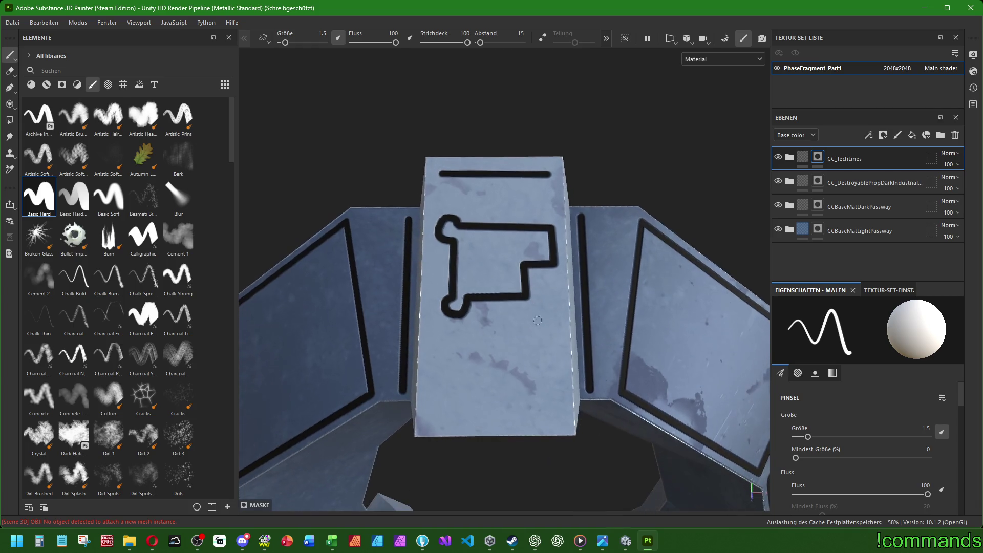
{"action": "left_click", "coordinate": [541, 290]}
{"action": "left_click_drag", "start_coordinate": [541, 291], "coordinate": [539, 306]}
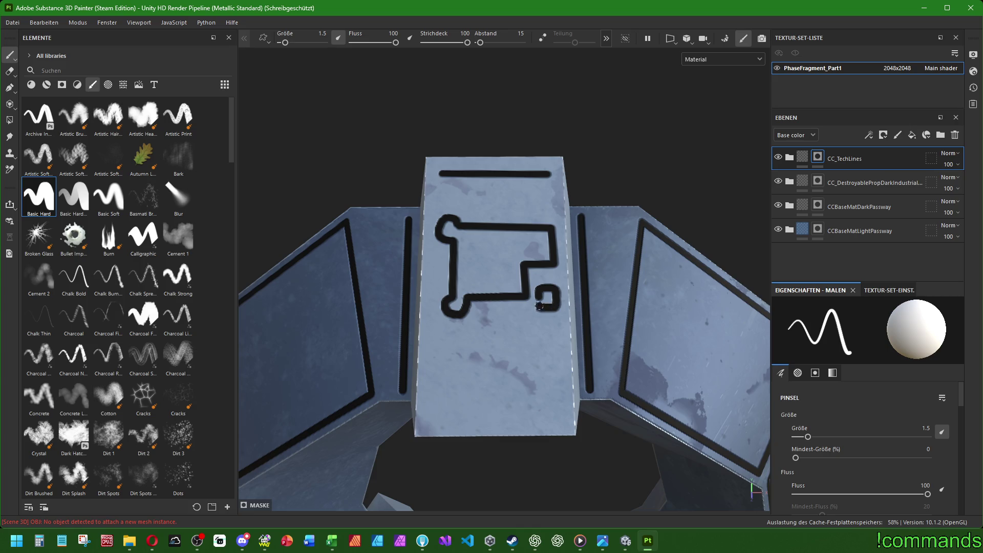
{"action": "scroll", "coordinate": [541, 306], "scroll_direction": "down", "scroll_amount": 3}
{"action": "scroll", "coordinate": [500, 323], "scroll_direction": "up", "scroll_amount": 3}
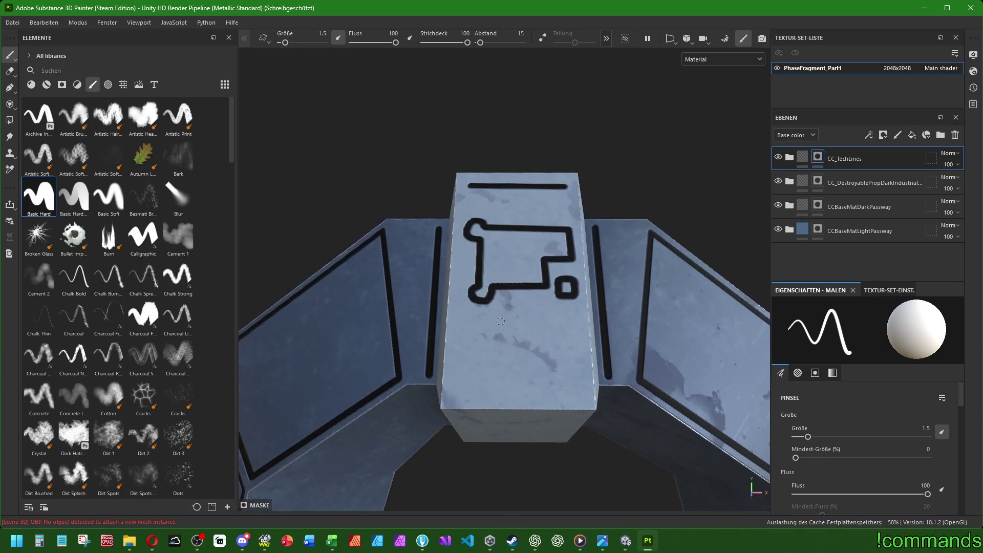
{"action": "left_click", "coordinate": [518, 397]}
{"action": "left_click", "coordinate": [520, 299], "text": "shift"}
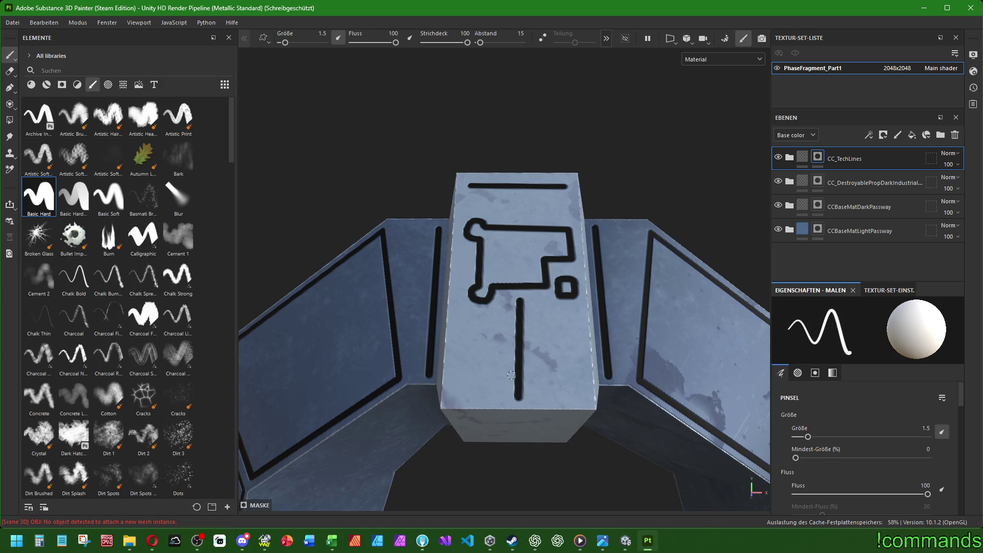
{"action": "mouse_move", "coordinate": [520, 300]}
{"action": "left_mouse_down", "text": "alt"}
{"action": "mouse_move", "coordinate": [572, 385]}
{"action": "mouse_move", "coordinate": [465, 510]}
{"action": "mouse_move", "coordinate": [598, 323]}
{"action": "left_mouse_up", "text": "alt"}
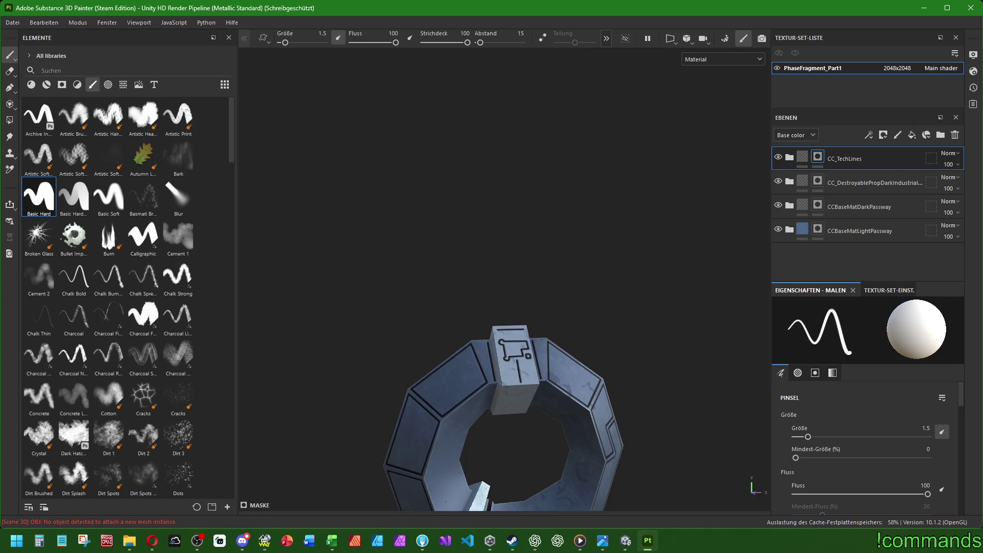
Paint two diagonal black branches forking down-left and down-right on the block's front face.
{"action": "right_click_drag", "start_coordinate": [598, 321], "coordinate": [595, 344], "text": "alt"}
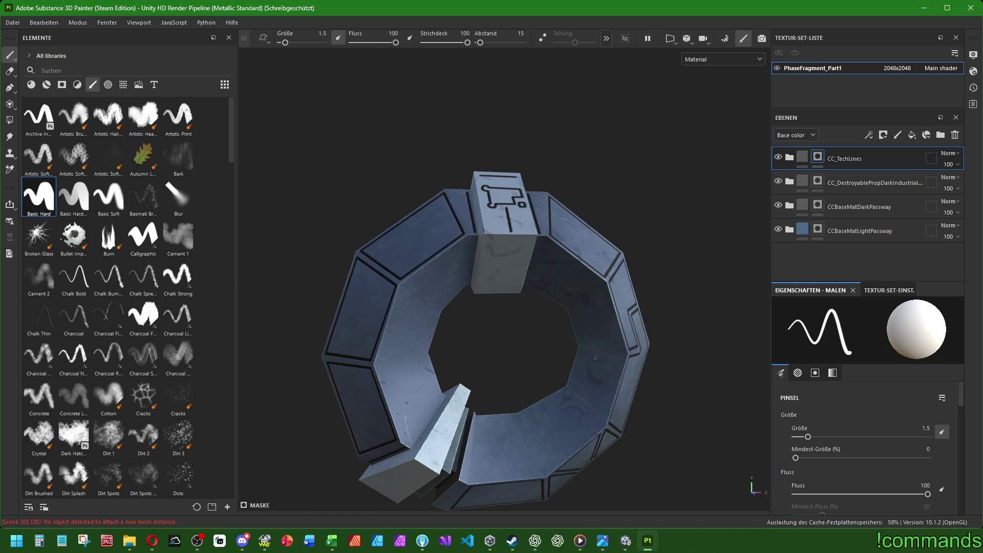
{"action": "scroll", "coordinate": [475, 203], "scroll_direction": "up", "scroll_amount": 3}
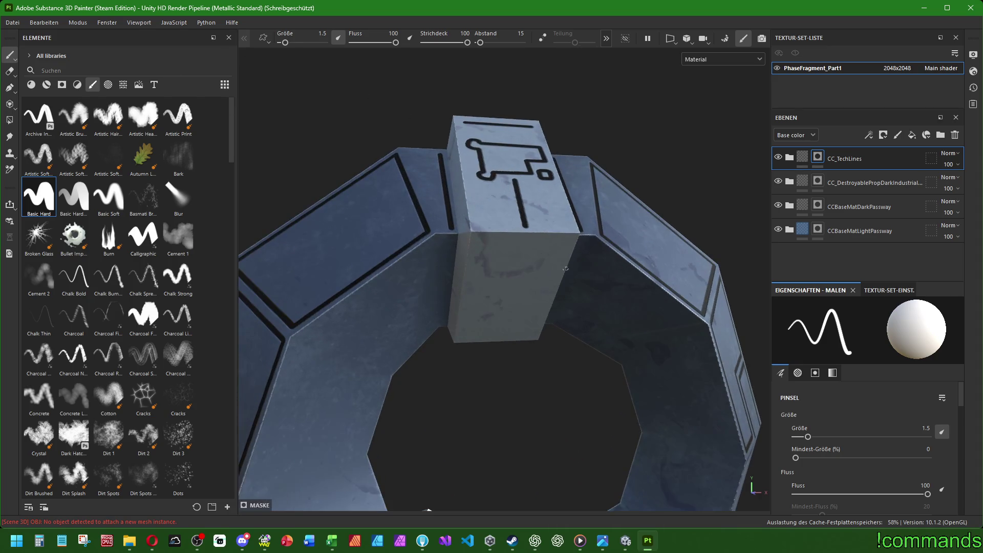
{"action": "mouse_move", "coordinate": [517, 265]}
{"action": "left_mouse_down", "text": "alt"}
{"action": "mouse_move", "coordinate": [516, 229]}
{"action": "mouse_move", "coordinate": [516, 271]}
{"action": "left_mouse_up", "text": "alt"}
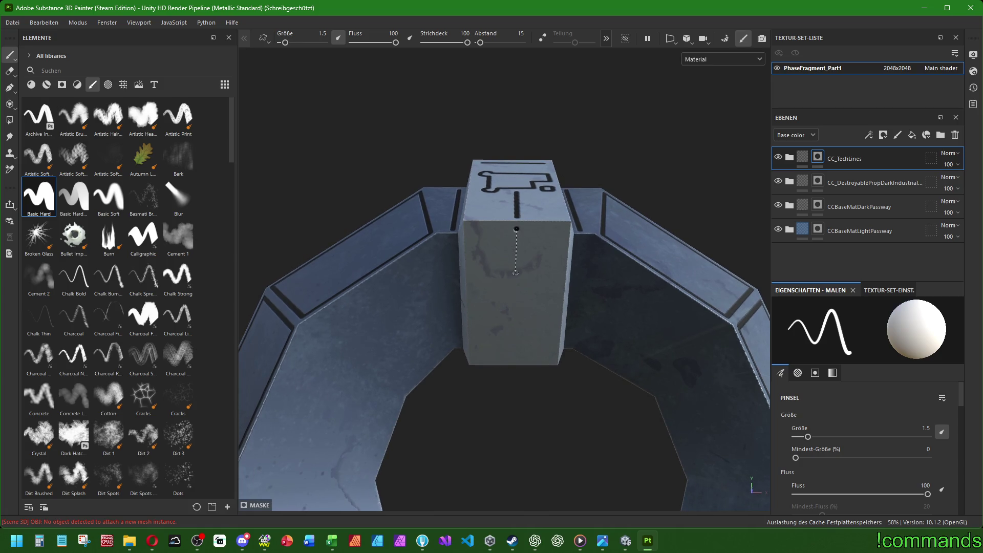
{"action": "left_click", "coordinate": [475, 359], "text": "shift"}
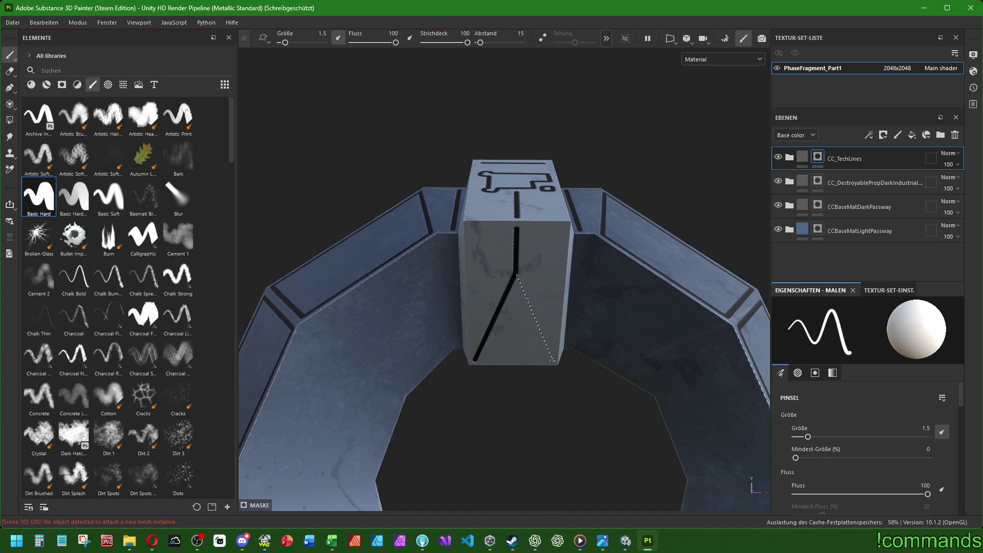
{"action": "left_click", "coordinate": [552, 358], "text": "shift"}
{"action": "scroll", "coordinate": [485, 262], "scroll_direction": "down", "scroll_amount": 5}
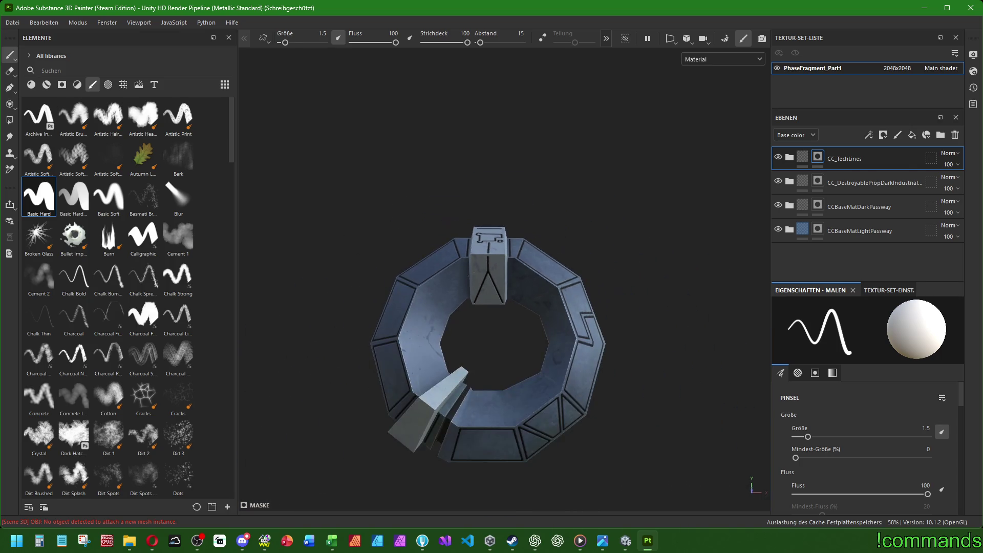
{"action": "left_click_drag", "start_coordinate": [485, 261], "coordinate": [494, 154], "text": "alt"}
{"action": "scroll", "coordinate": [494, 216], "scroll_direction": "up", "scroll_amount": 5}
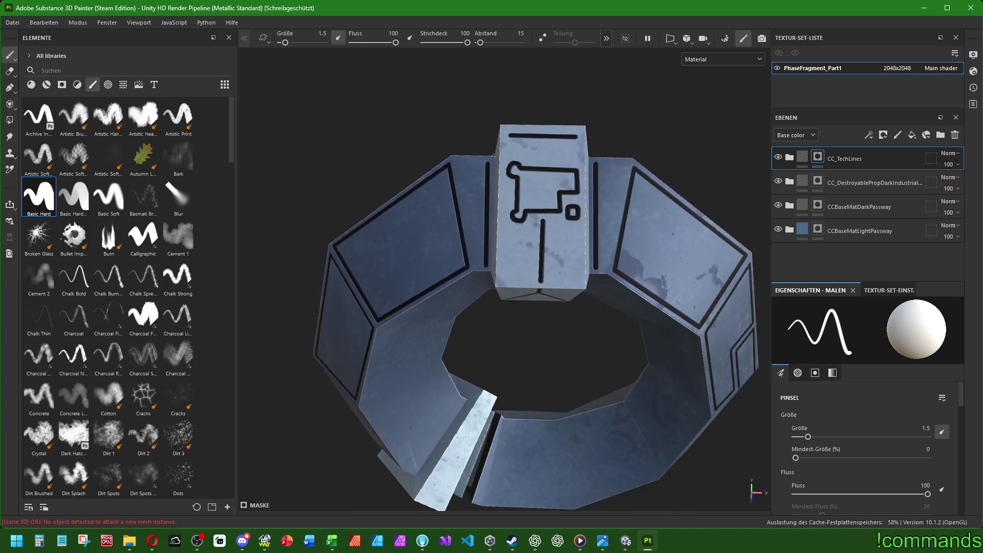
Dab a dot on the block, then paint straight black slot lines beside its left and right edges.
{"action": "left_click", "coordinate": [512, 144]}
{"action": "scroll", "coordinate": [543, 238], "scroll_direction": "down", "scroll_amount": 3}
{"action": "mouse_move", "coordinate": [543, 239]}
{"action": "left_mouse_down", "text": "alt"}
{"action": "mouse_move", "coordinate": [545, 340]}
{"action": "mouse_move", "coordinate": [505, 307]}
{"action": "mouse_move", "coordinate": [531, 289]}
{"action": "mouse_move", "coordinate": [530, 336]}
{"action": "mouse_move", "coordinate": [509, 314]}
{"action": "left_mouse_up", "text": "alt"}
{"action": "scroll", "coordinate": [509, 314], "scroll_direction": "up", "scroll_amount": 3}
{"action": "scroll", "coordinate": [571, 260], "scroll_direction": "up", "scroll_amount": 3}
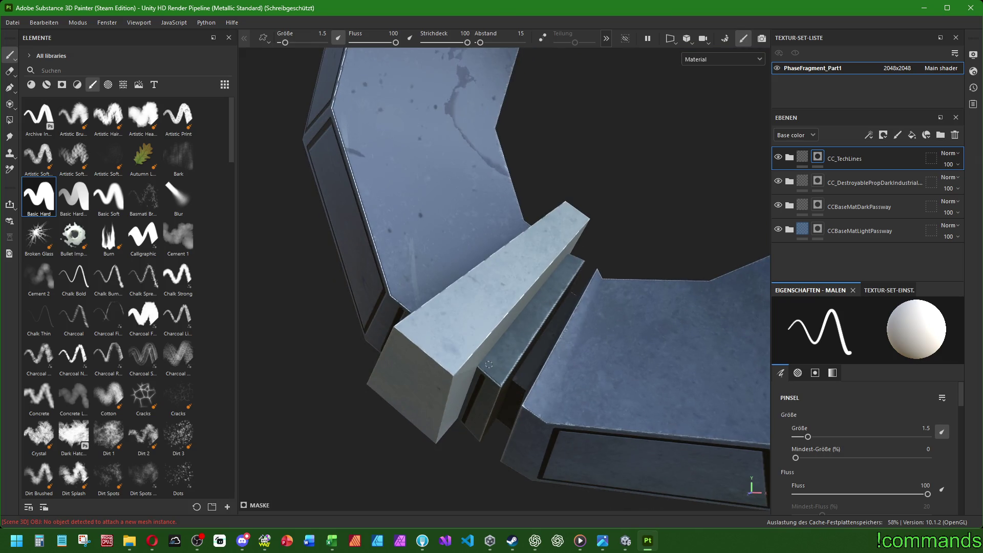
{"action": "left_click_drag", "start_coordinate": [570, 260], "coordinate": [427, 289], "text": "alt"}
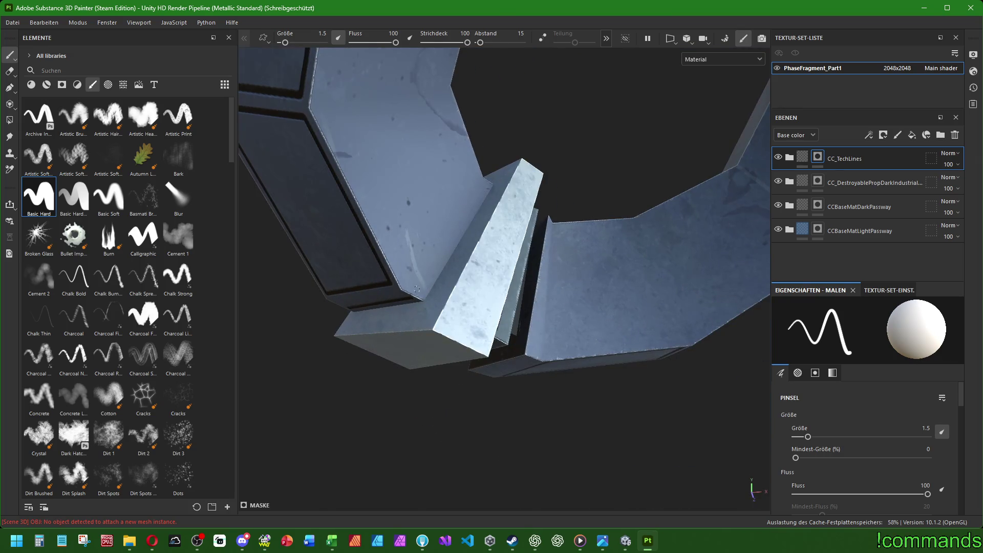
{"action": "scroll", "coordinate": [461, 223], "scroll_direction": "down", "scroll_amount": 3}
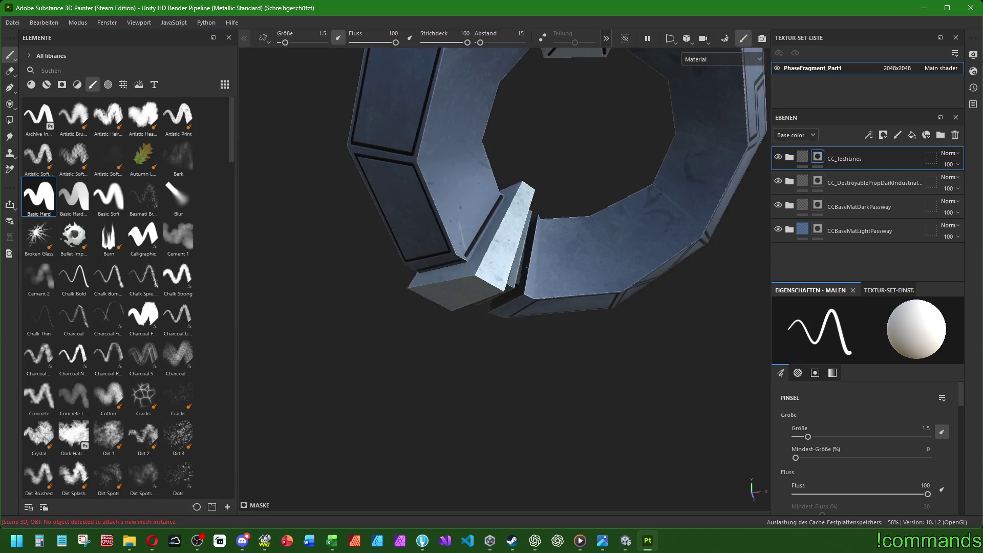
{"action": "left_click_drag", "start_coordinate": [461, 223], "coordinate": [474, 158], "text": "alt"}
{"action": "left_click", "coordinate": [473, 159]}
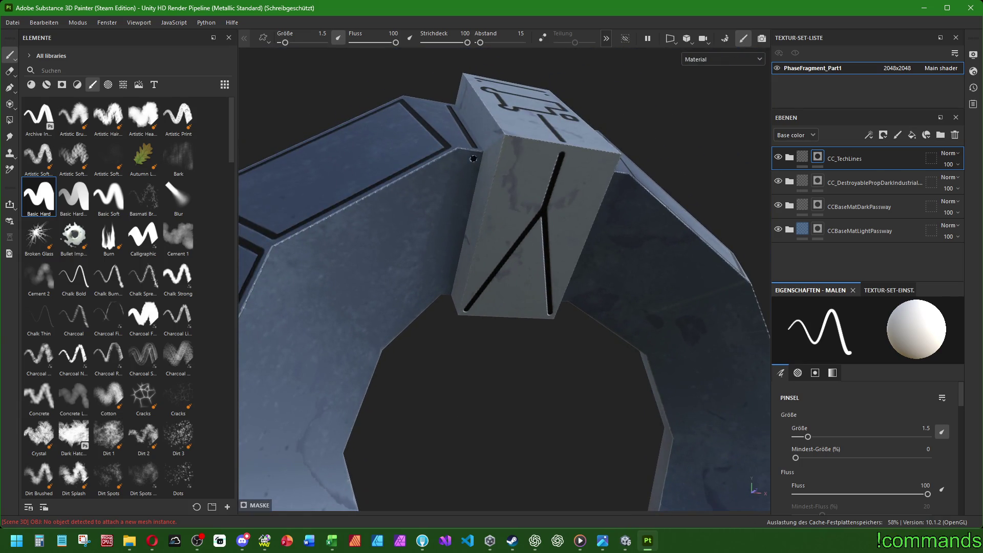
{"action": "left_click", "coordinate": [446, 286], "text": "shift"}
{"action": "left_click_drag", "start_coordinate": [446, 286], "coordinate": [588, 192], "text": "alt"}
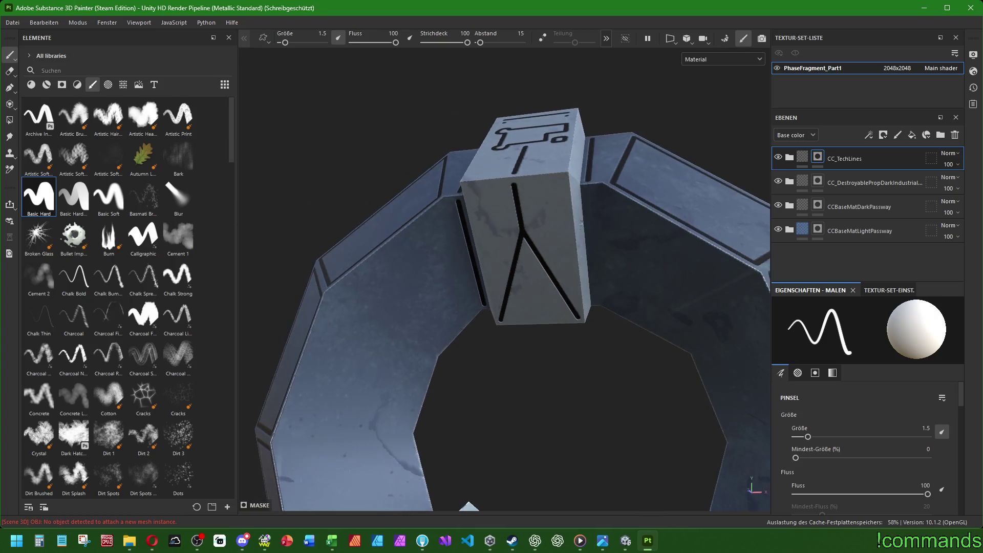
{"action": "left_click", "coordinate": [587, 193]}
{"action": "left_click", "coordinate": [593, 301], "text": "shift"}
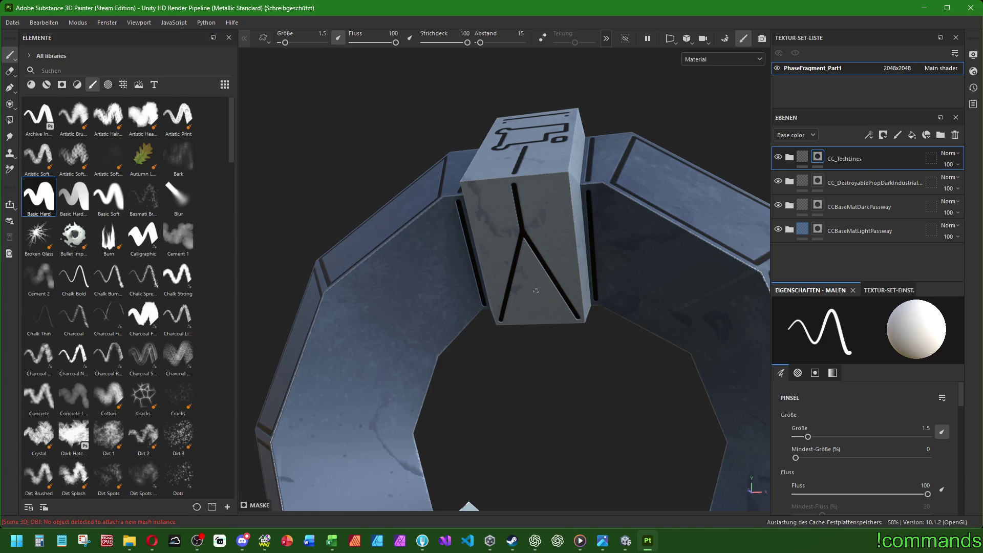
{"action": "scroll", "coordinate": [536, 291], "scroll_direction": "down", "scroll_amount": 3}
{"action": "scroll", "coordinate": [539, 321], "scroll_direction": "up", "scroll_amount": 1}
{"action": "scroll", "coordinate": [549, 269], "scroll_direction": "up", "scroll_amount": 2}
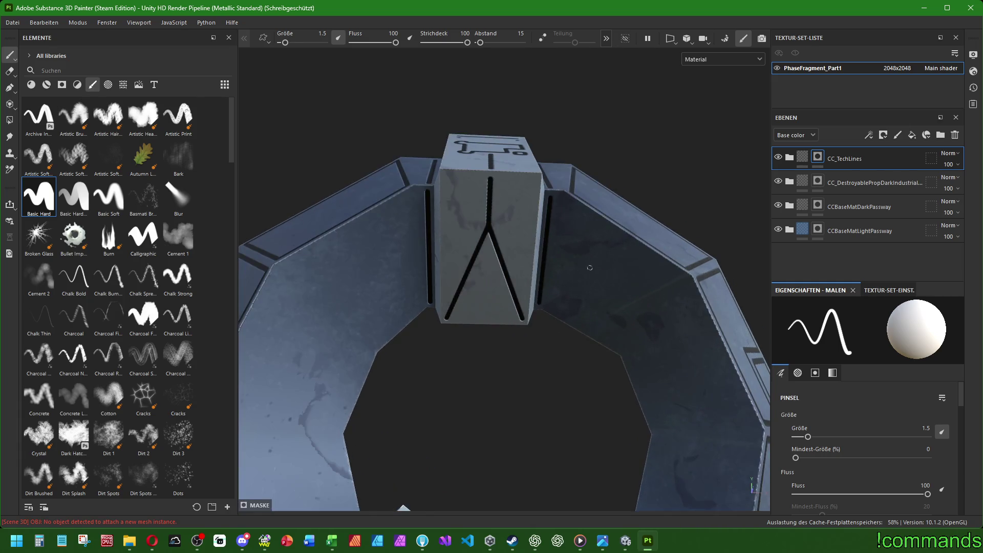
{"action": "scroll", "coordinate": [561, 220], "scroll_direction": "up", "scroll_amount": 1}
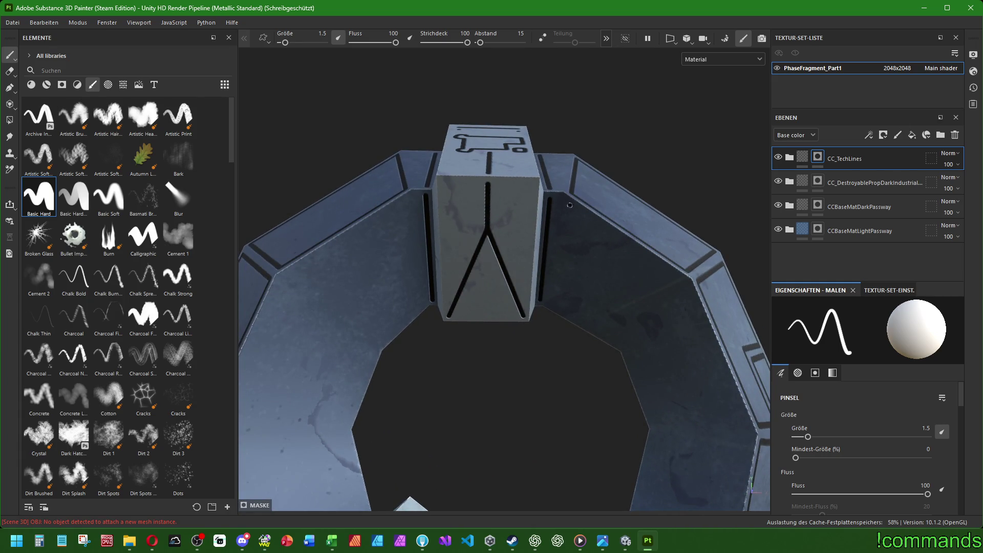
Paint a closed black outline around the first panel right of the top block.
{"action": "left_click", "coordinate": [569, 204]}
{"action": "left_click", "coordinate": [551, 302], "text": "shift"}
{"action": "left_click", "coordinate": [620, 344], "text": "shift"}
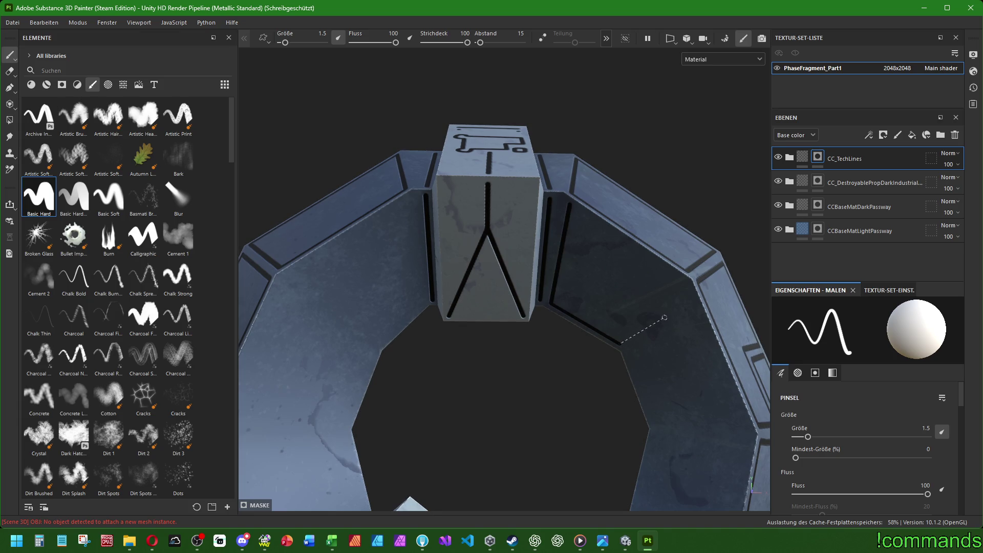
{"action": "left_click", "coordinate": [683, 281], "text": "shift"}
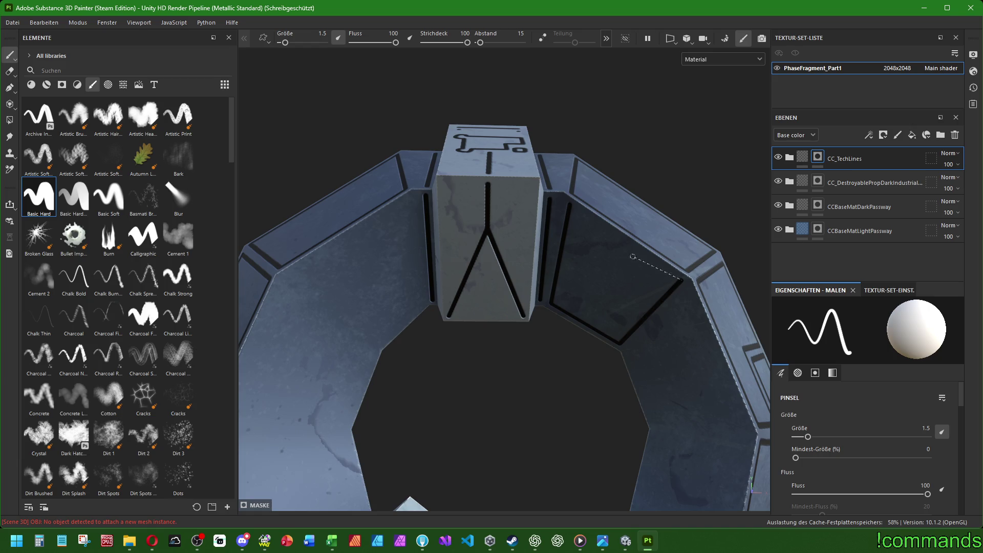
{"action": "left_click", "coordinate": [569, 204], "text": "shift"}
{"action": "mouse_move", "coordinate": [654, 325]}
{"action": "left_mouse_down", "text": "alt"}
{"action": "mouse_move", "coordinate": [695, 343]}
{"action": "mouse_move", "coordinate": [683, 338]}
{"action": "left_mouse_up", "text": "alt"}
Outline the next panel to the right and add a short edge line on the following one.
{"action": "left_click", "coordinate": [598, 331]}
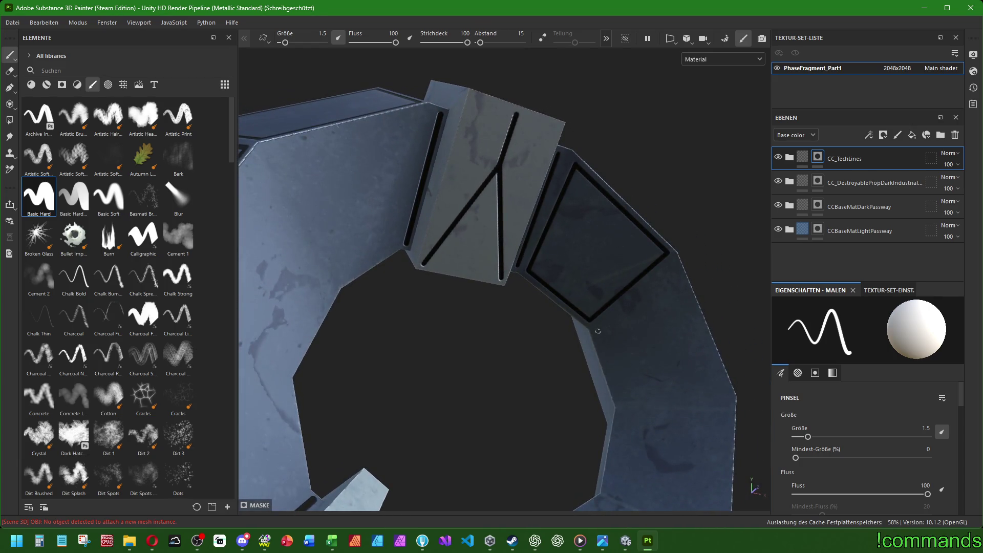
{"action": "left_click", "coordinate": [674, 266], "text": "shift"}
{"action": "left_click", "coordinate": [726, 392], "text": "shift"}
{"action": "left_click", "coordinate": [619, 398], "text": "shift"}
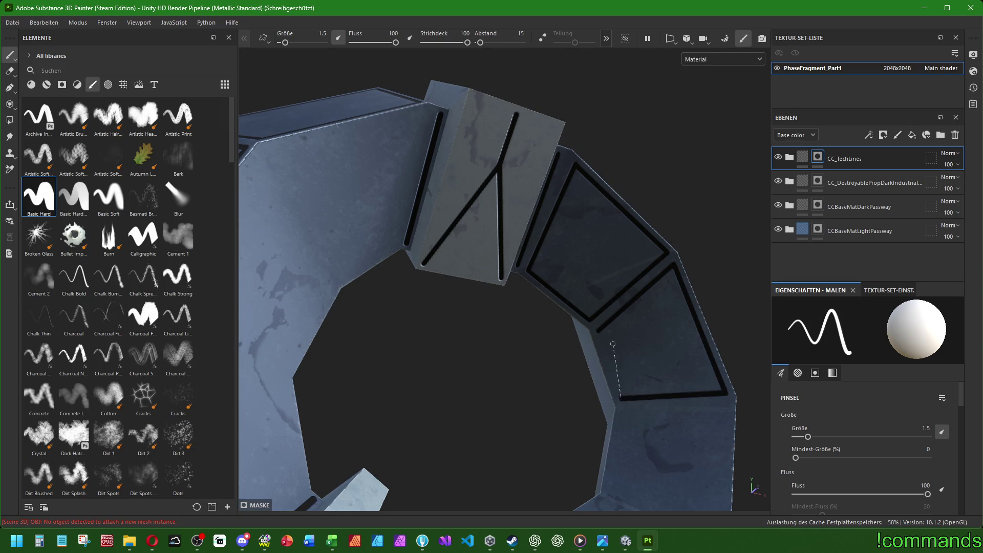
{"action": "left_click", "coordinate": [600, 332], "text": "shift"}
{"action": "mouse_move", "coordinate": [599, 332]}
{"action": "left_mouse_down", "text": "alt"}
{"action": "mouse_move", "coordinate": [631, 255]}
{"action": "mouse_move", "coordinate": [593, 351]}
{"action": "left_mouse_up", "text": "alt"}
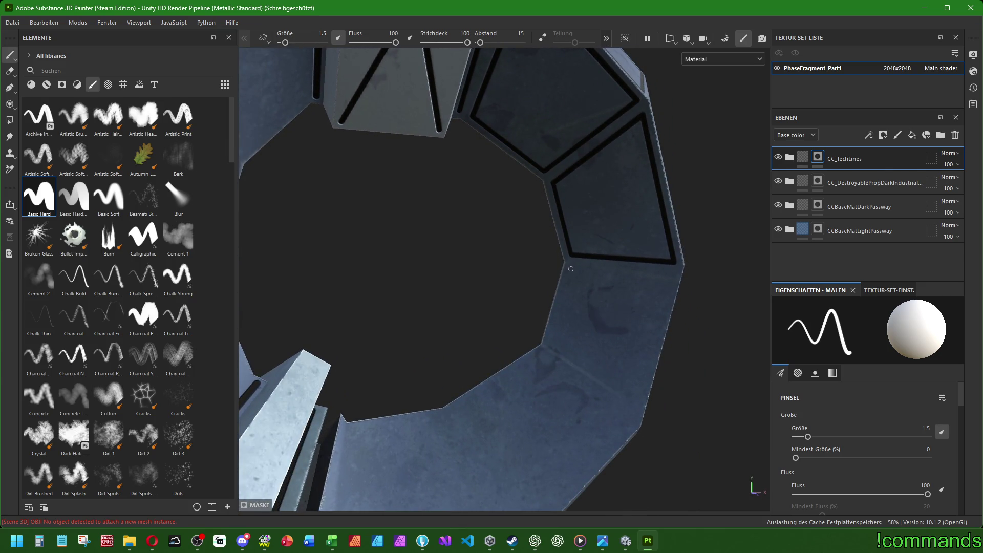
{"action": "left_click", "coordinate": [550, 340], "text": "shift"}
{"action": "mouse_move", "coordinate": [602, 380]}
{"action": "left_mouse_down", "text": "alt"}
{"action": "mouse_move", "coordinate": [530, 360]}
{"action": "mouse_move", "coordinate": [564, 312]}
{"action": "left_mouse_up", "text": "alt"}
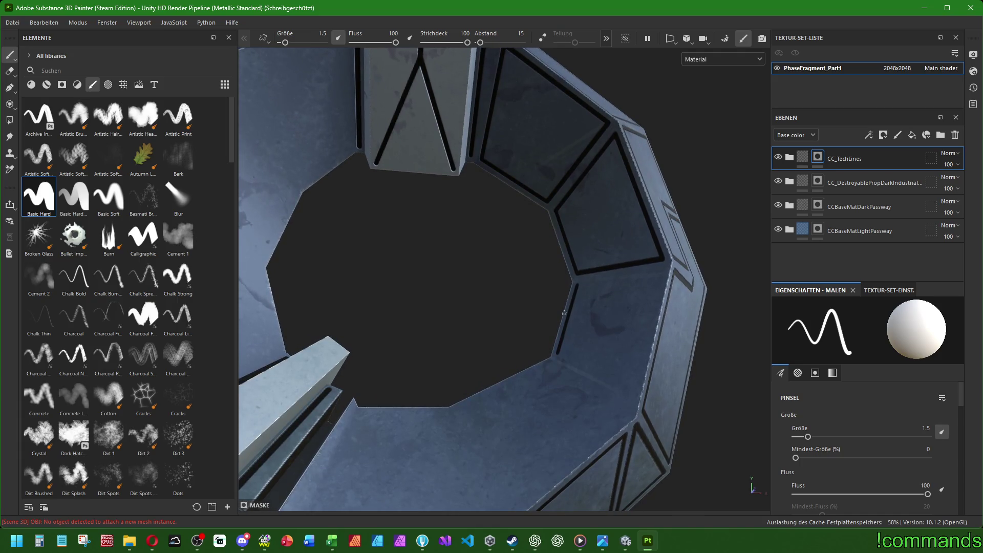
Paint a closed black outline around the next inner panel.
{"action": "left_click", "coordinate": [577, 285]}
{"action": "left_click", "coordinate": [557, 356], "text": "shift"}
{"action": "left_click", "coordinate": [635, 403], "text": "shift"}
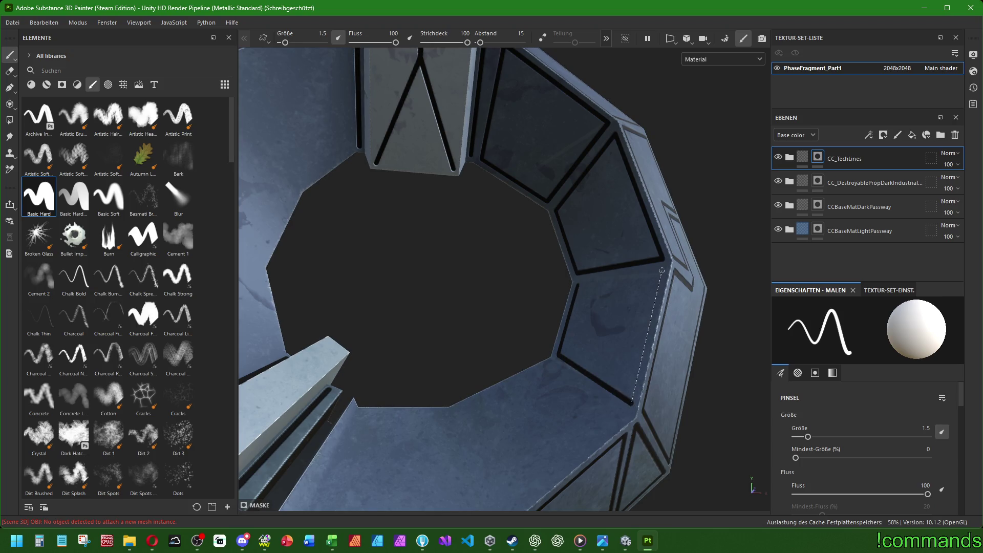
{"action": "left_click", "coordinate": [662, 272], "text": "shift"}
{"action": "left_click", "coordinate": [579, 284], "text": "shift"}
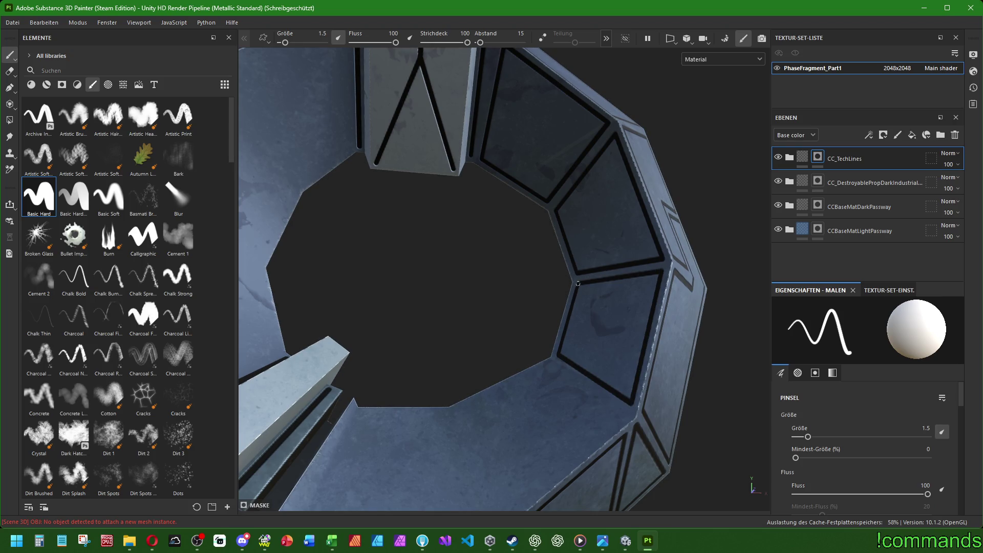
{"action": "left_click_drag", "start_coordinate": [575, 286], "coordinate": [588, 305], "text": "alt"}
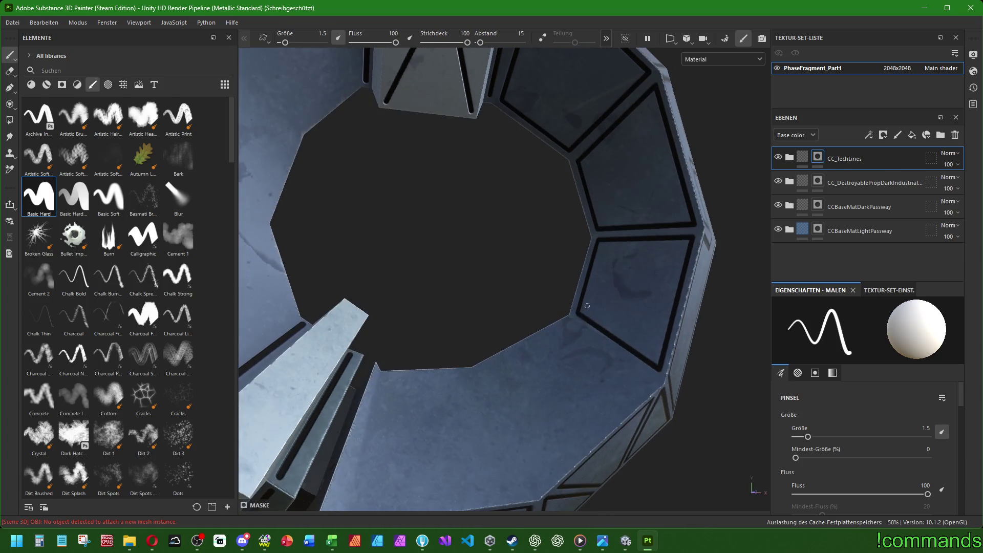
{"action": "left_click_drag", "start_coordinate": [520, 390], "coordinate": [500, 350], "text": "alt"}
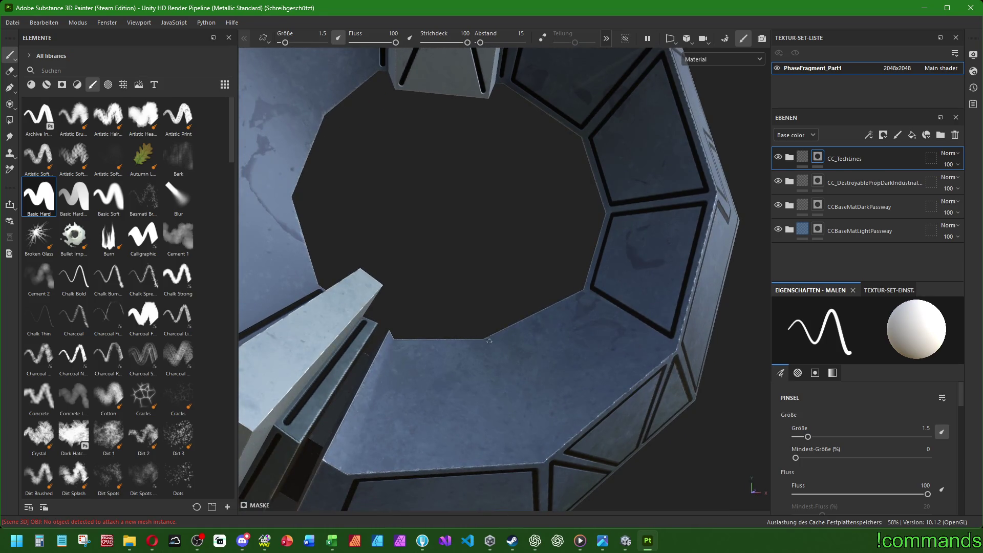
Paint a closed black outline around the lower inner panel.
{"action": "left_click", "coordinate": [491, 343]}
{"action": "left_click", "coordinate": [546, 449], "text": "shift"}
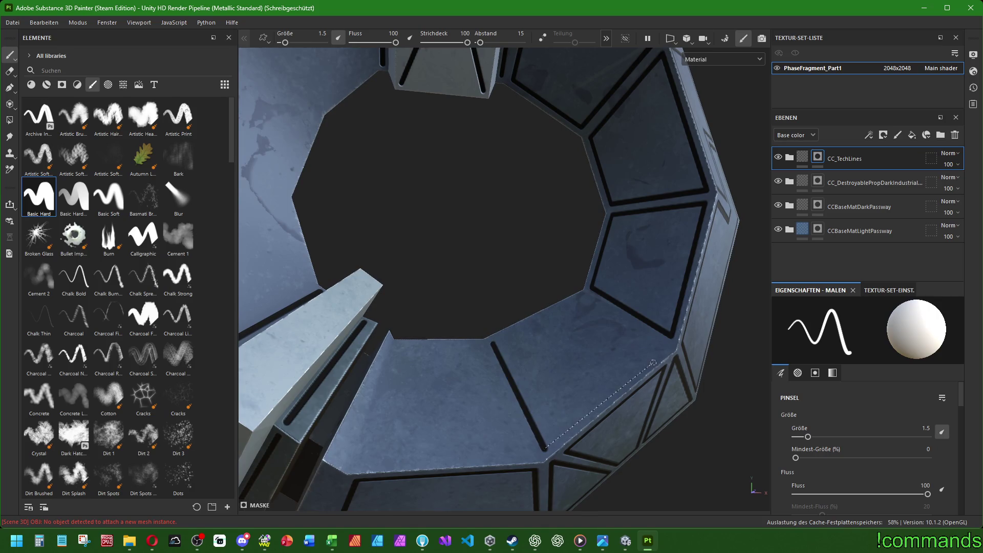
{"action": "left_click", "coordinate": [663, 349], "text": "shift"}
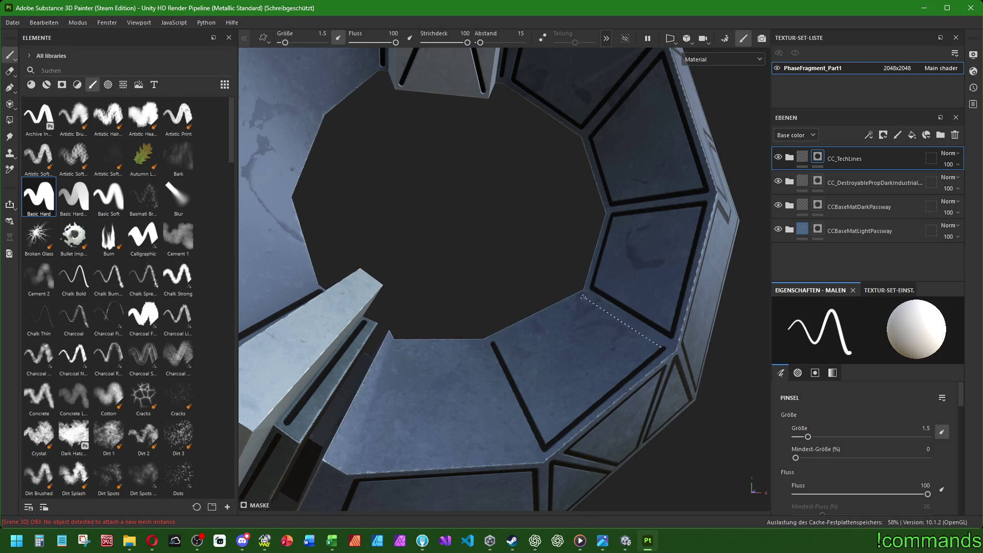
{"action": "left_click", "coordinate": [581, 297], "text": "shift"}
{"action": "left_click", "coordinate": [494, 341], "text": "shift"}
{"action": "mouse_move", "coordinate": [495, 340]}
{"action": "left_mouse_down", "text": "alt"}
{"action": "mouse_move", "coordinate": [520, 353]}
{"action": "mouse_move", "coordinate": [495, 360]}
{"action": "mouse_move", "coordinate": [512, 307]}
{"action": "left_mouse_up", "text": "alt"}
Outline the panel beside the broken fragment in black, then frame the whole ring.
{"action": "left_click", "coordinate": [516, 308]}
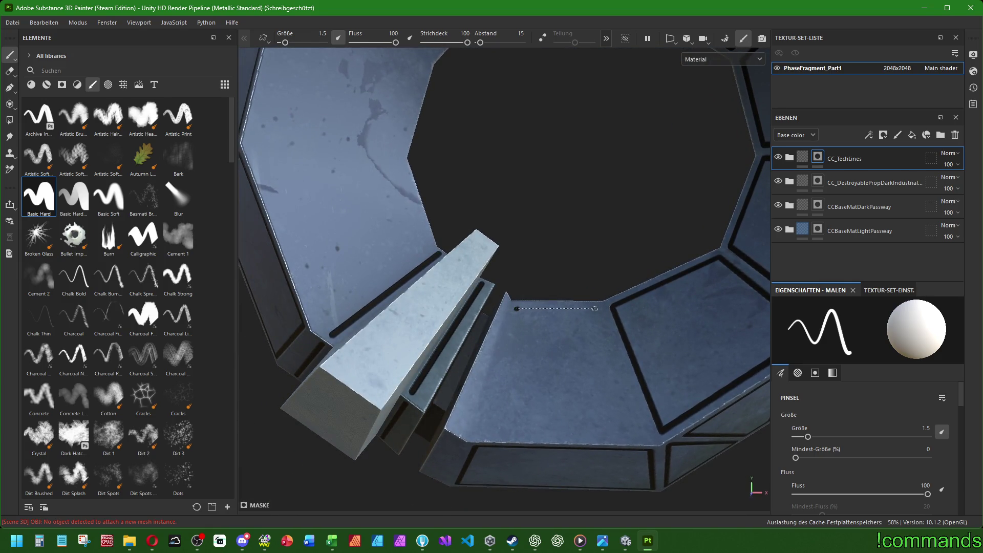
{"action": "left_click", "coordinate": [600, 309], "text": "shift"}
{"action": "left_click", "coordinate": [638, 437], "text": "shift"}
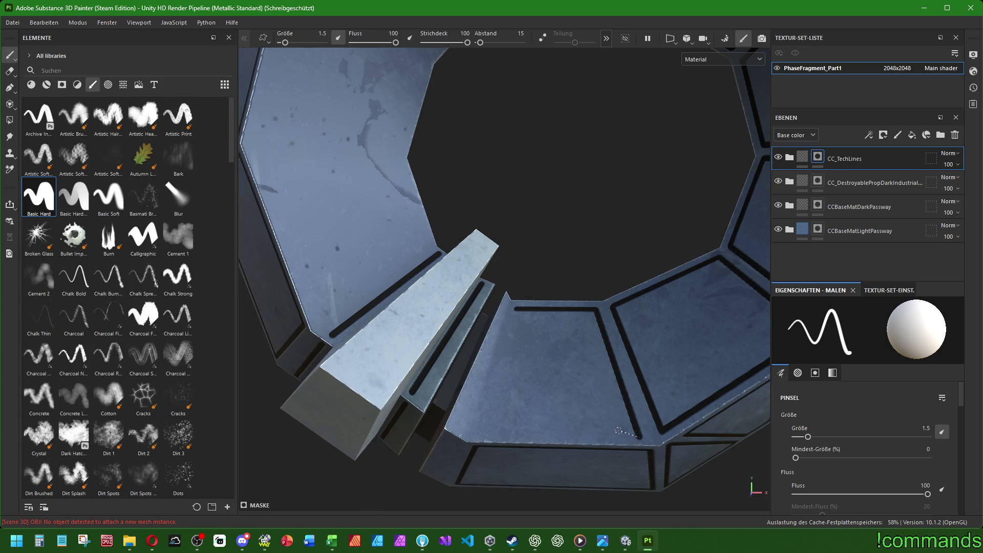
{"action": "left_click", "coordinate": [478, 432], "text": "shift"}
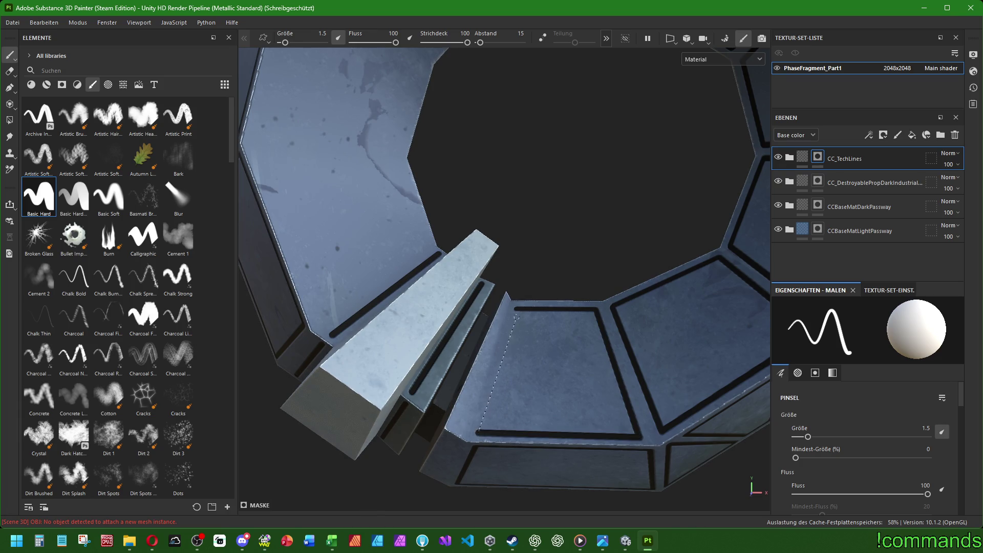
{"action": "key", "text": "f"}
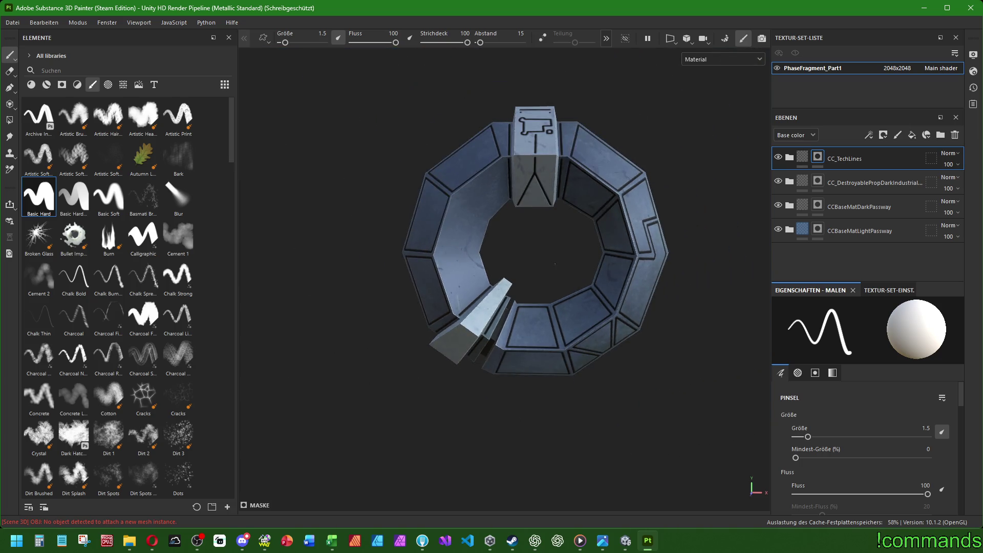
{"action": "left_click_drag", "start_coordinate": [555, 262], "coordinate": [530, 326], "text": "alt"}
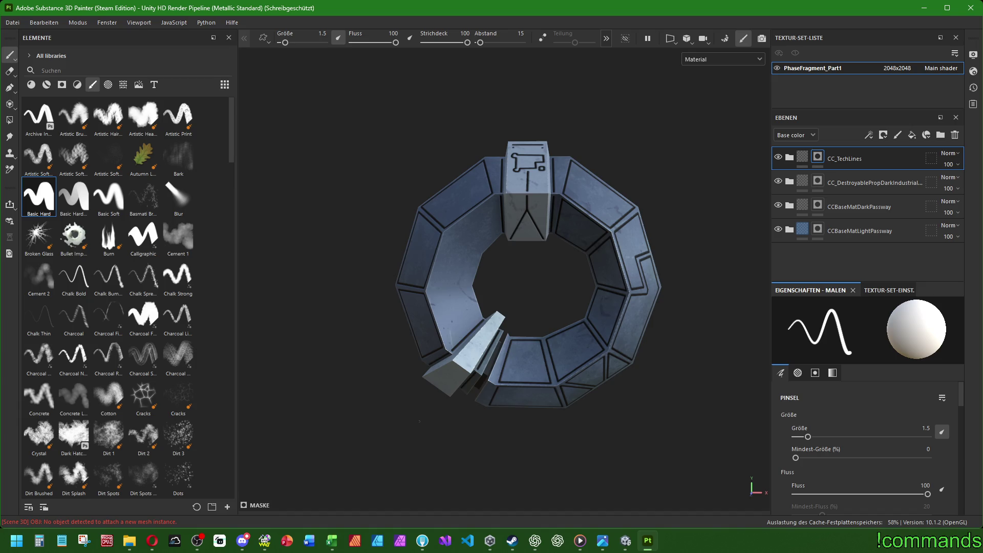
Paint a closed black outline inside the ring's left side panel.
{"action": "mouse_move", "coordinate": [530, 326]}
{"action": "left_mouse_down", "text": "alt"}
{"action": "mouse_move", "coordinate": [453, 350]}
{"action": "mouse_move", "coordinate": [512, 331]}
{"action": "left_mouse_up", "text": "alt"}
{"action": "scroll", "coordinate": [452, 349], "scroll_direction": "up", "scroll_amount": 4}
{"action": "scroll", "coordinate": [453, 349], "scroll_direction": "up", "scroll_amount": 3}
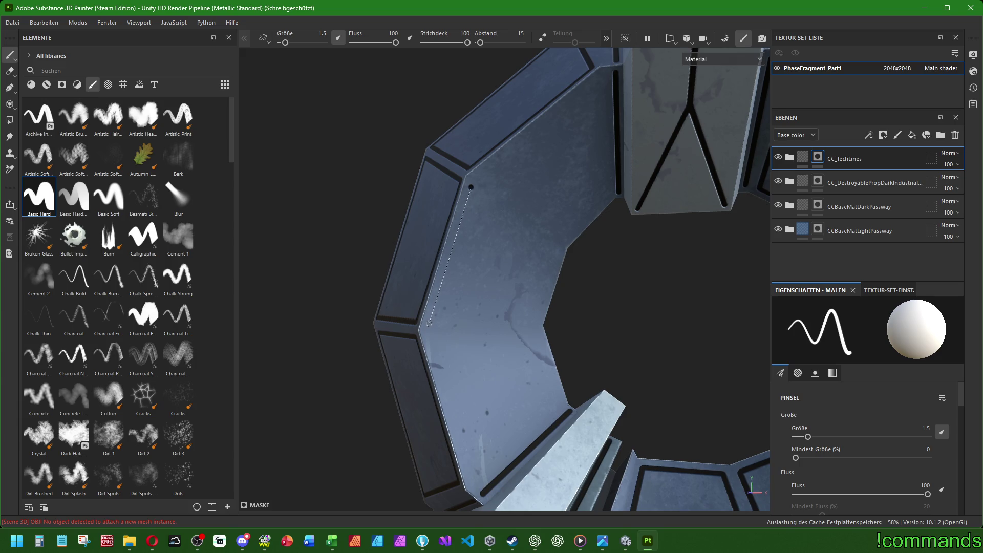
{"action": "left_click", "coordinate": [430, 322], "text": "shift"}
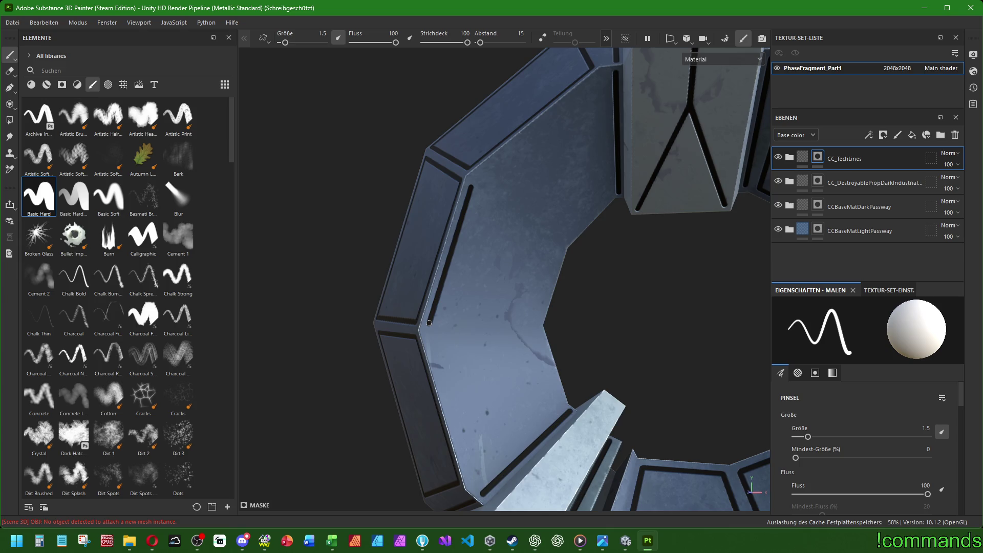
{"action": "left_click", "coordinate": [538, 319], "text": "shift"}
{"action": "left_click", "coordinate": [558, 251], "text": "shift"}
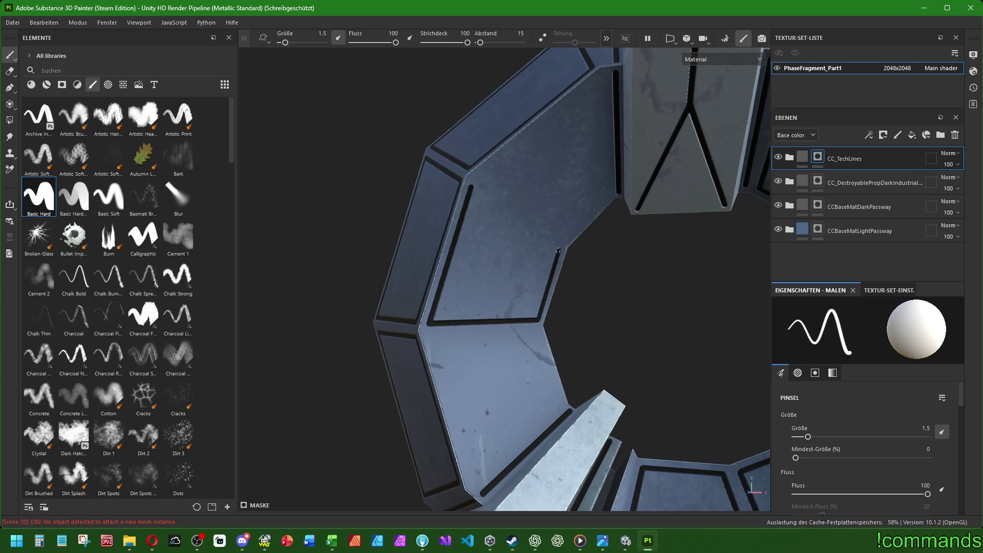
{"action": "left_click", "coordinate": [470, 188], "text": "shift"}
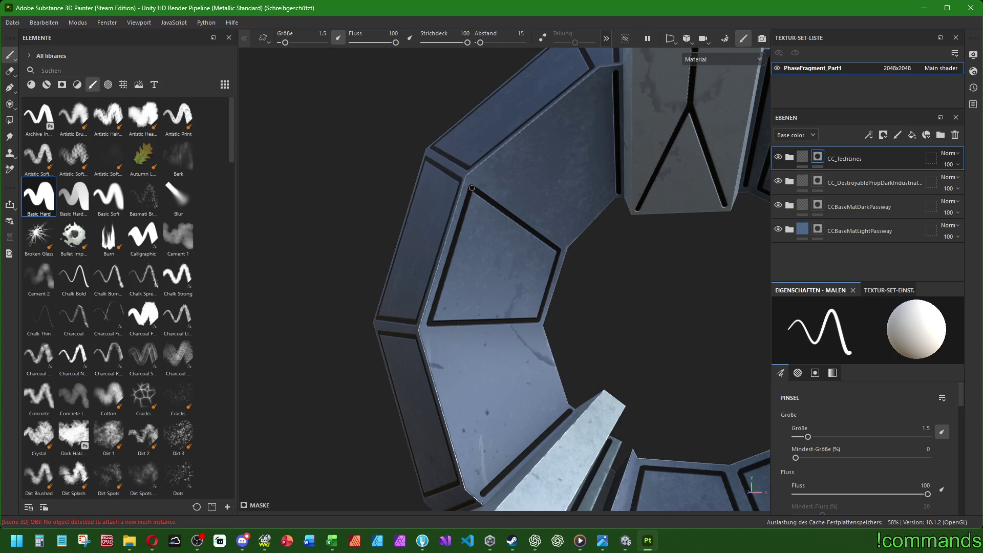
{"action": "mouse_move", "coordinate": [472, 192]}
{"action": "left_mouse_down", "text": "alt"}
{"action": "mouse_move", "coordinate": [538, 269]}
{"action": "mouse_move", "coordinate": [526, 266]}
{"action": "left_mouse_up", "text": "alt"}
Paint straight black lines across the panel by the block and close an inner outline.
{"action": "left_click", "coordinate": [470, 247]}
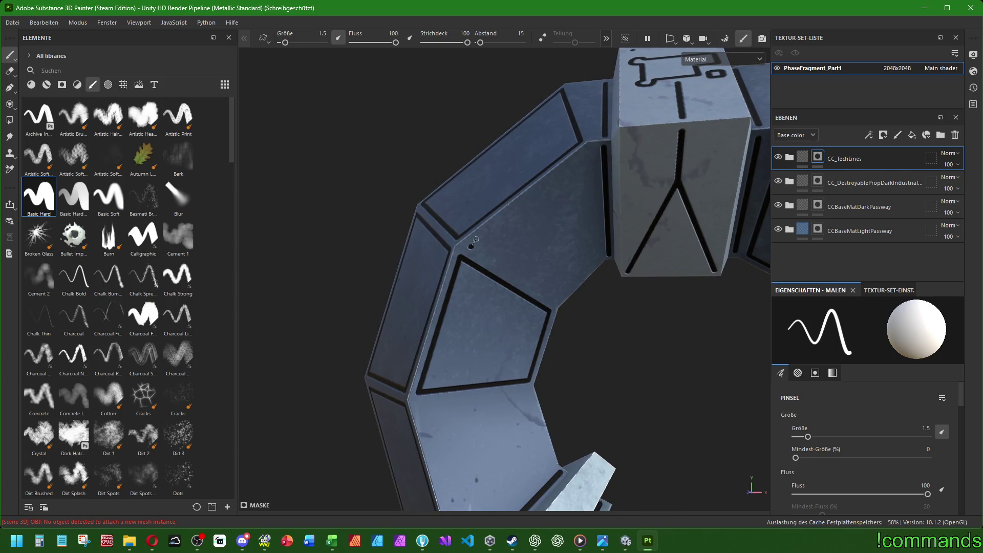
{"action": "left_click", "coordinate": [589, 158], "text": "shift"}
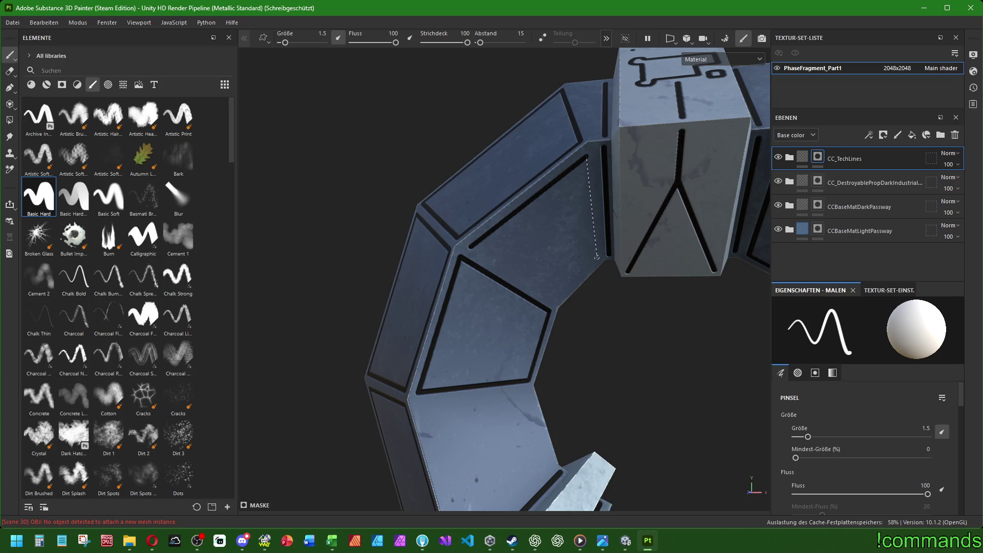
{"action": "left_click", "coordinate": [590, 192], "text": "shift"}
{"action": "left_click", "coordinate": [469, 247]}
{"action": "left_click", "coordinate": [509, 270], "text": "shift"}
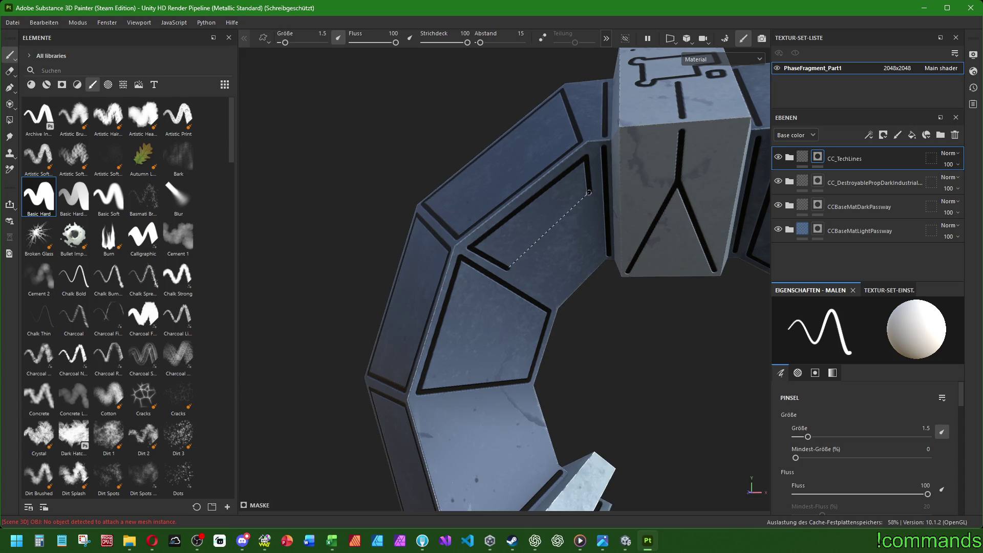
{"action": "left_click", "coordinate": [589, 192], "text": "shift"}
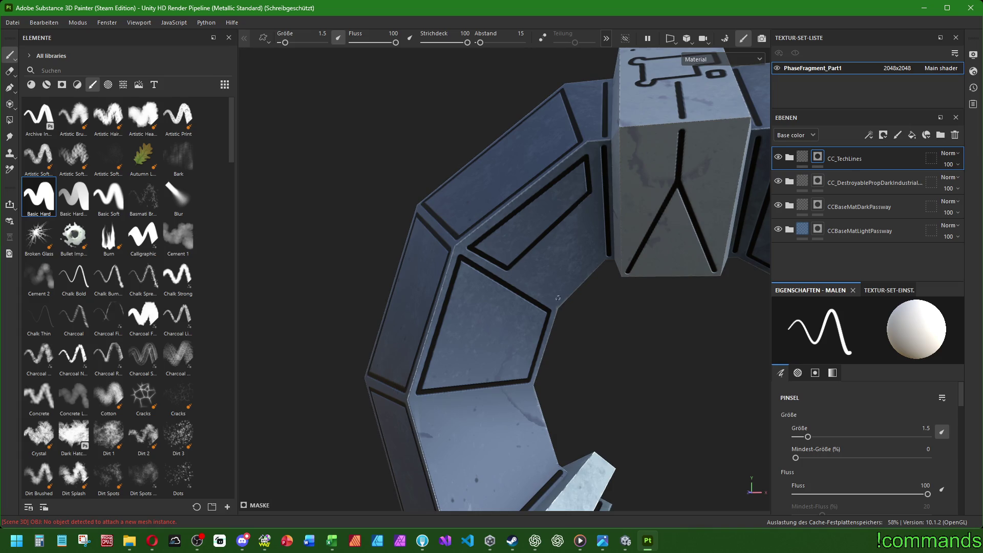
Outline the lower panel and the next side panel with straight black lines.
{"action": "left_click", "coordinate": [514, 271], "text": "shift"}
{"action": "left_click", "coordinate": [592, 206], "text": "shift"}
{"action": "left_click", "coordinate": [597, 259], "text": "shift"}
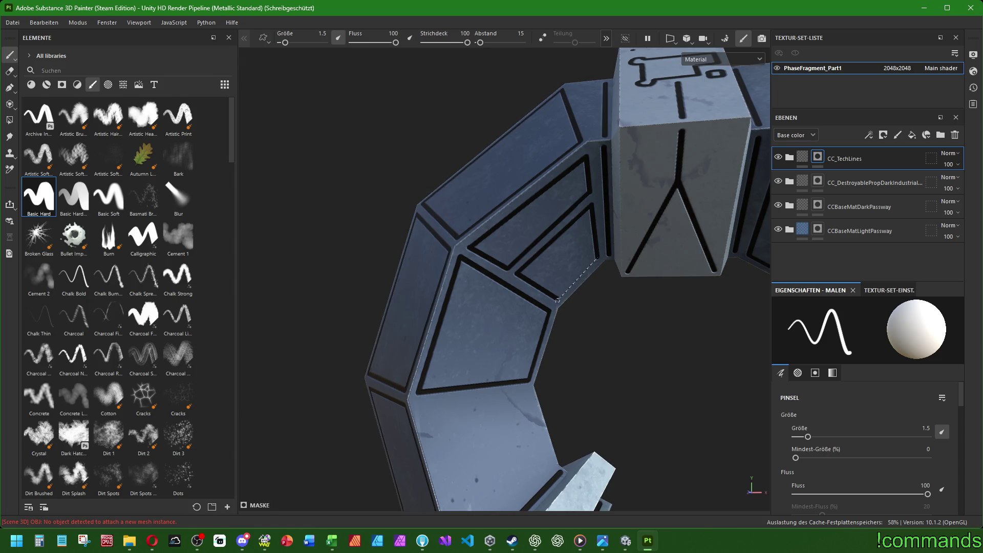
{"action": "scroll", "coordinate": [558, 298], "scroll_direction": "down", "scroll_amount": 5}
{"action": "left_click_drag", "start_coordinate": [557, 298], "coordinate": [475, 297], "text": "alt"}
{"action": "scroll", "coordinate": [475, 298], "scroll_direction": "up", "scroll_amount": 5}
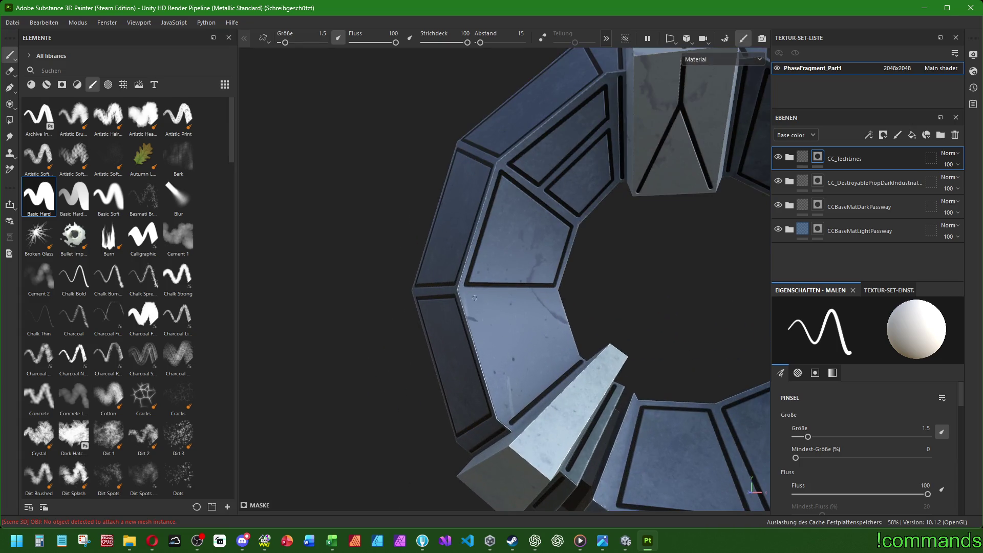
{"action": "left_click", "coordinate": [504, 409], "text": "shift"}
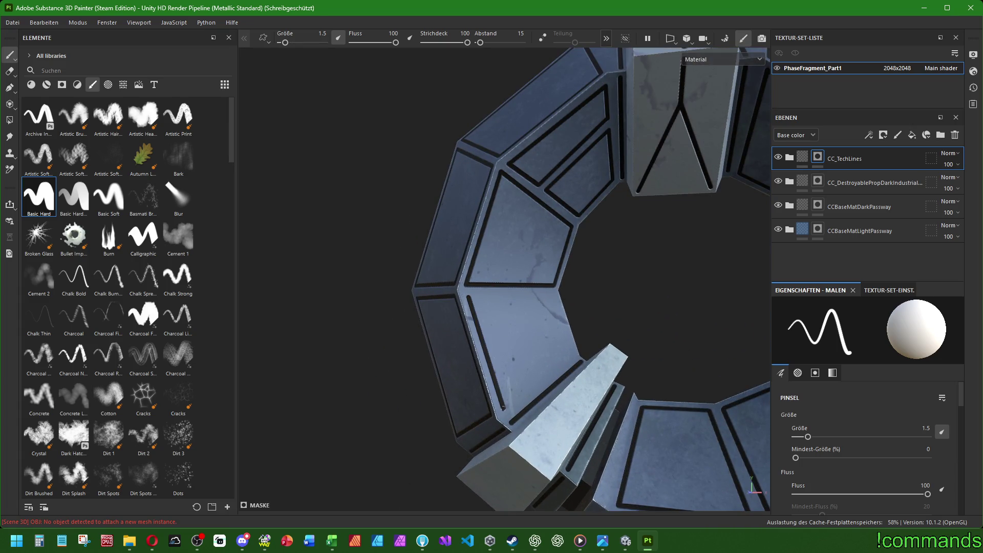
{"action": "left_click", "coordinate": [573, 353], "text": "shift"}
{"action": "left_click", "coordinate": [554, 296], "text": "shift"}
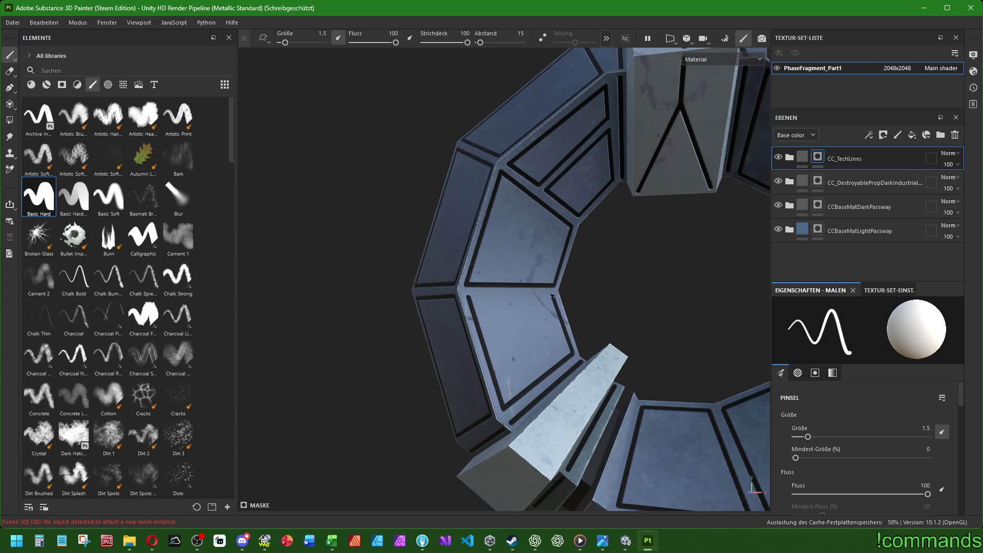
{"action": "scroll", "coordinate": [467, 296], "scroll_direction": "down", "scroll_amount": 5}
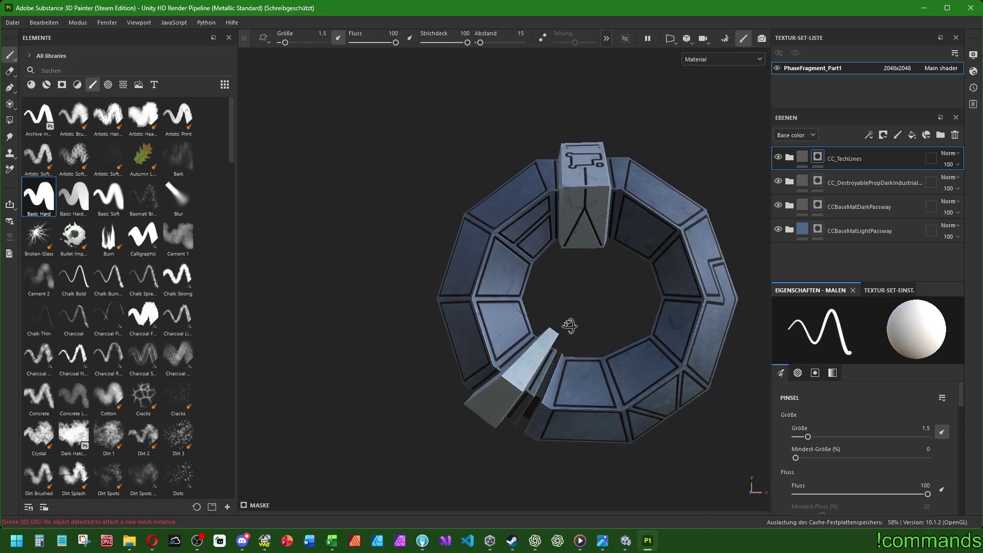
Paint two long parallel black grooves across the block at the ring's broken end.
{"action": "mouse_move", "coordinate": [466, 295]}
{"action": "left_mouse_down", "text": "alt"}
{"action": "mouse_move", "coordinate": [565, 334]}
{"action": "mouse_move", "coordinate": [468, 300]}
{"action": "mouse_move", "coordinate": [461, 346]}
{"action": "left_mouse_up", "text": "alt"}
{"action": "scroll", "coordinate": [455, 387], "scroll_direction": "up", "scroll_amount": 5}
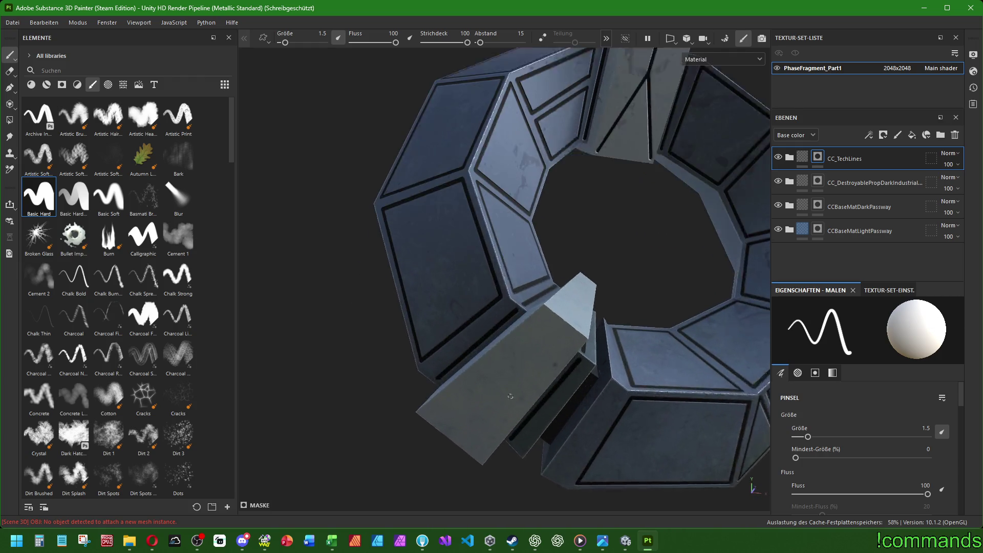
{"action": "left_click", "coordinate": [416, 422]}
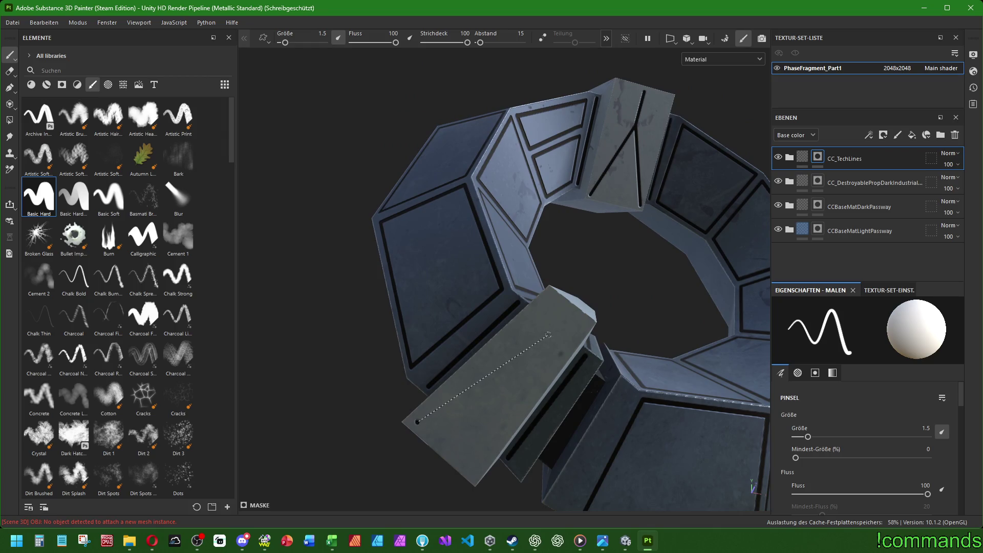
{"action": "left_click", "coordinate": [548, 308], "text": "shift"}
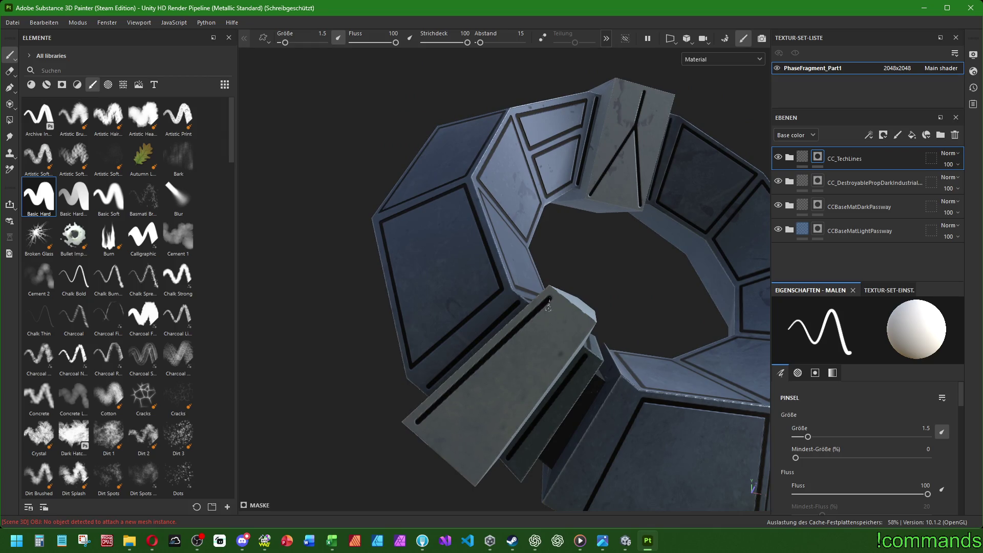
{"action": "left_click", "coordinate": [474, 473]}
{"action": "left_click", "coordinate": [584, 324], "text": "shift"}
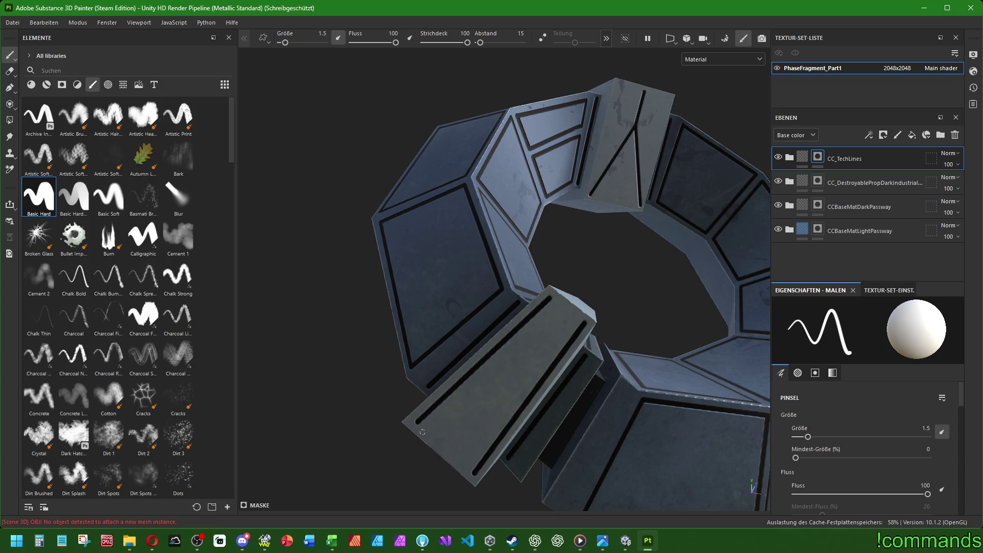
Raise the brush size to 6 and stamp a round black hole on the block.
{"action": "double_click", "coordinate": [923, 429]}
{"action": "type", "text": "1"}
{"action": "key", "text": "Return"}
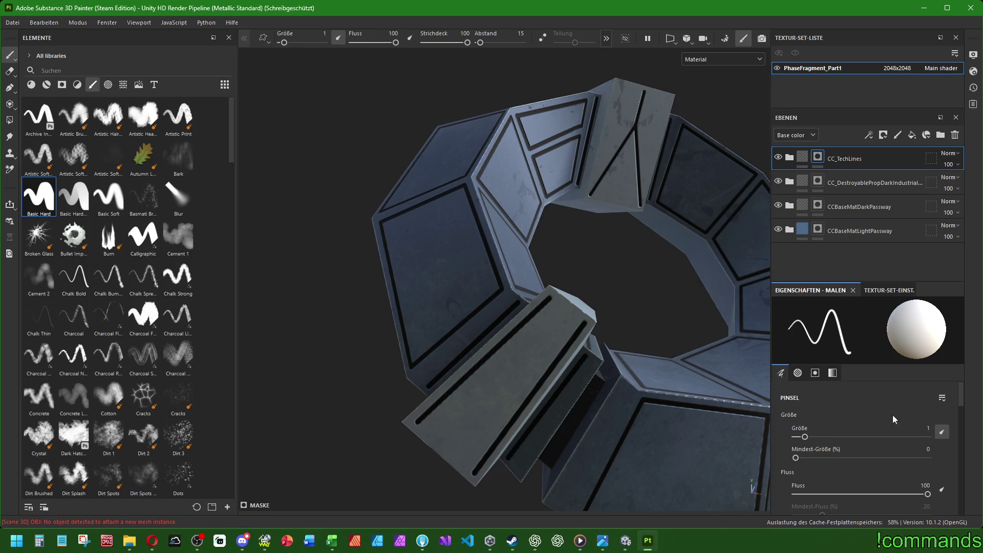
{"action": "double_click", "coordinate": [917, 429]}
{"action": "key", "text": "Return"}
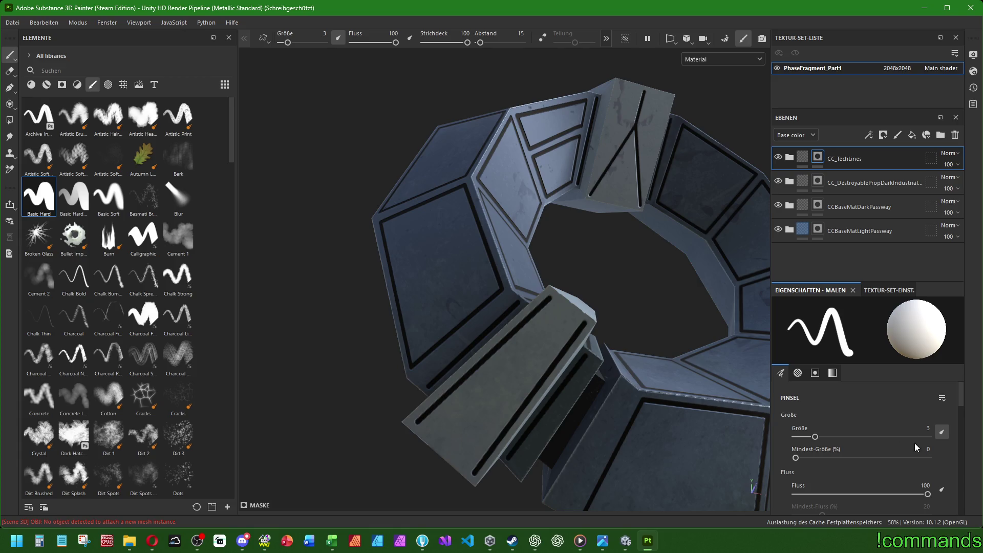
{"action": "key", "text": "Return"}
{"action": "left_click", "coordinate": [450, 439]}
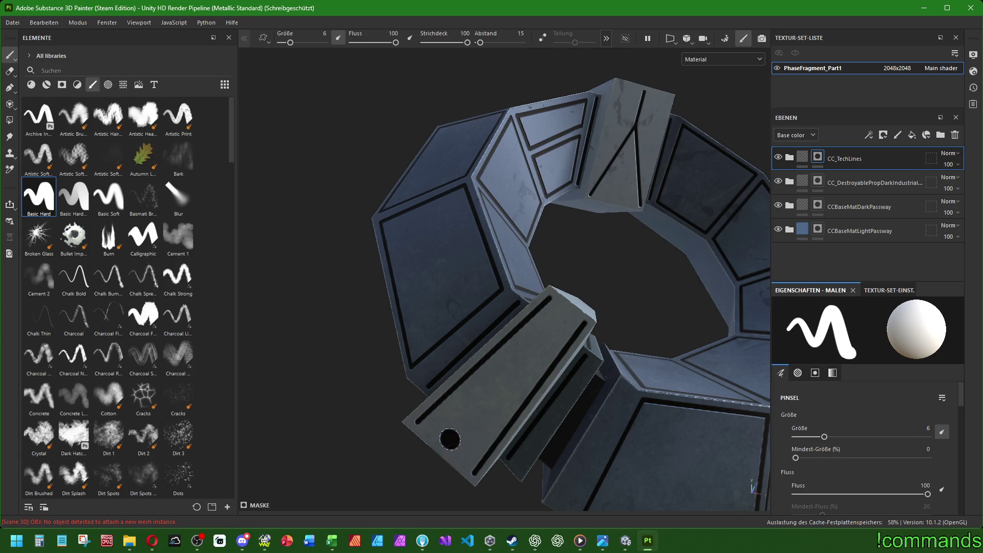
{"action": "scroll", "coordinate": [562, 320], "scroll_direction": "down", "scroll_amount": 5}
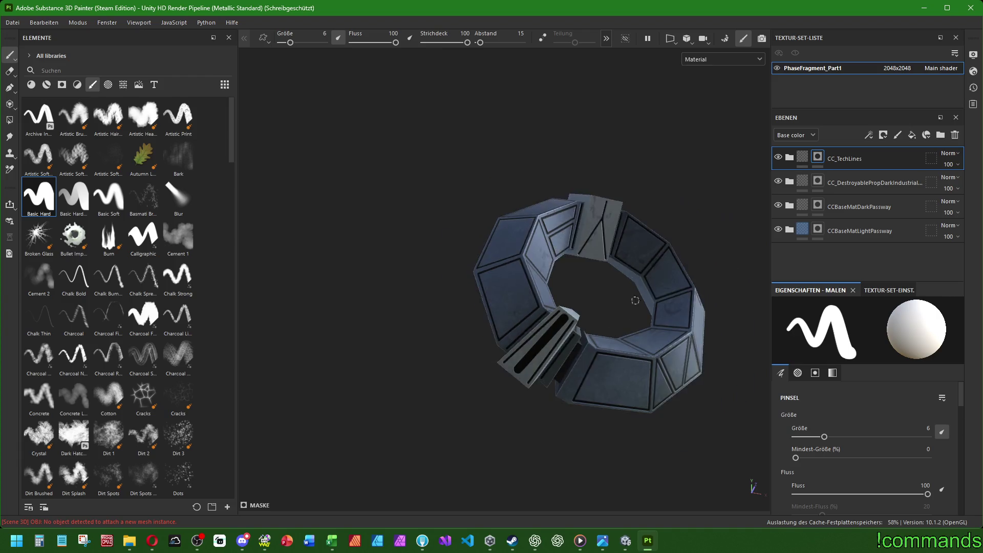
With brush size 4, cut a thick black slot along the pale beam.
{"action": "mouse_move", "coordinate": [562, 321]}
{"action": "left_mouse_down", "text": "alt"}
{"action": "mouse_move", "coordinate": [577, 313]}
{"action": "mouse_move", "coordinate": [570, 295]}
{"action": "left_mouse_up", "text": "alt"}
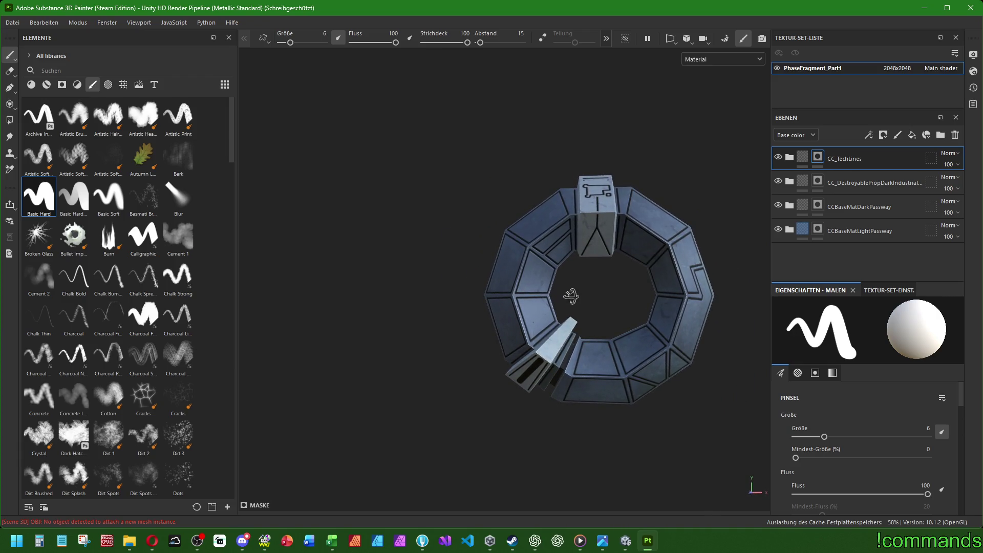
{"action": "scroll", "coordinate": [570, 295], "scroll_direction": "up", "scroll_amount": 3}
{"action": "scroll", "coordinate": [530, 334], "scroll_direction": "up", "scroll_amount": 2}
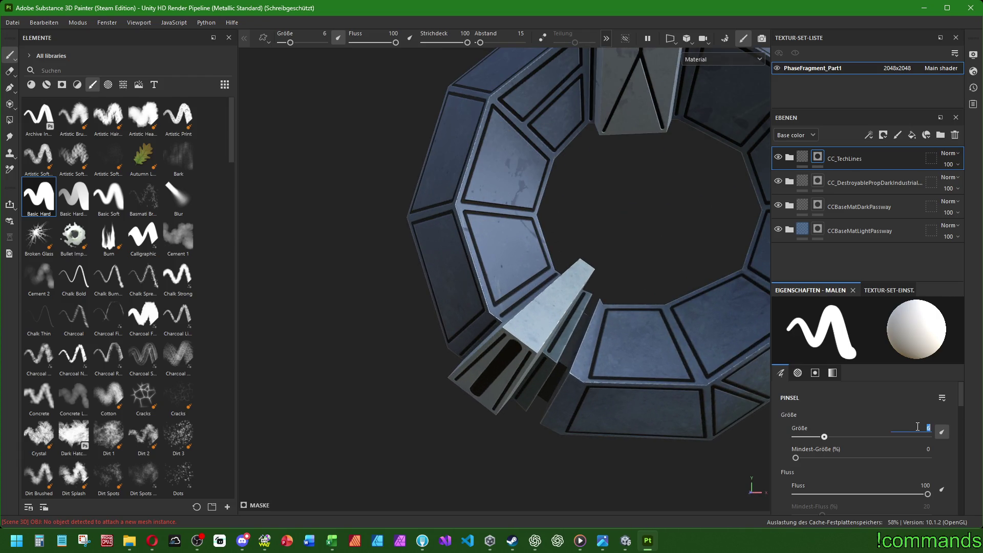
{"action": "type", "text": "4"}
{"action": "key", "text": "Return"}
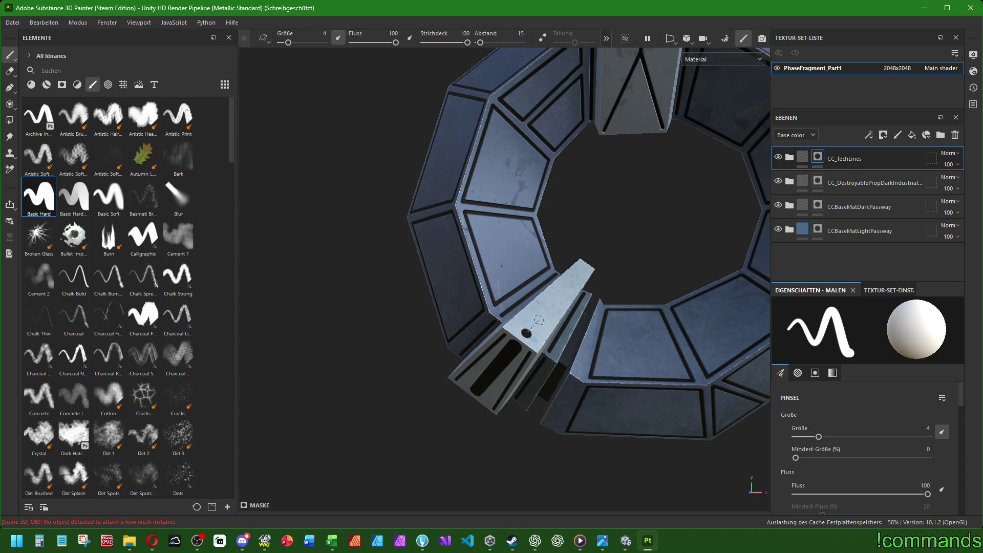
{"action": "left_click", "coordinate": [583, 267], "text": "shift"}
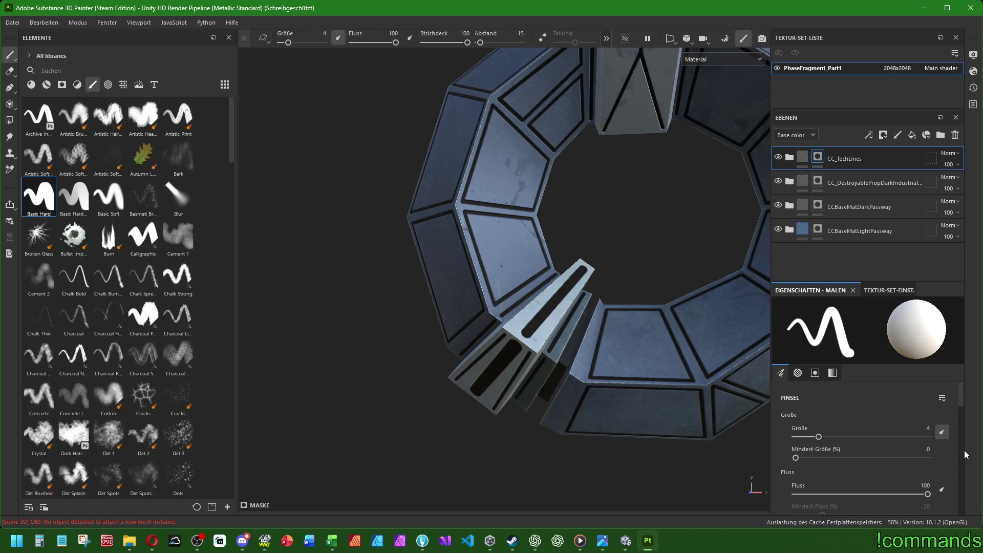
{"action": "type", "text": "1.5"}
At size 1.5, add two thin black lines and a small dot along the beam.
{"action": "key", "text": "Return"}
{"action": "scroll", "coordinate": [499, 329], "scroll_direction": "up", "scroll_amount": 3}
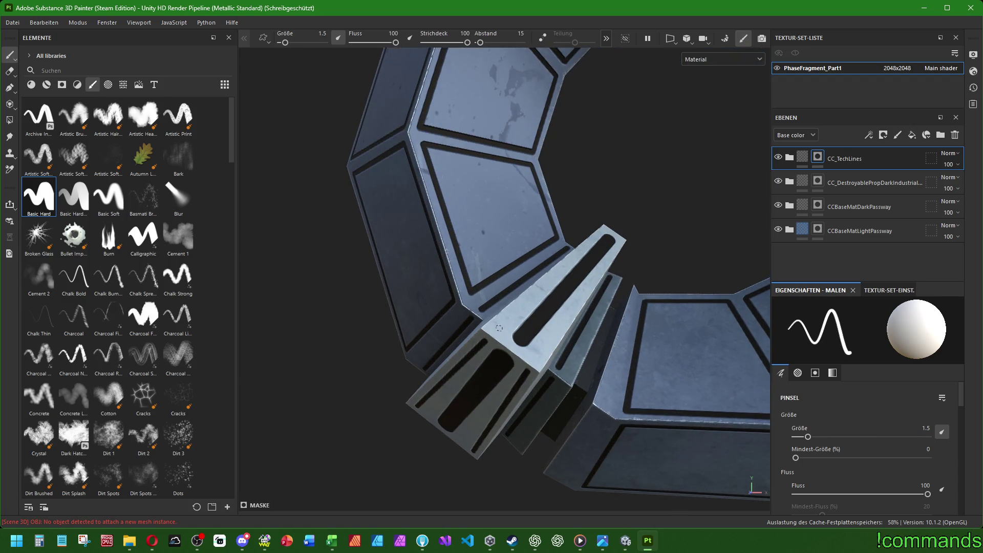
{"action": "left_click", "coordinate": [500, 328]}
{"action": "left_click", "coordinate": [540, 289], "text": "shift"}
{"action": "left_click", "coordinate": [547, 283]}
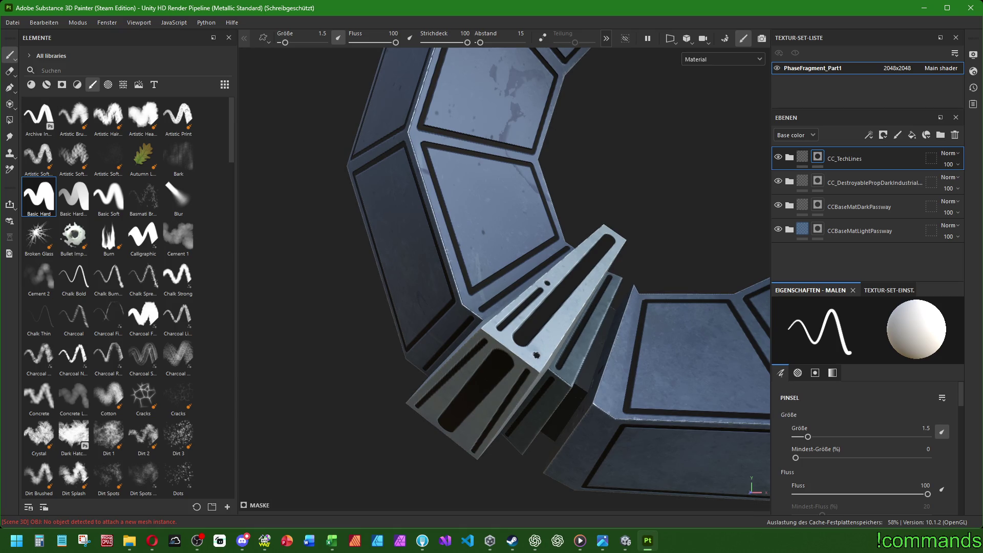
{"action": "left_click", "coordinate": [536, 353]}
{"action": "left_click", "coordinate": [571, 306], "text": "shift"}
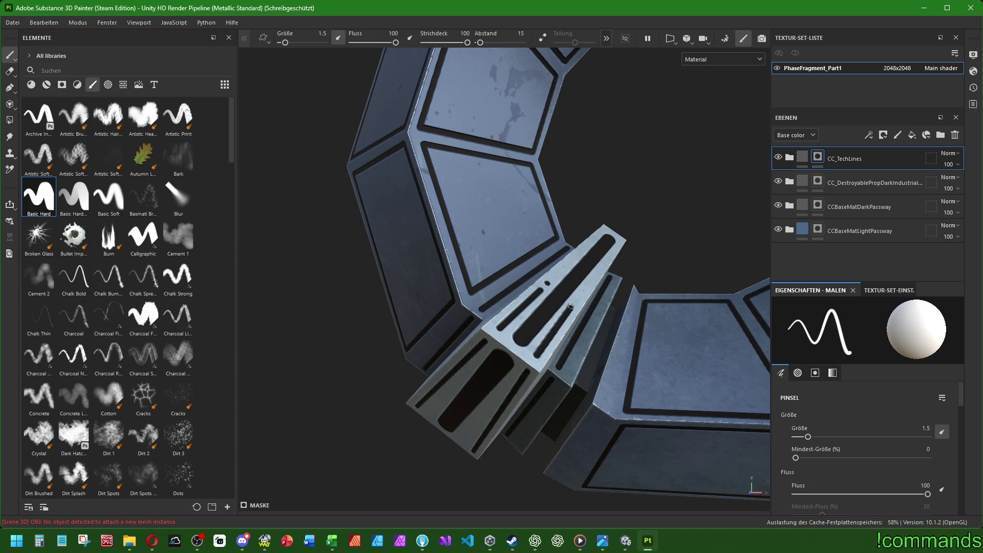
{"action": "scroll", "coordinate": [571, 307], "scroll_direction": "down", "scroll_amount": 3}
{"action": "scroll", "coordinate": [571, 307], "scroll_direction": "down", "scroll_amount": 2}
{"action": "scroll", "coordinate": [571, 307], "scroll_direction": "down", "scroll_amount": 2}
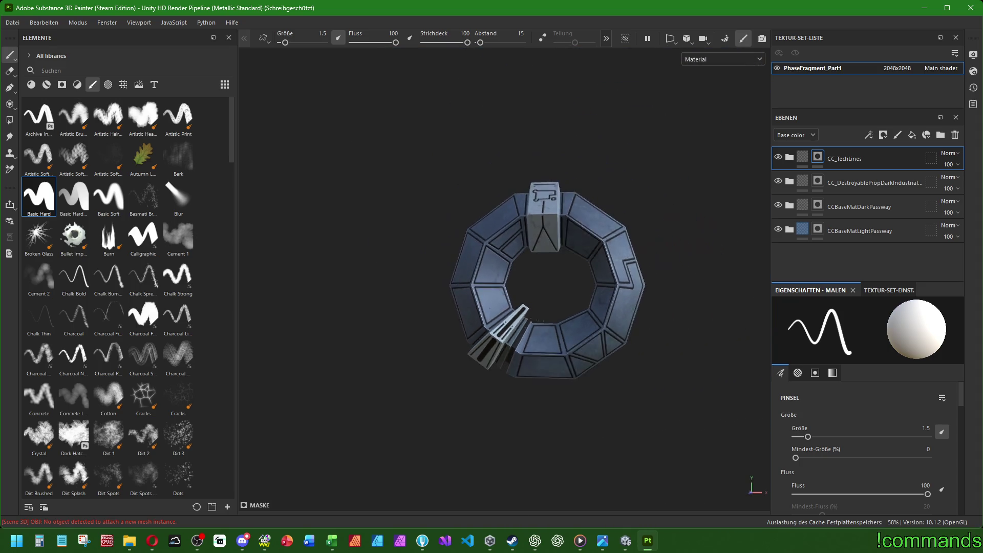
Polygon-fill the fragment gap's inner faces with the DestroyableProp industrial material.
{"action": "left_click_drag", "start_coordinate": [528, 290], "coordinate": [526, 295], "text": "alt"}
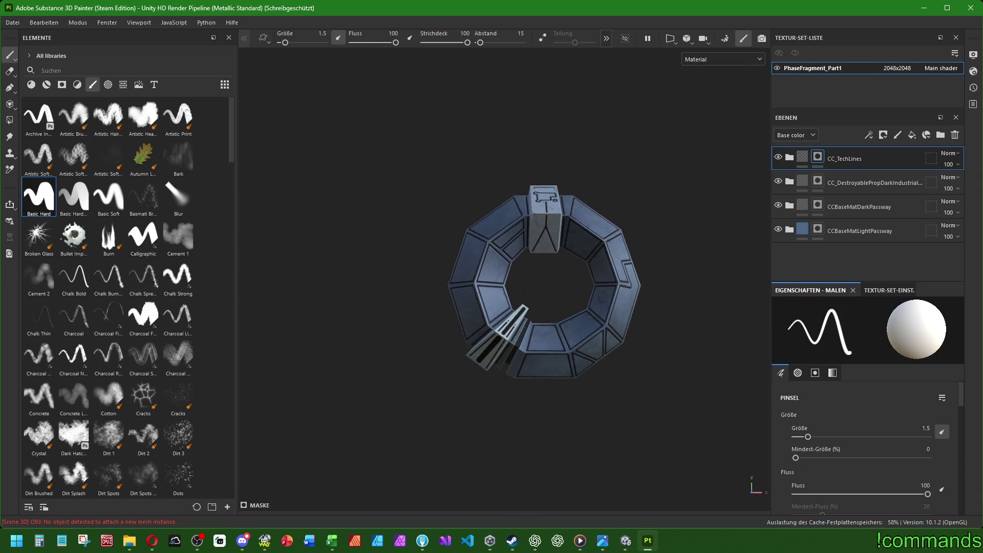
{"action": "left_click_drag", "start_coordinate": [525, 294], "coordinate": [502, 296], "text": "alt"}
{"action": "scroll", "coordinate": [501, 296], "scroll_direction": "up", "scroll_amount": 2}
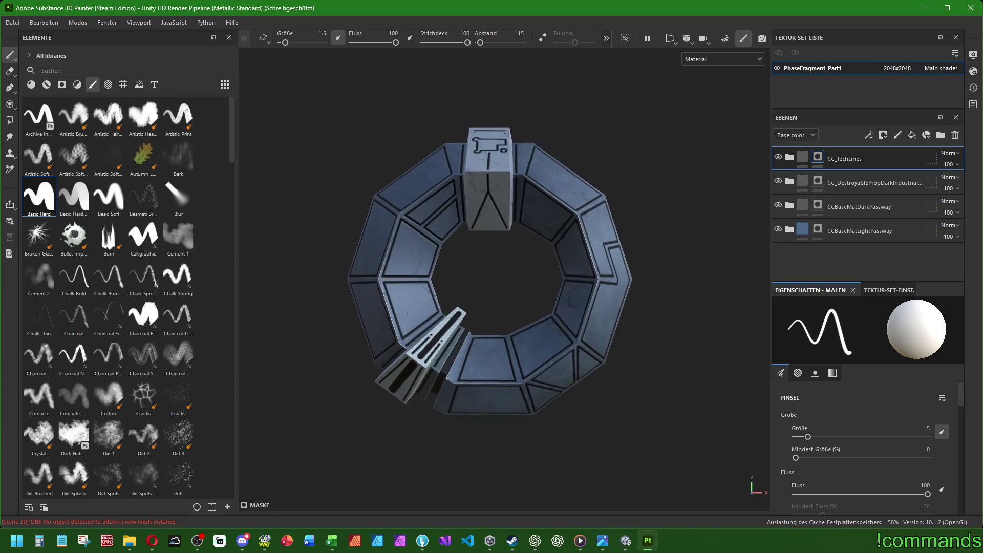
{"action": "scroll", "coordinate": [576, 303], "scroll_direction": "up", "scroll_amount": 1}
{"action": "left_click_drag", "start_coordinate": [576, 303], "coordinate": [577, 311], "text": "alt"}
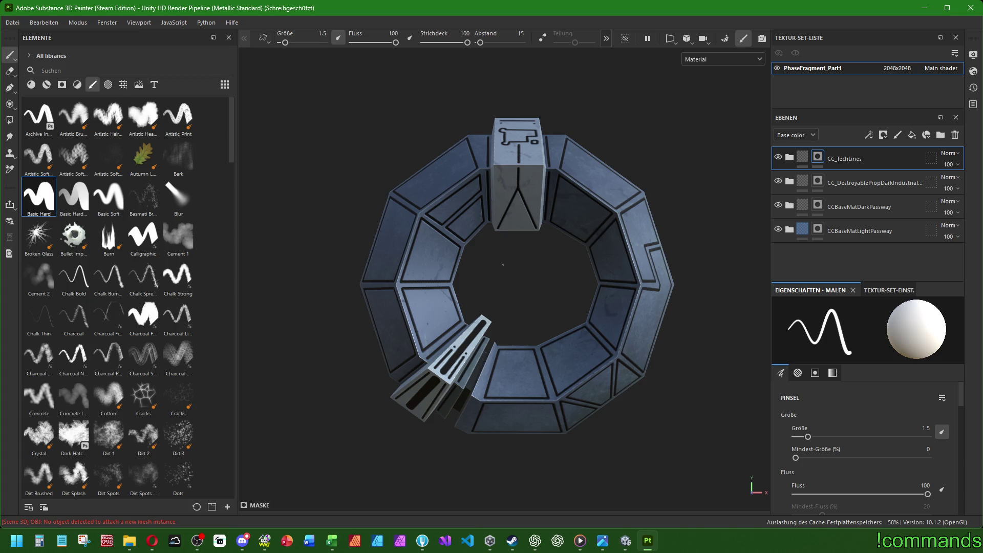
{"action": "mouse_move", "coordinate": [502, 265]}
{"action": "left_mouse_down", "text": "alt"}
{"action": "mouse_move", "coordinate": [668, 243]}
{"action": "mouse_move", "coordinate": [661, 249]}
{"action": "left_mouse_up", "text": "alt"}
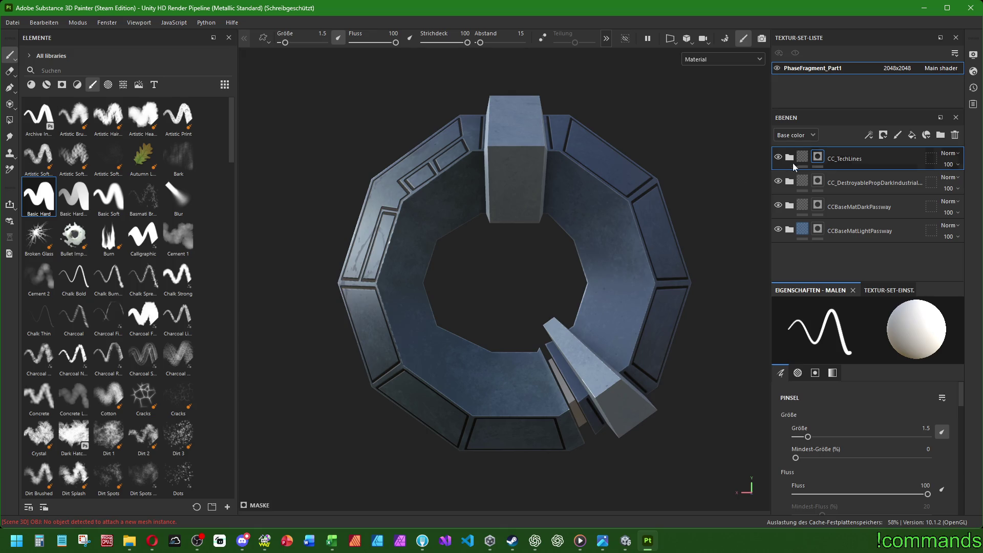
{"action": "left_click", "coordinate": [844, 181]}
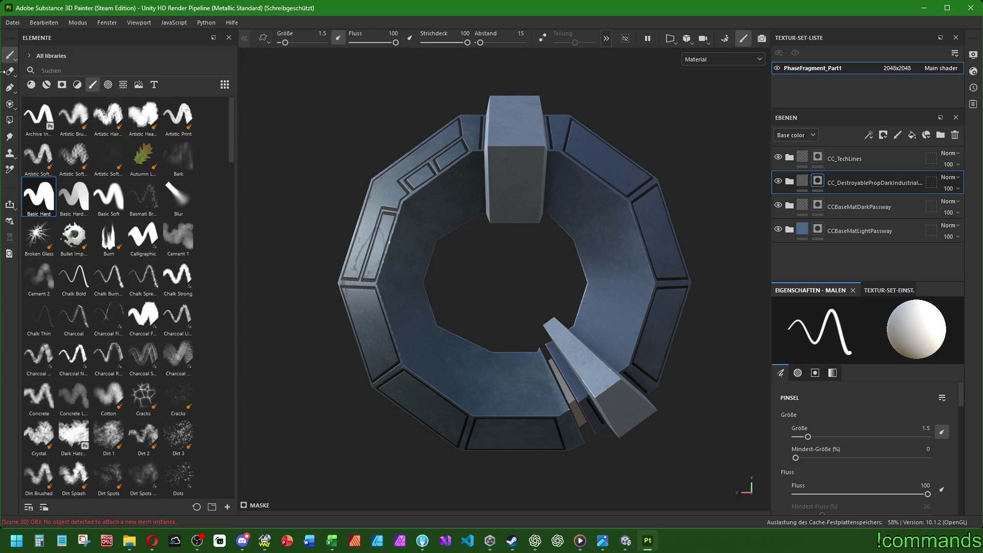
{"action": "left_click", "coordinate": [9, 120]}
{"action": "scroll", "coordinate": [519, 375], "scroll_direction": "up", "scroll_amount": 3}
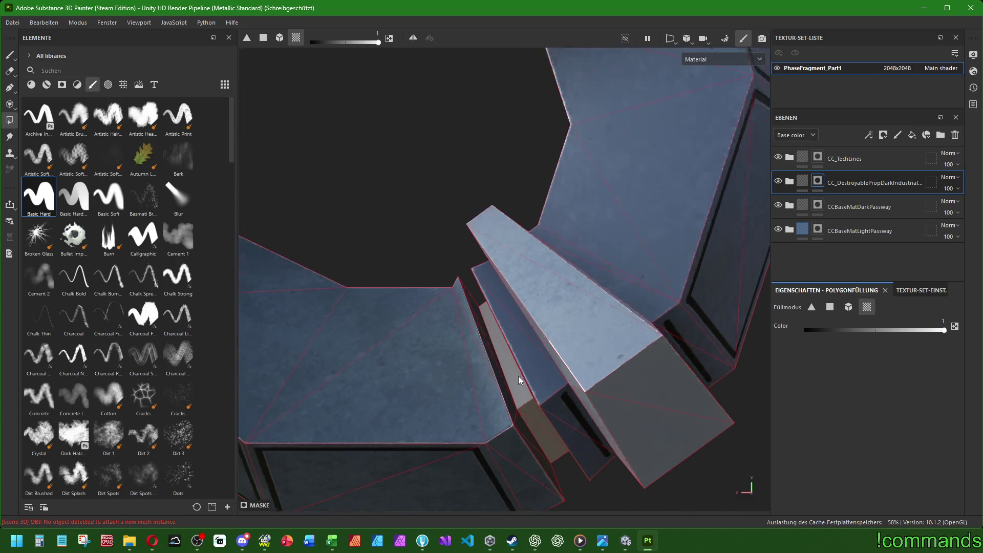
{"action": "scroll", "coordinate": [505, 374], "scroll_direction": "up", "scroll_amount": 3}
{"action": "left_click", "coordinate": [505, 372]}
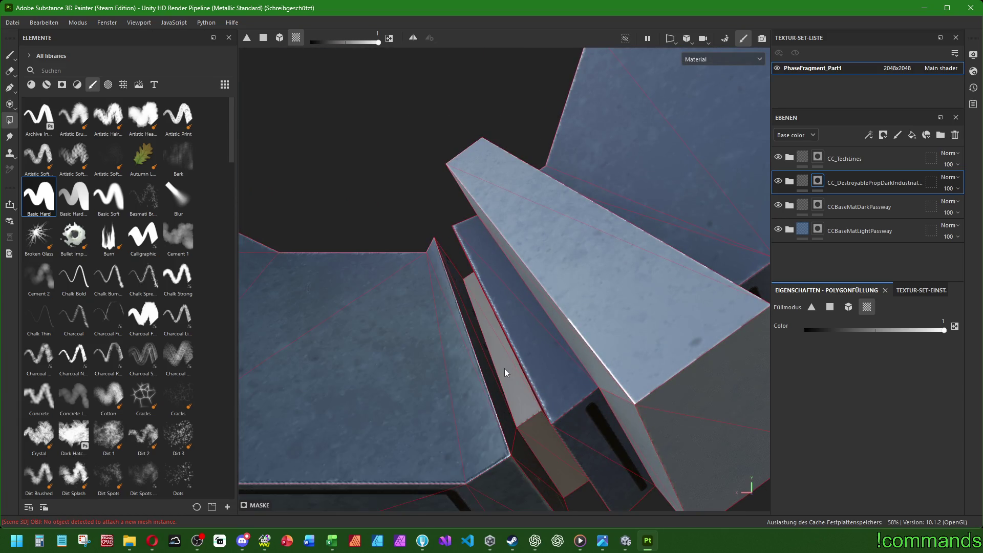
{"action": "left_click_drag", "start_coordinate": [448, 358], "coordinate": [426, 356], "text": "alt"}
{"action": "scroll", "coordinate": [519, 334], "scroll_direction": "down", "scroll_amount": 2}
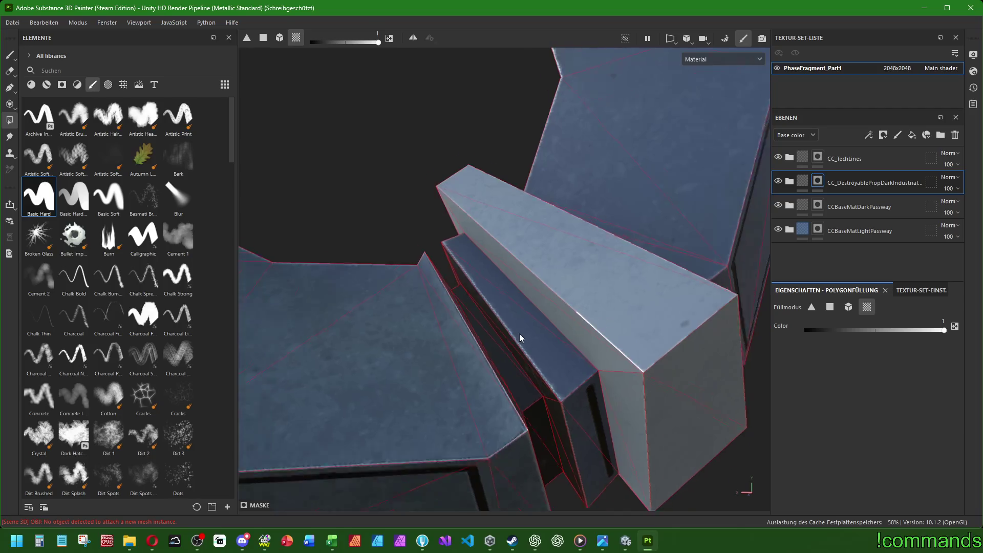
{"action": "scroll", "coordinate": [519, 333], "scroll_direction": "down", "scroll_amount": 5}
Return to the CC_TechLines layer and the Brush tool for line painting.
{"action": "mouse_move", "coordinate": [589, 300]}
{"action": "left_mouse_down", "text": "alt"}
{"action": "mouse_move", "coordinate": [569, 274]}
{"action": "mouse_move", "coordinate": [594, 291]}
{"action": "left_mouse_up", "text": "alt"}
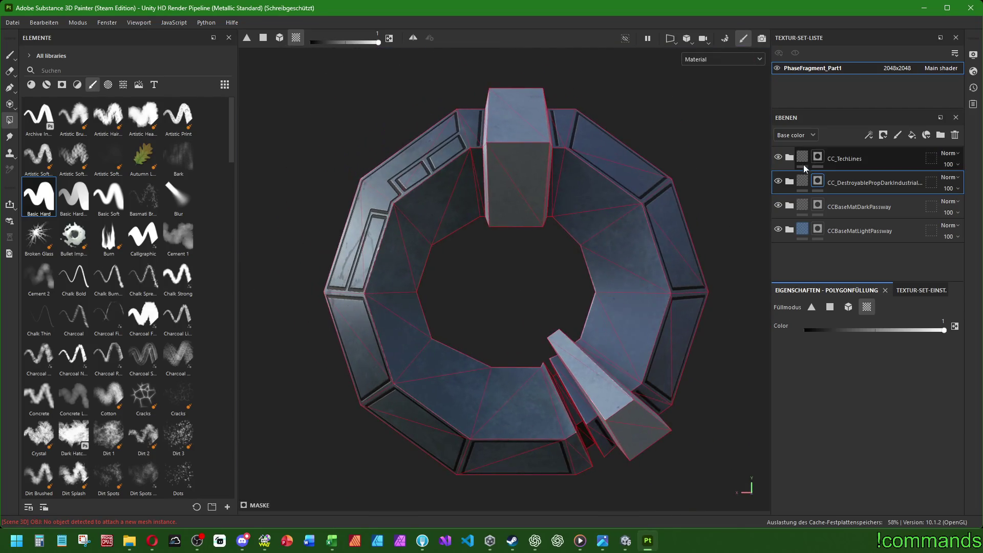
{"action": "left_click", "coordinate": [804, 162]}
{"action": "left_click", "coordinate": [9, 56]}
{"action": "scroll", "coordinate": [647, 205], "scroll_direction": "up", "scroll_amount": 2}
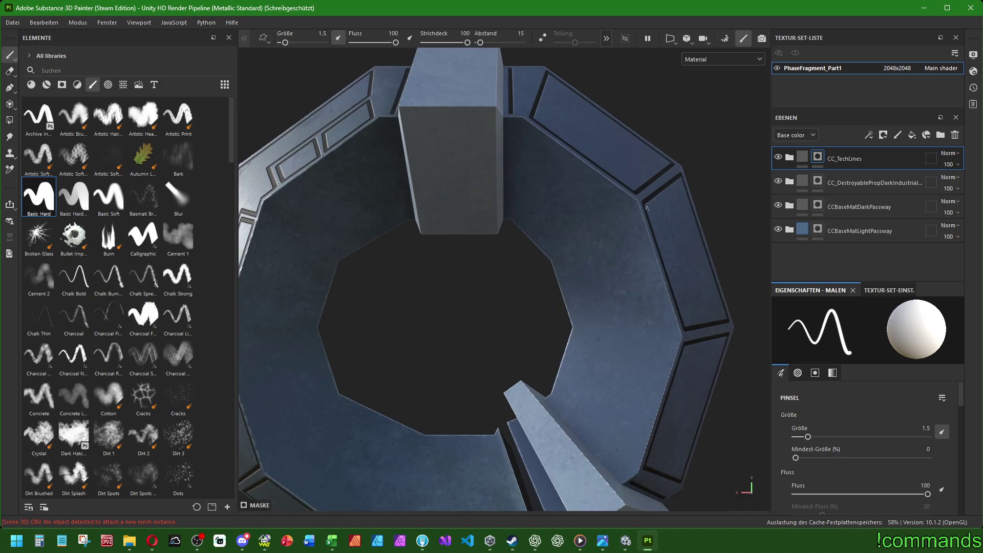
{"action": "scroll", "coordinate": [536, 221], "scroll_direction": "down", "scroll_amount": 2}
Draw a black triangle with crossing lines on the top pillar's front face.
{"action": "left_click_drag", "start_coordinate": [536, 220], "coordinate": [505, 193], "text": "alt"}
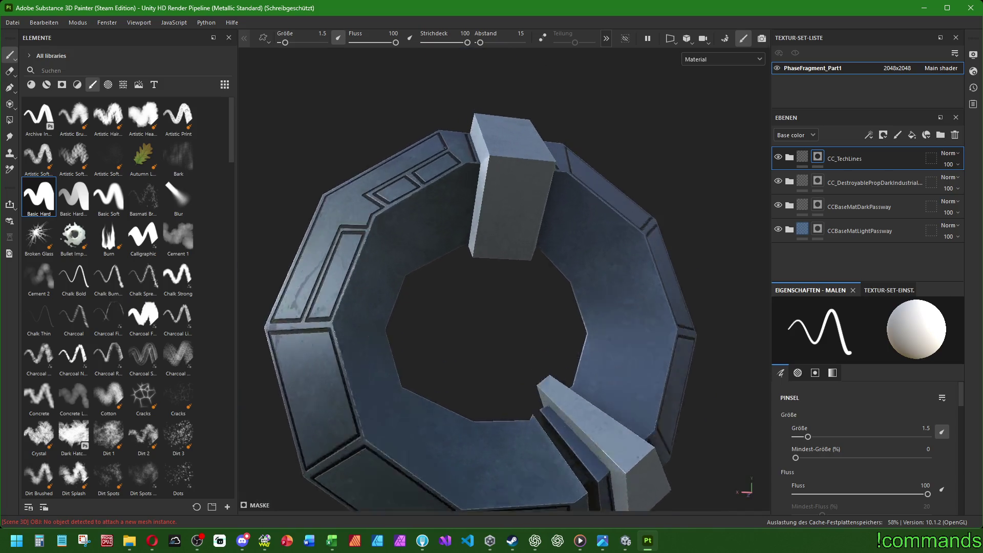
{"action": "scroll", "coordinate": [505, 192], "scroll_direction": "up", "scroll_amount": 4}
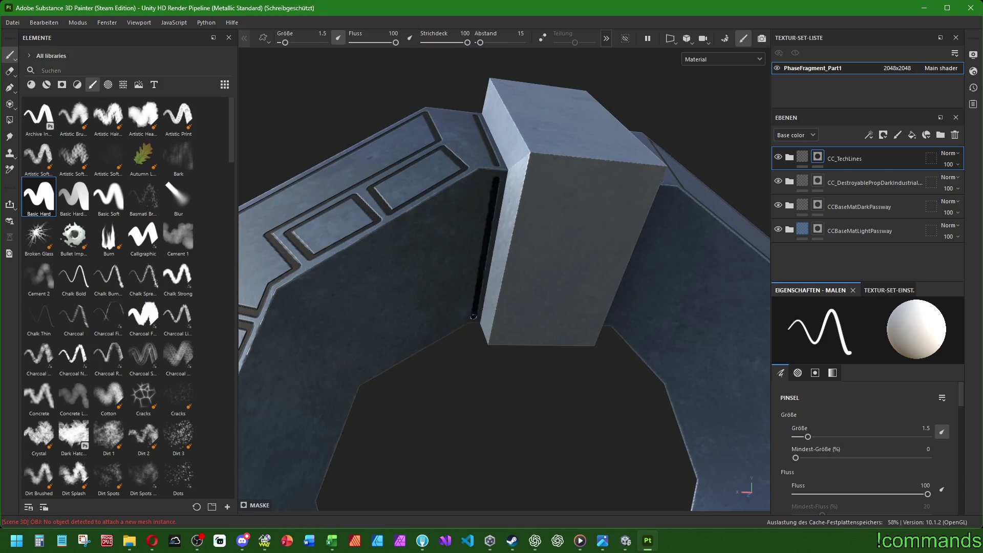
{"action": "left_click_drag", "start_coordinate": [496, 179], "coordinate": [555, 330], "text": "alt"}
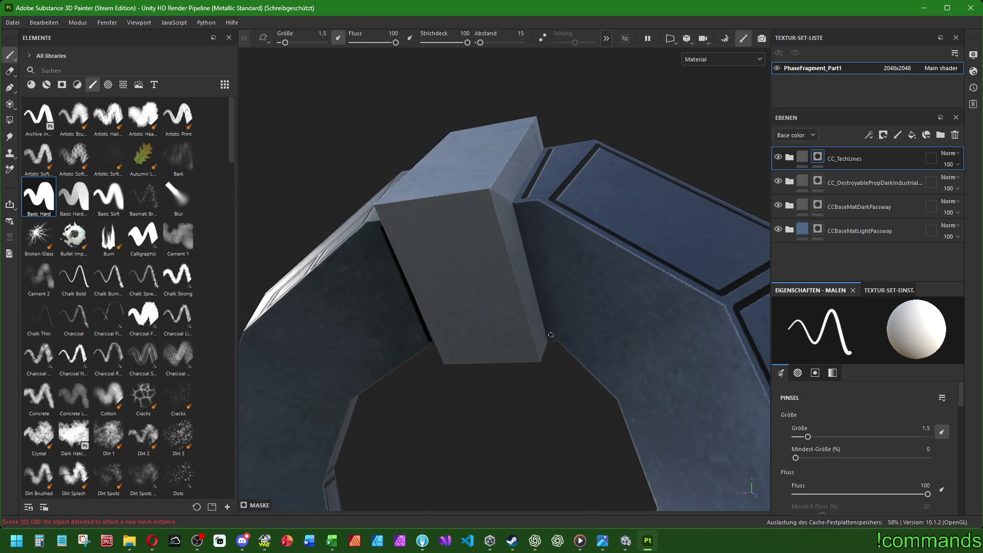
{"action": "scroll", "coordinate": [552, 334], "scroll_direction": "down", "scroll_amount": 5}
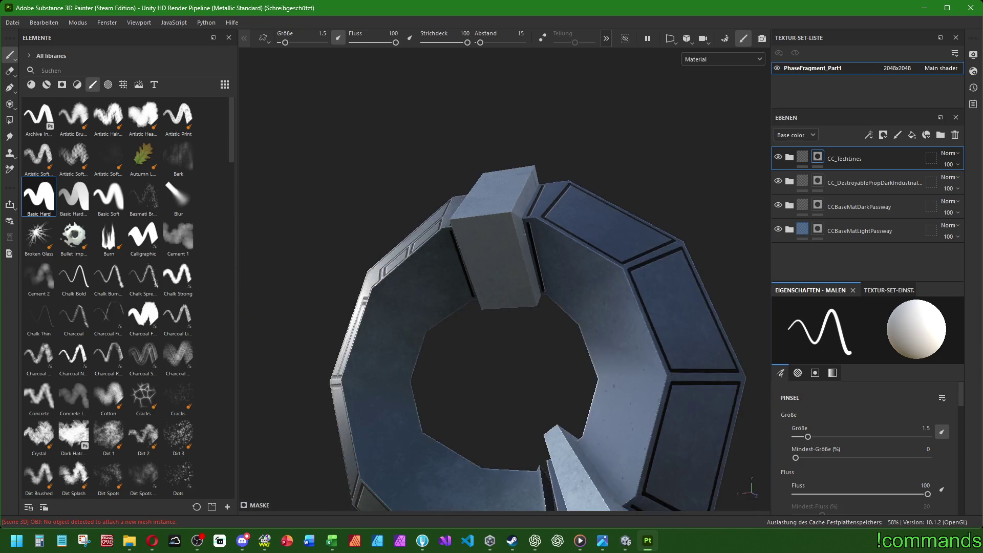
{"action": "mouse_move", "coordinate": [514, 234]}
{"action": "left_mouse_down", "text": "alt"}
{"action": "mouse_move", "coordinate": [431, 334]}
{"action": "mouse_move", "coordinate": [445, 303]}
{"action": "left_mouse_up", "text": "alt"}
{"action": "scroll", "coordinate": [453, 292], "scroll_direction": "up", "scroll_amount": 5}
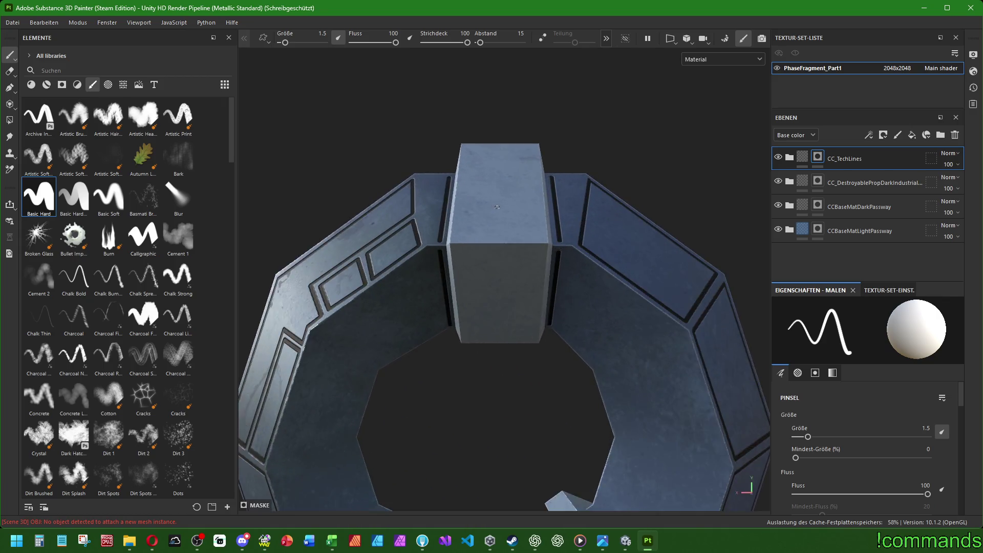
{"action": "left_click_drag", "start_coordinate": [522, 315], "coordinate": [550, 252], "text": "alt"}
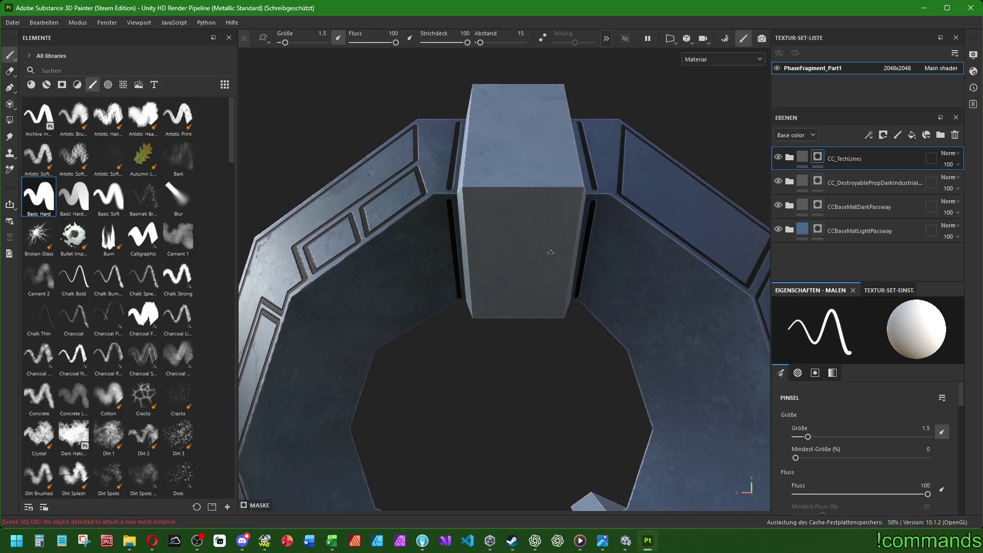
{"action": "left_click", "coordinate": [473, 198]}
{"action": "left_click", "coordinate": [479, 314], "text": "shift"}
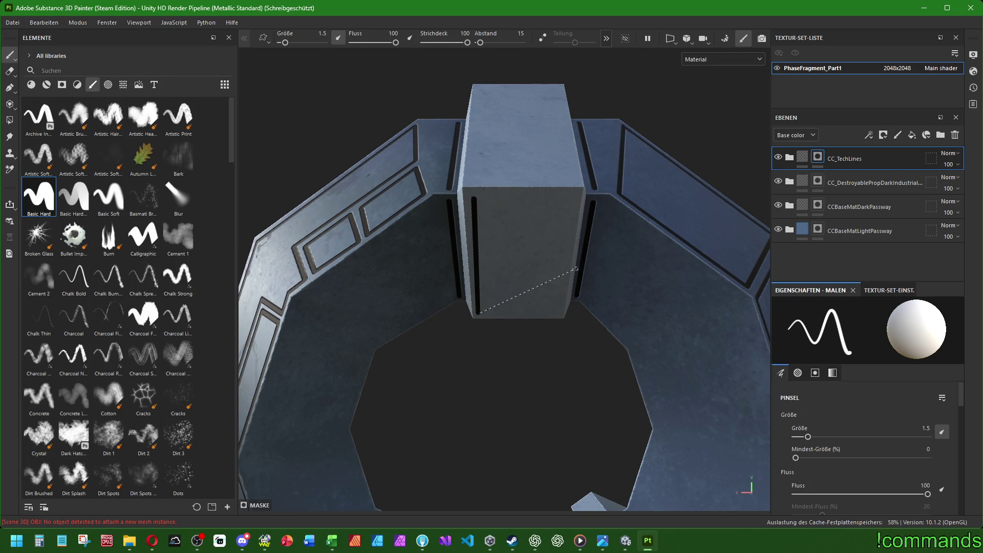
{"action": "left_click", "coordinate": [566, 262], "text": "shift"}
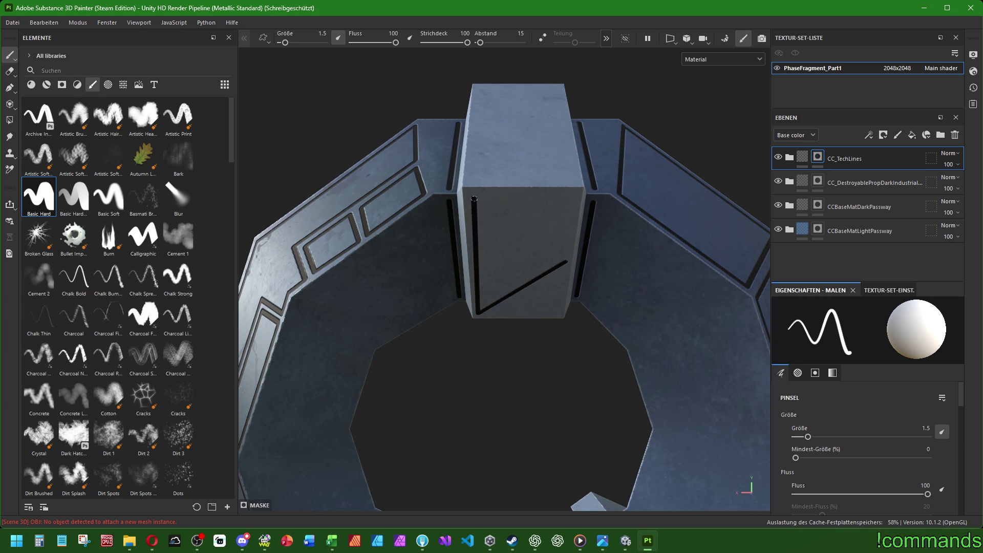
{"action": "left_click", "coordinate": [474, 198], "text": "shift"}
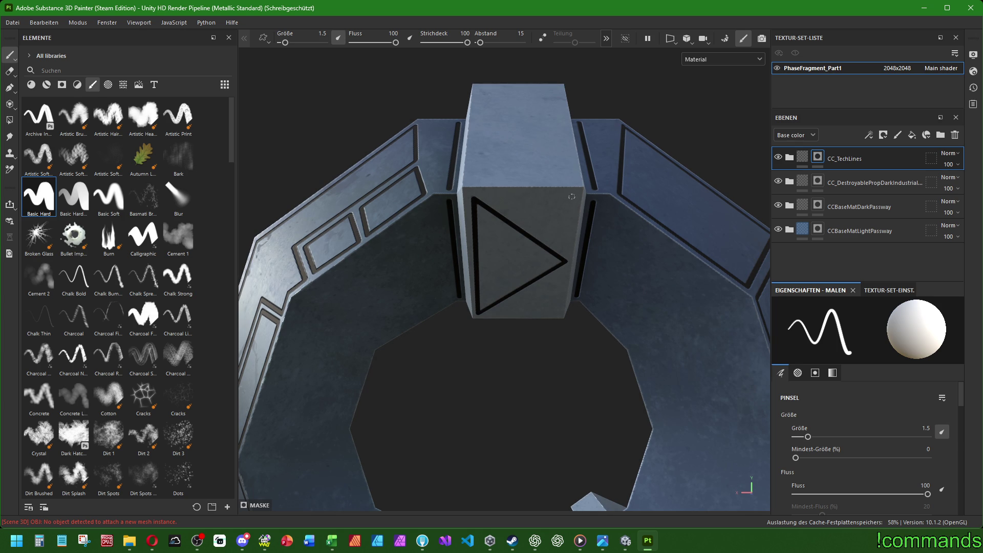
{"action": "left_click", "coordinate": [572, 197]}
{"action": "left_click", "coordinate": [525, 225], "text": "shift"}
{"action": "left_click", "coordinate": [522, 295], "text": "shift"}
{"action": "scroll", "coordinate": [510, 259], "scroll_direction": "down", "scroll_amount": 5}
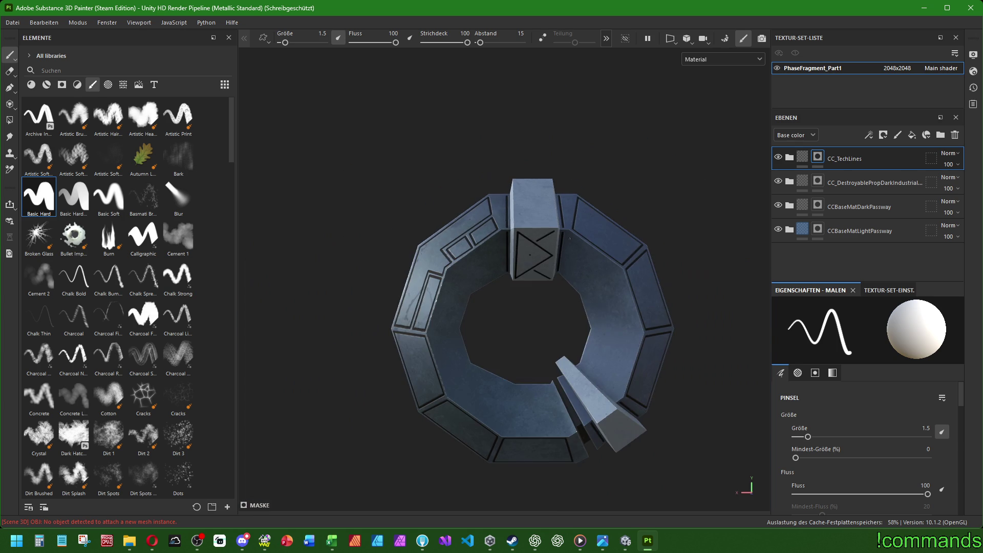
{"action": "scroll", "coordinate": [522, 166], "scroll_direction": "up", "scroll_amount": 5}
Outline angled black panels with parallel diagonals on the pillar's top face.
{"action": "left_click_drag", "start_coordinate": [494, 154], "coordinate": [457, 379], "text": "alt"}
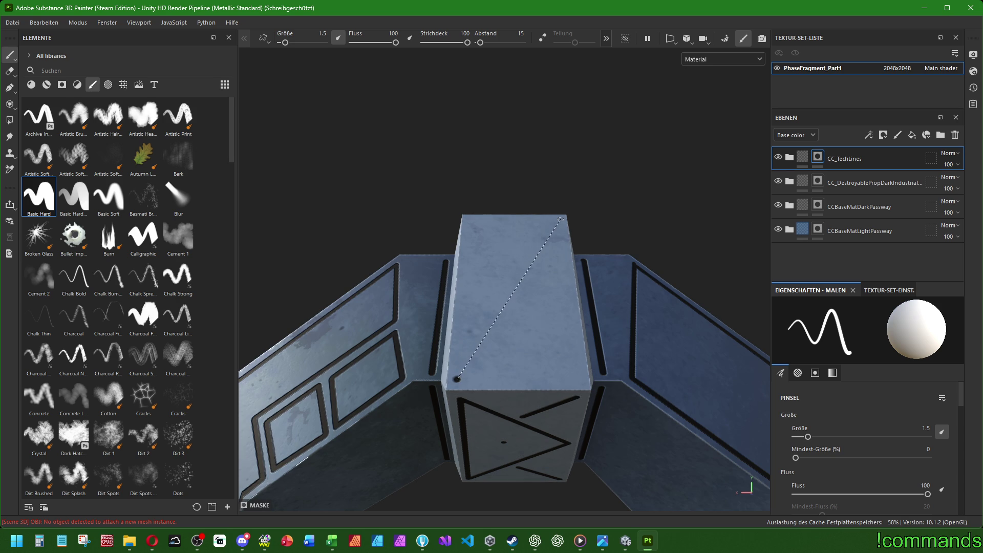
{"action": "left_click", "coordinate": [560, 221], "text": "shift"}
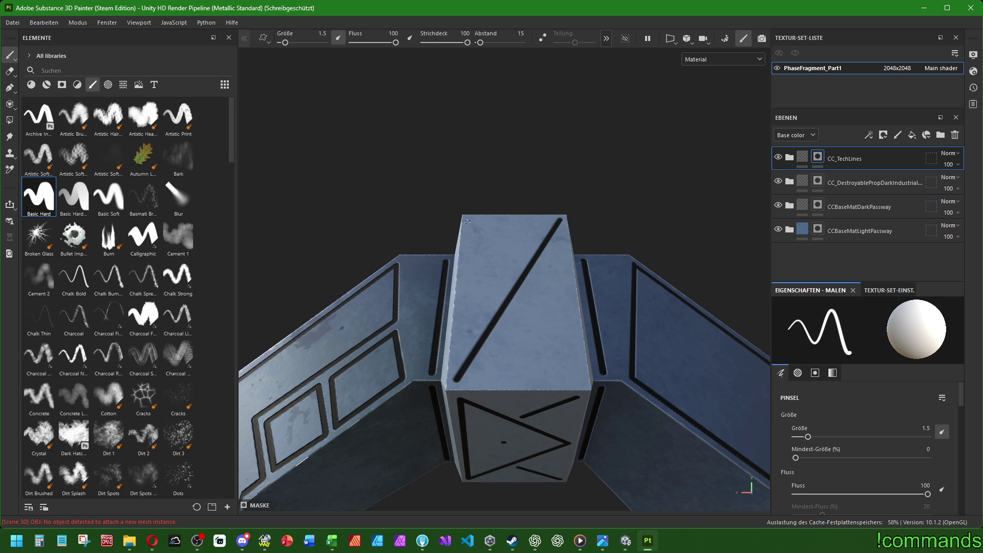
{"action": "left_click_drag", "start_coordinate": [500, 230], "coordinate": [512, 309], "text": "alt"}
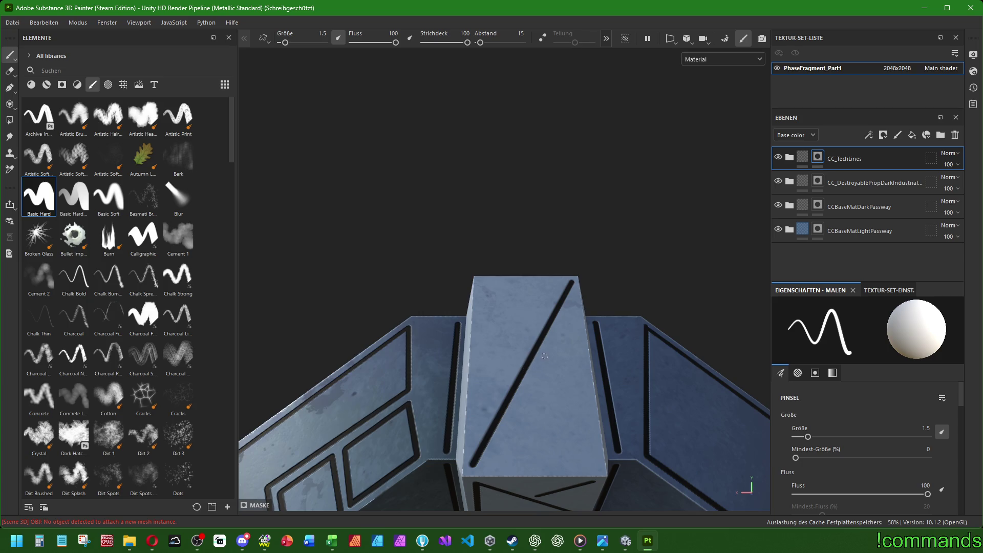
{"action": "left_click", "coordinate": [507, 428], "text": "shift"}
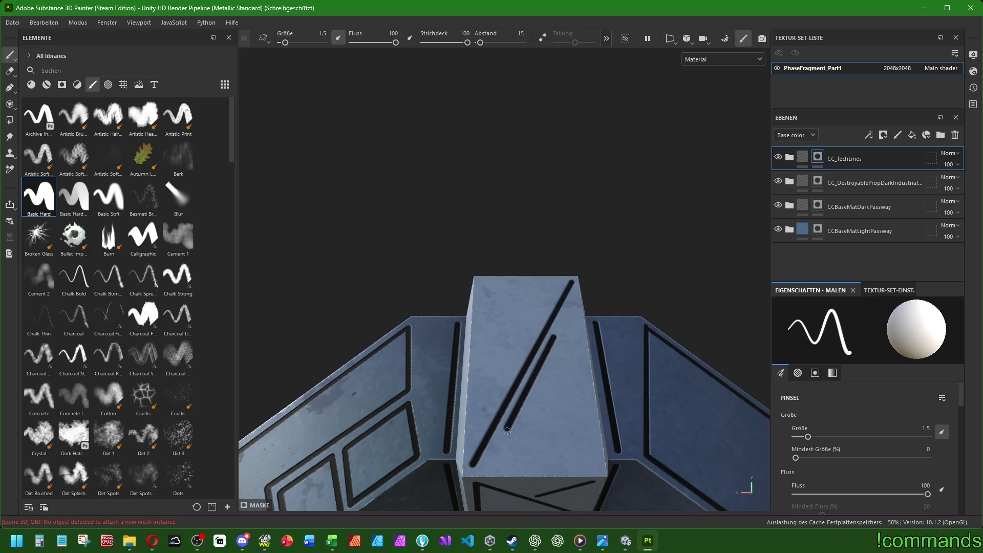
{"action": "left_click", "coordinate": [534, 465], "text": "shift"}
{"action": "left_click", "coordinate": [596, 466], "text": "shift"}
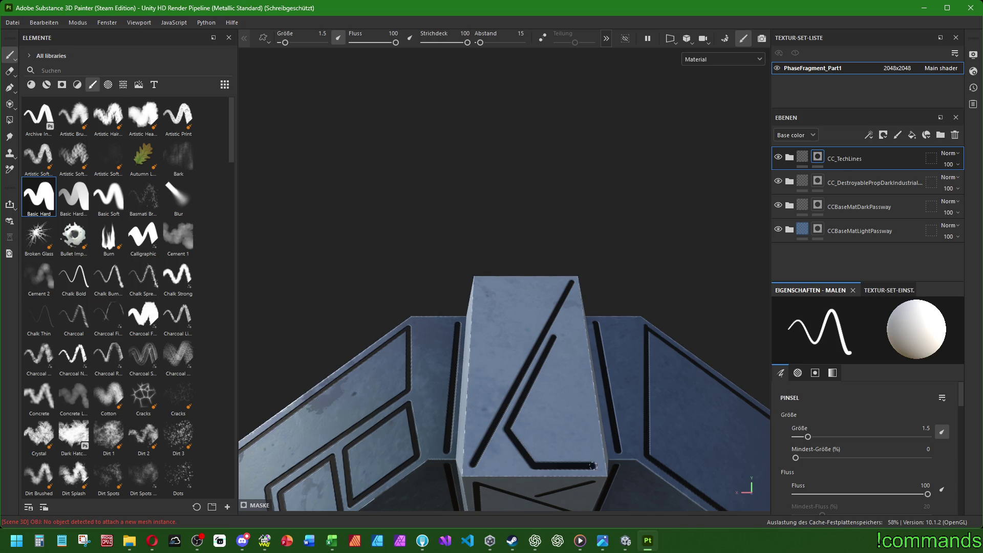
{"action": "left_click", "coordinate": [577, 336], "text": "shift"}
{"action": "left_click", "coordinate": [555, 335], "text": "shift"}
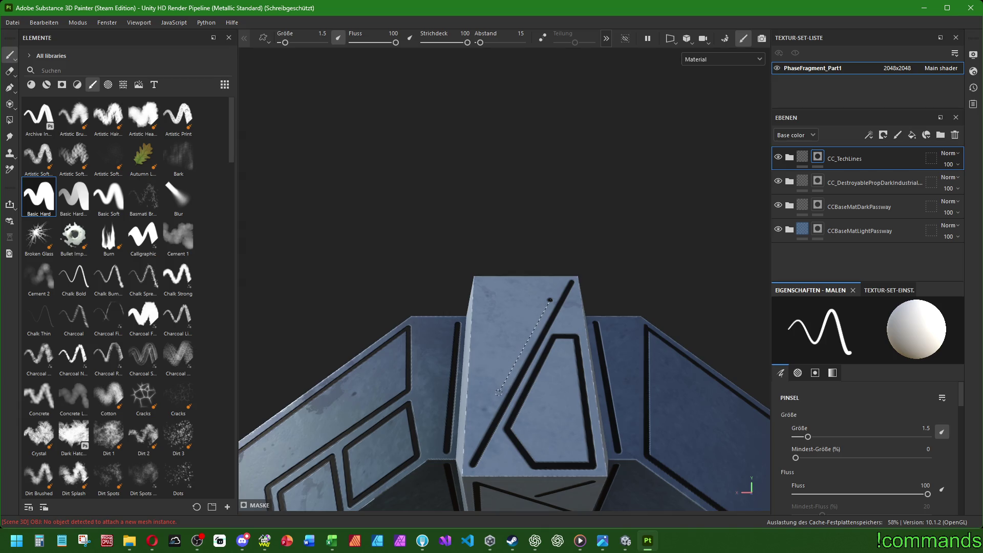
{"action": "left_click", "coordinate": [497, 391], "text": "shift"}
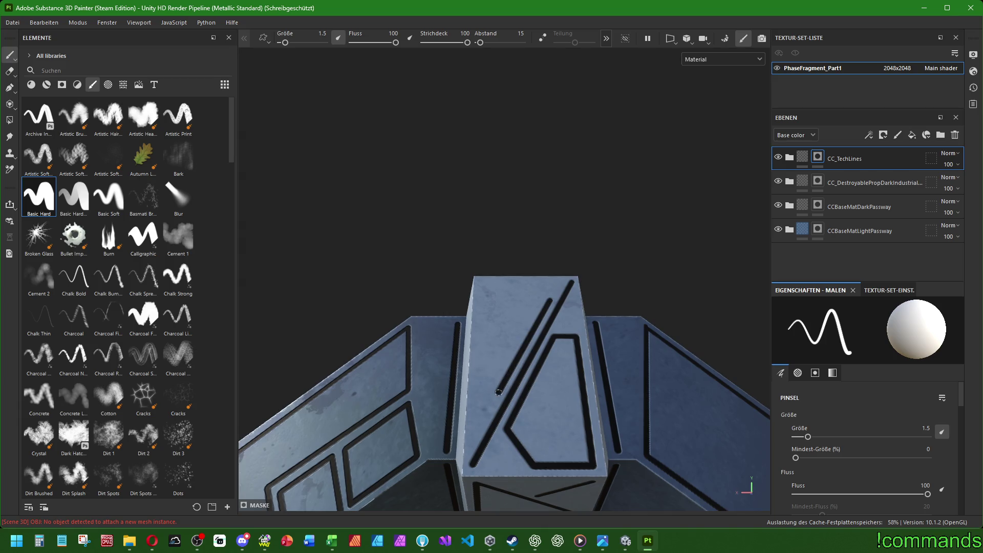
{"action": "left_click", "coordinate": [477, 391], "text": "shift"}
{"action": "left_click", "coordinate": [480, 281], "text": "shift"}
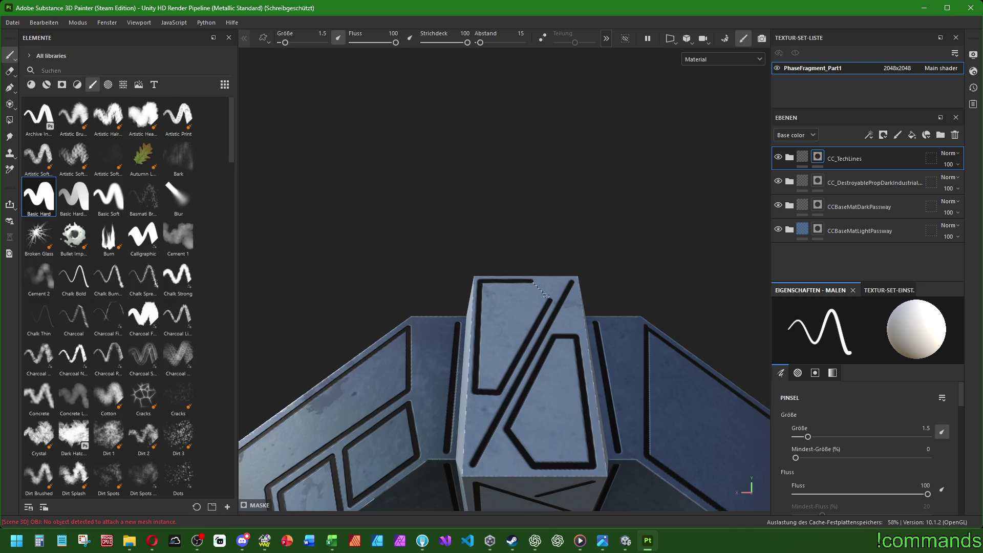
{"action": "mouse_move", "coordinate": [535, 281]}
{"action": "left_mouse_down", "text": "alt"}
{"action": "mouse_move", "coordinate": [535, 399]}
{"action": "mouse_move", "coordinate": [582, 326]}
{"action": "left_mouse_up", "text": "alt"}
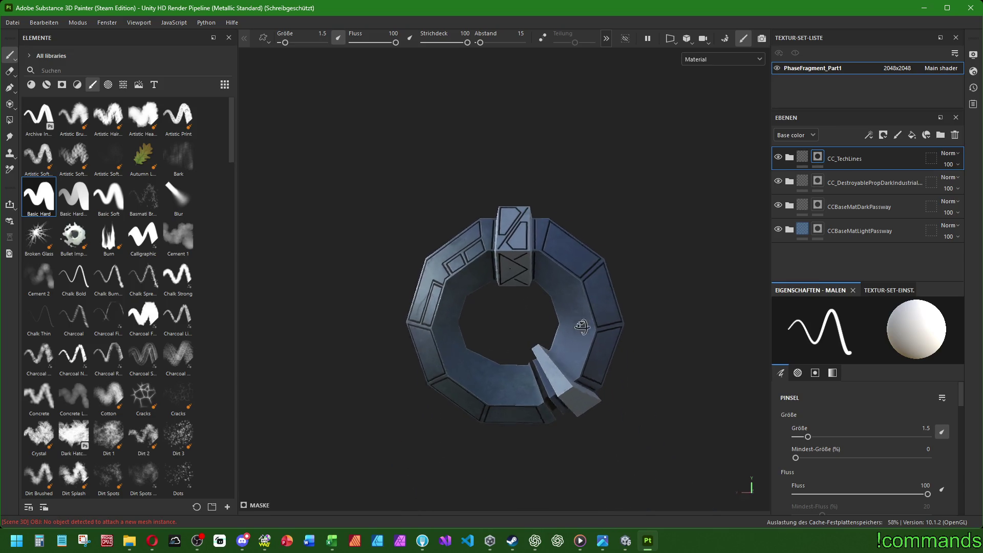
Draw two black triangle outlines on the ring segment beside the pillar.
{"action": "mouse_move", "coordinate": [582, 327]}
{"action": "left_mouse_down", "text": "alt"}
{"action": "mouse_move", "coordinate": [934, 331]}
{"action": "mouse_move", "coordinate": [600, 306]}
{"action": "left_mouse_up", "text": "alt"}
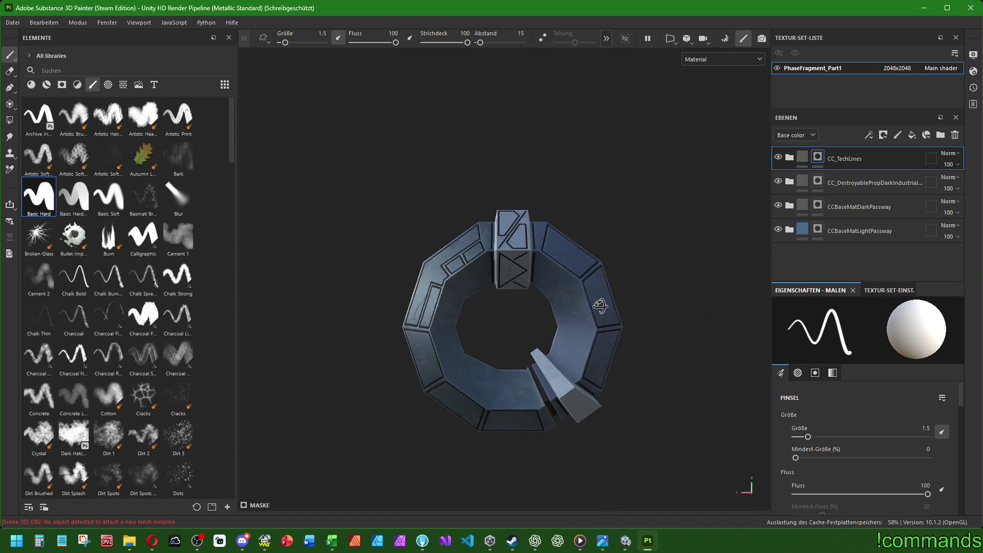
{"action": "scroll", "coordinate": [502, 298], "scroll_direction": "up", "scroll_amount": 5}
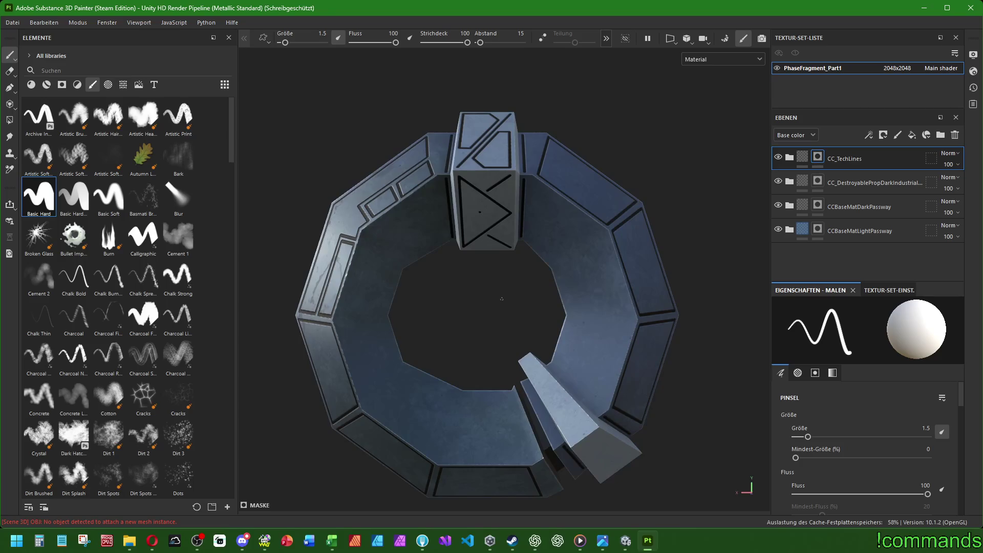
{"action": "scroll", "coordinate": [535, 253], "scroll_direction": "up", "scroll_amount": 3}
{"action": "scroll", "coordinate": [546, 236], "scroll_direction": "up", "scroll_amount": 2}
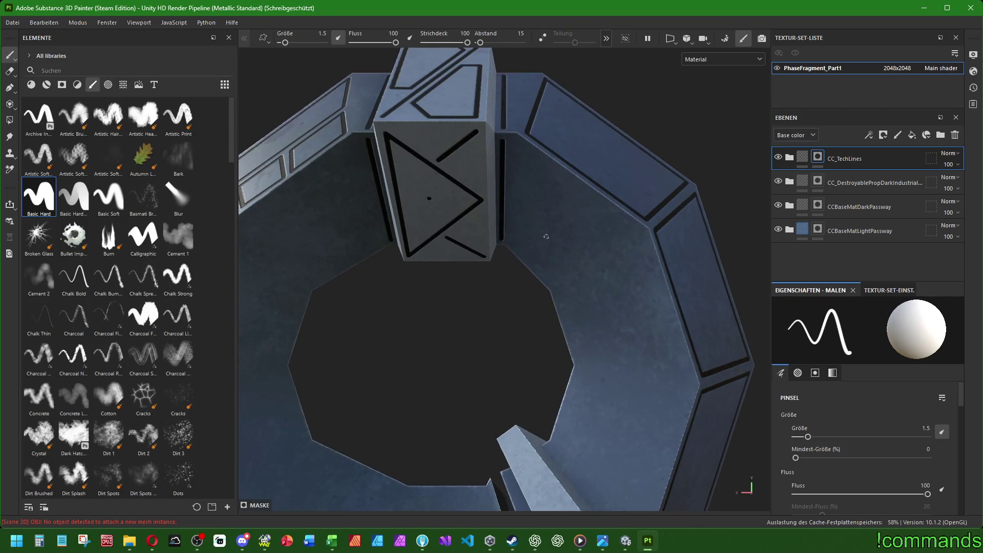
{"action": "left_click", "coordinate": [513, 244], "text": "shift"}
{"action": "left_click", "coordinate": [552, 281], "text": "shift"}
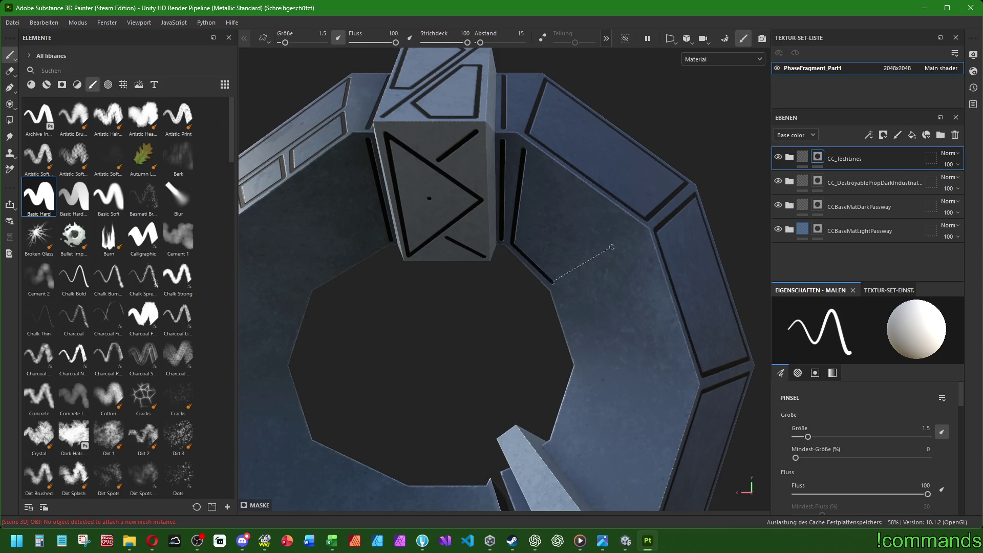
{"action": "left_click", "coordinate": [633, 229], "text": "shift"}
{"action": "left_click", "coordinate": [523, 151], "text": "shift"}
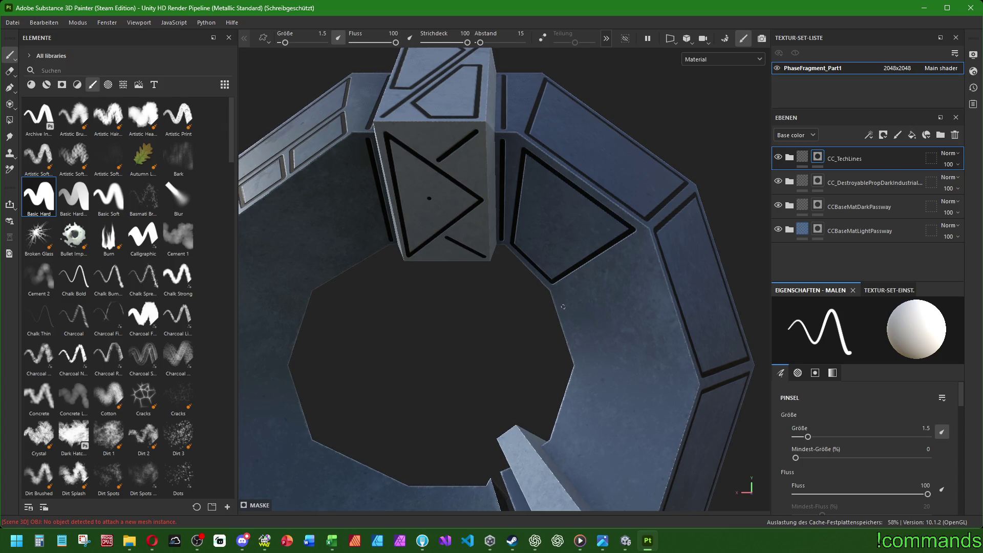
{"action": "left_click", "coordinate": [561, 295]}
{"action": "left_click", "coordinate": [581, 357], "text": "shift"}
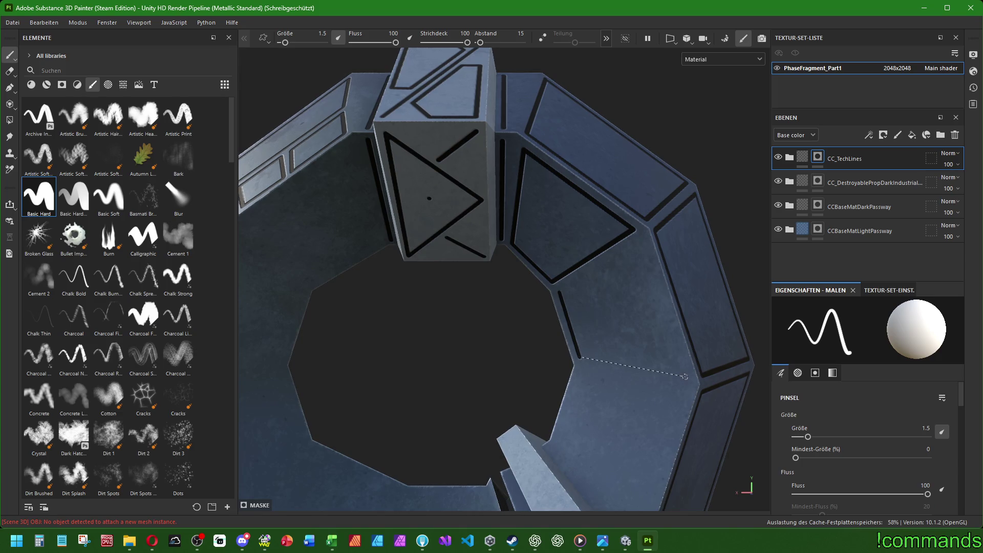
{"action": "left_click", "coordinate": [686, 376], "text": "shift"}
{"action": "left_click", "coordinate": [644, 242], "text": "shift"}
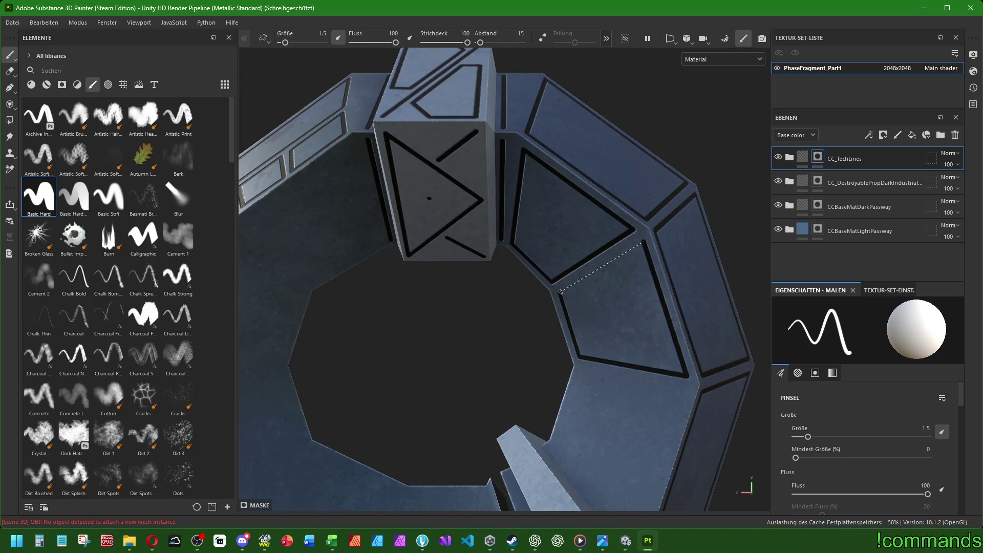
{"action": "left_click", "coordinate": [561, 296], "text": "shift"}
Outline a black panel on the inner face and run a line along the bracket's bevel.
{"action": "left_click_drag", "start_coordinate": [561, 296], "coordinate": [598, 288], "text": "alt"}
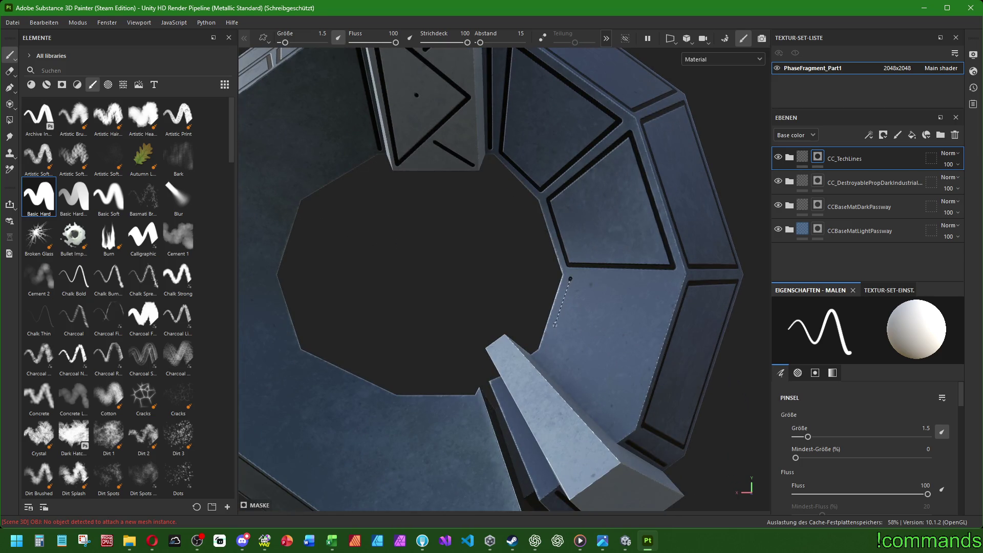
{"action": "left_click", "coordinate": [547, 347], "text": "shift"}
{"action": "left_click", "coordinate": [632, 417], "text": "shift"}
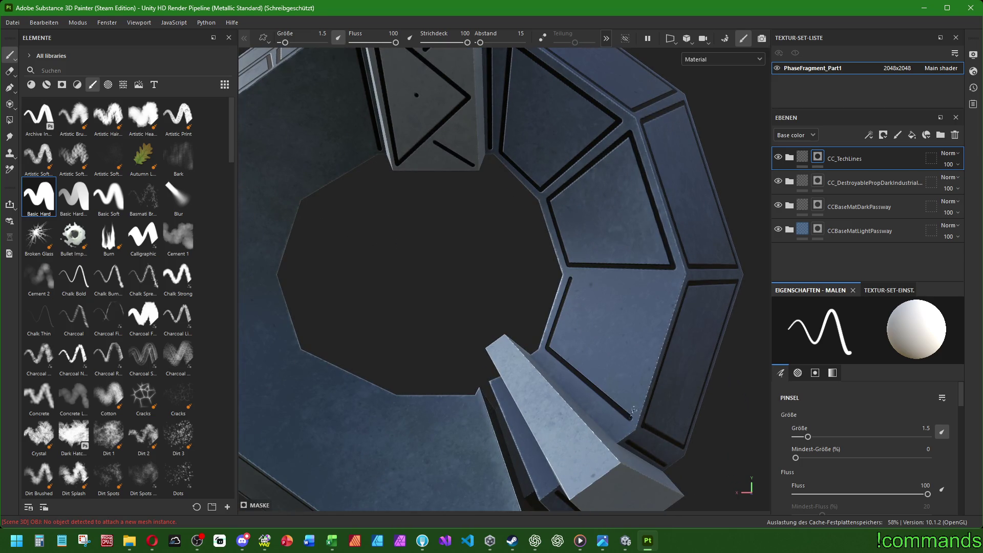
{"action": "left_click", "coordinate": [675, 282], "text": "shift"}
{"action": "left_click", "coordinate": [572, 279], "text": "shift"}
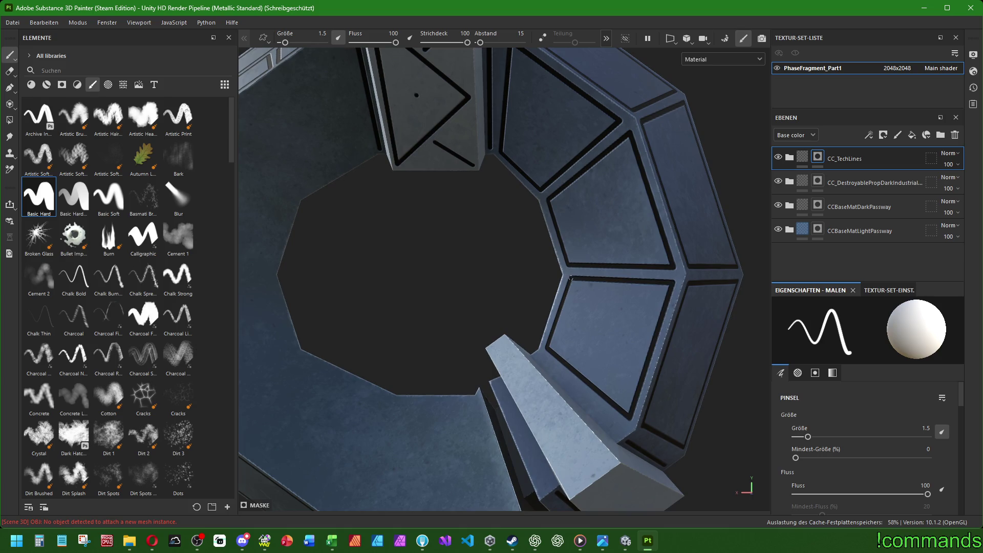
{"action": "left_click", "coordinate": [539, 355]}
{"action": "left_click", "coordinate": [618, 433], "text": "shift"}
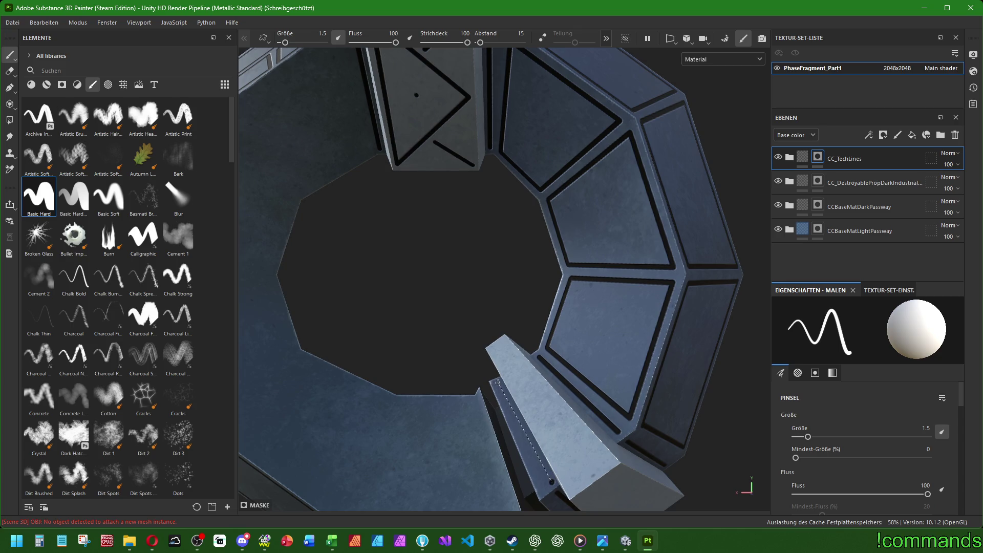
Stamp a row of black holes on the bracket with an enlarged brush.
{"action": "mouse_move", "coordinate": [567, 405]}
{"action": "middle_mouse_down"}
{"action": "mouse_move", "coordinate": [651, 332]}
{"action": "mouse_move", "coordinate": [637, 329]}
{"action": "middle_mouse_up"}
{"action": "key", "text": "bracketright"}
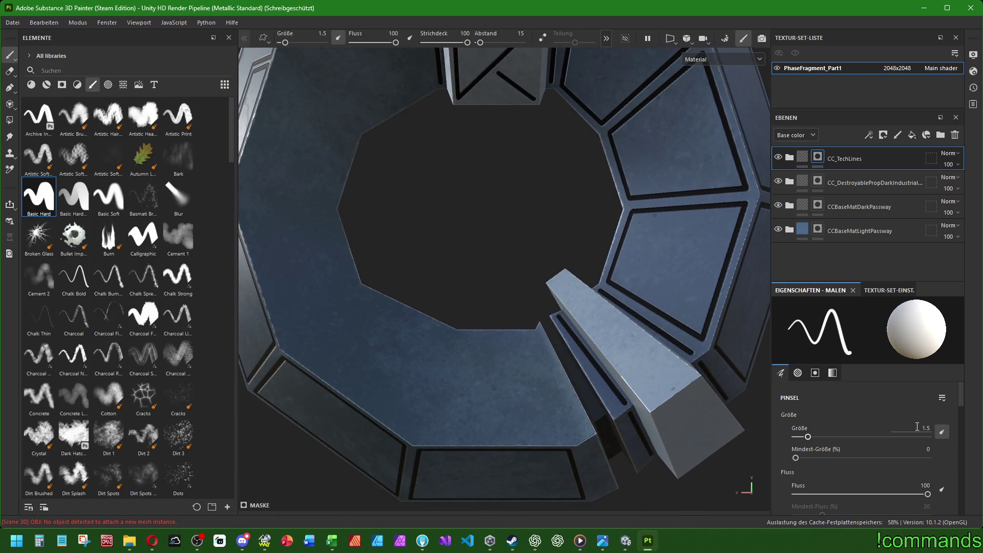
{"action": "left_click", "coordinate": [561, 283]}
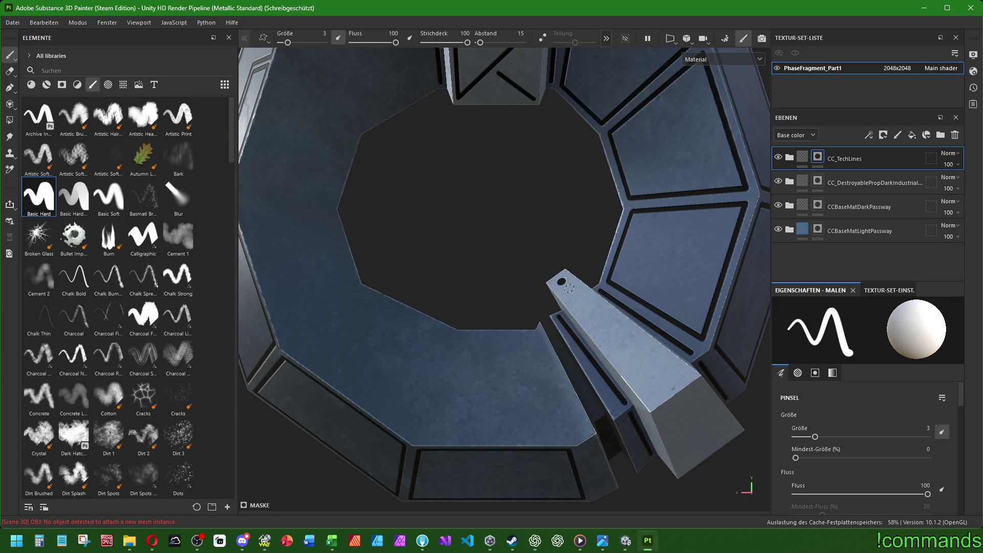
{"action": "left_click", "coordinate": [580, 300]}
{"action": "left_click", "coordinate": [652, 397]}
{"action": "left_click", "coordinate": [684, 374]}
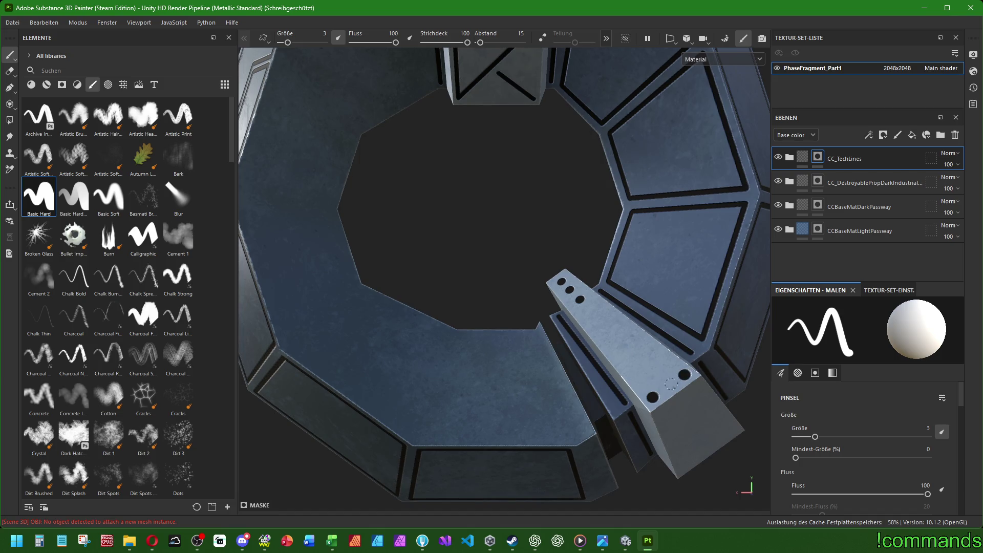
{"action": "left_click", "coordinate": [667, 384]}
Paint grooves along the panel's upper and lower edges at sizes 1.5 and 1.
{"action": "left_click", "coordinate": [919, 430]}
{"action": "type", "text": "1.5"}
{"action": "key", "text": "Return"}
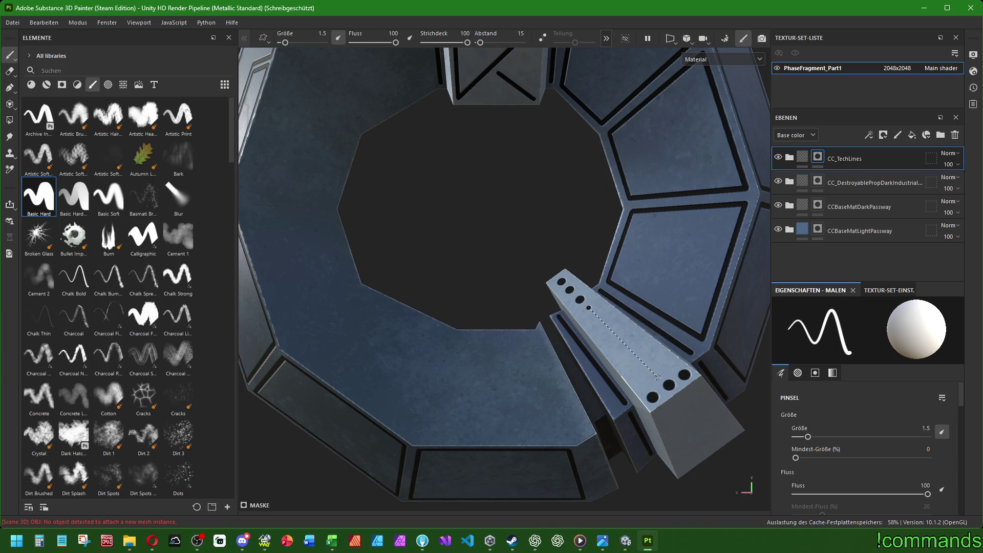
{"action": "mouse_move", "coordinate": [589, 306]}
{"action": "middle_mouse_down", "text": "alt"}
{"action": "mouse_move", "coordinate": [580, 356]}
{"action": "mouse_move", "coordinate": [537, 315]}
{"action": "middle_mouse_up", "text": "alt"}
{"action": "scroll", "coordinate": [500, 280], "scroll_direction": "up", "scroll_amount": 2}
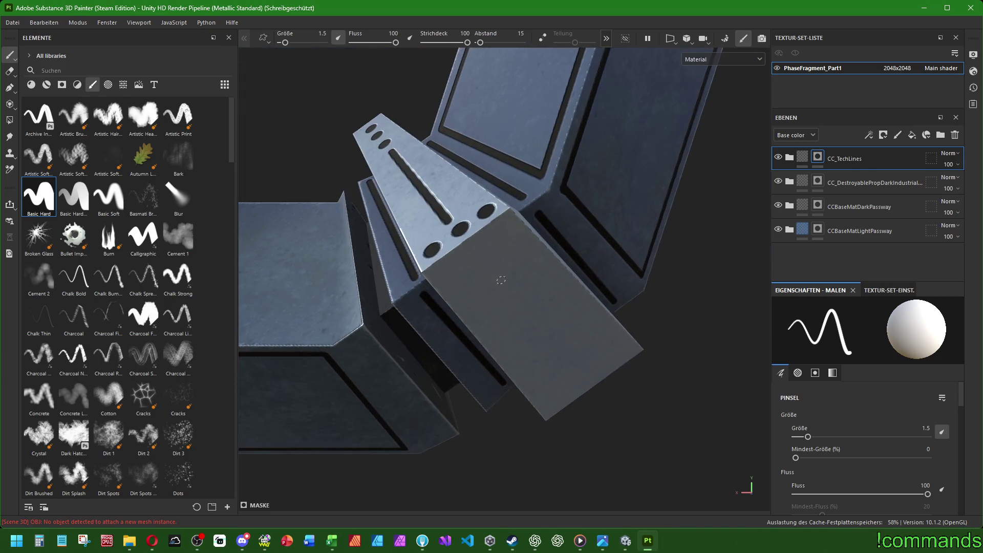
{"action": "left_click_drag", "start_coordinate": [436, 274], "coordinate": [512, 219]}
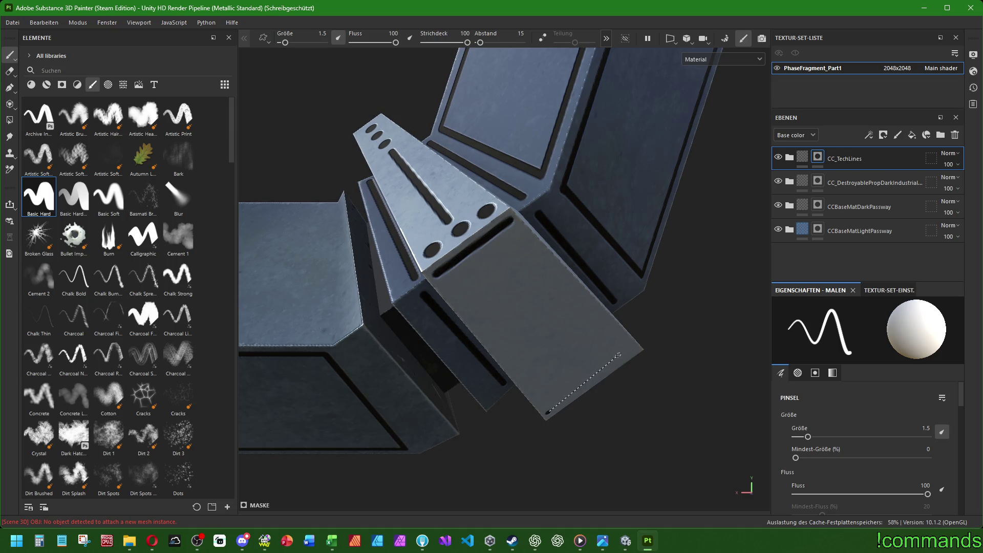
{"action": "left_click_drag", "start_coordinate": [548, 413], "coordinate": [636, 347]}
{"action": "key", "text": "Return"}
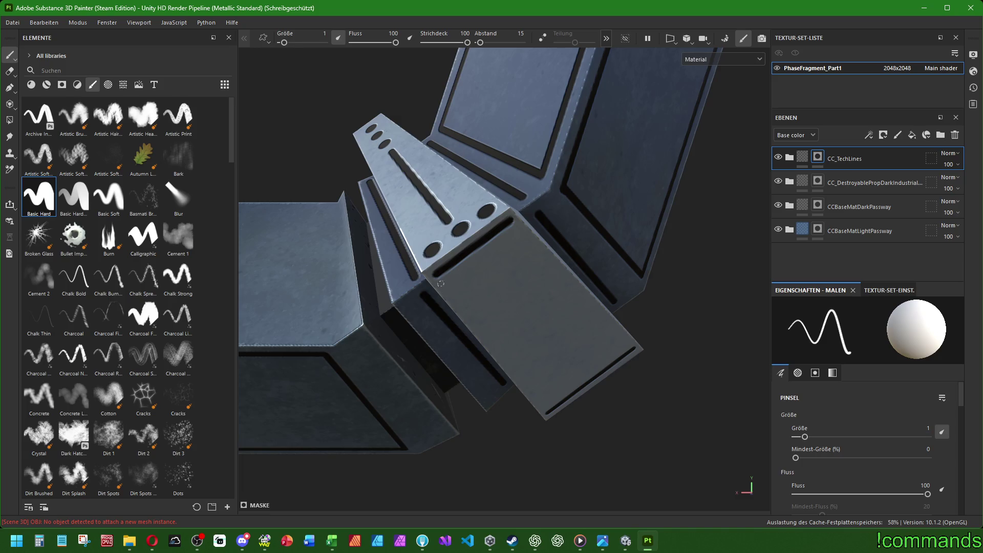
{"action": "left_click_drag", "start_coordinate": [441, 283], "coordinate": [519, 228]}
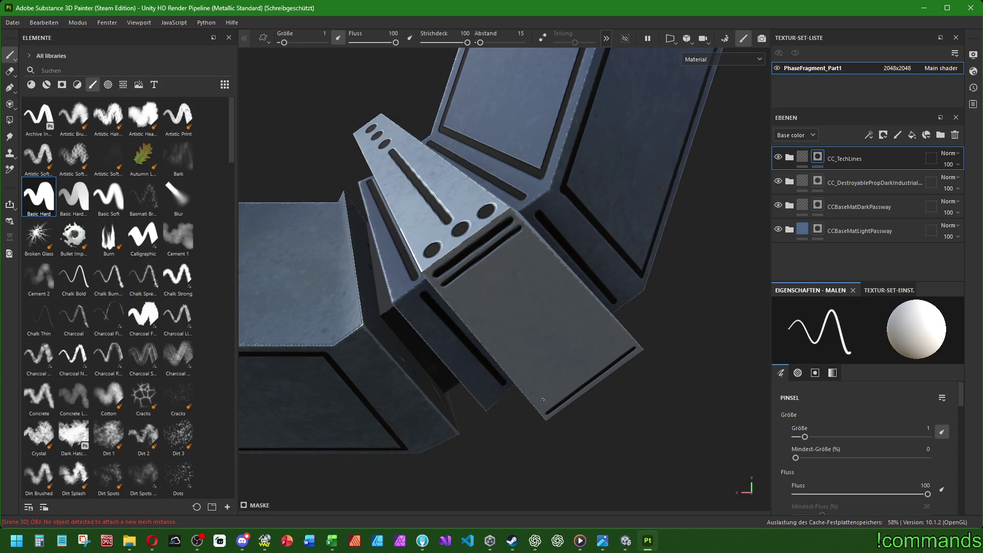
{"action": "left_click", "coordinate": [632, 344], "text": "shift"}
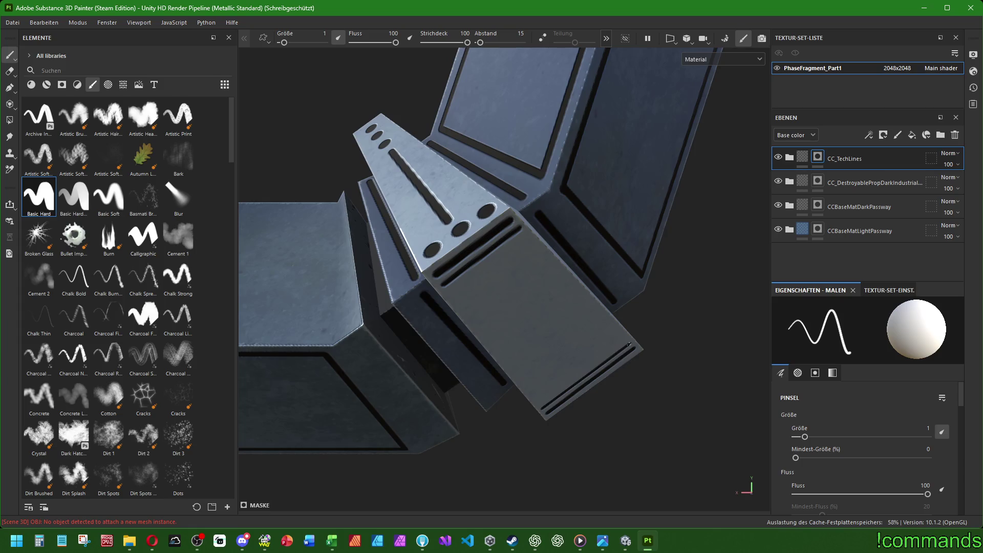
{"action": "type", "text": ".5"}
Add a 0.5 hairline along the upper groove, reset size to 1.5 and frame the ring.
{"action": "key", "text": "Return"}
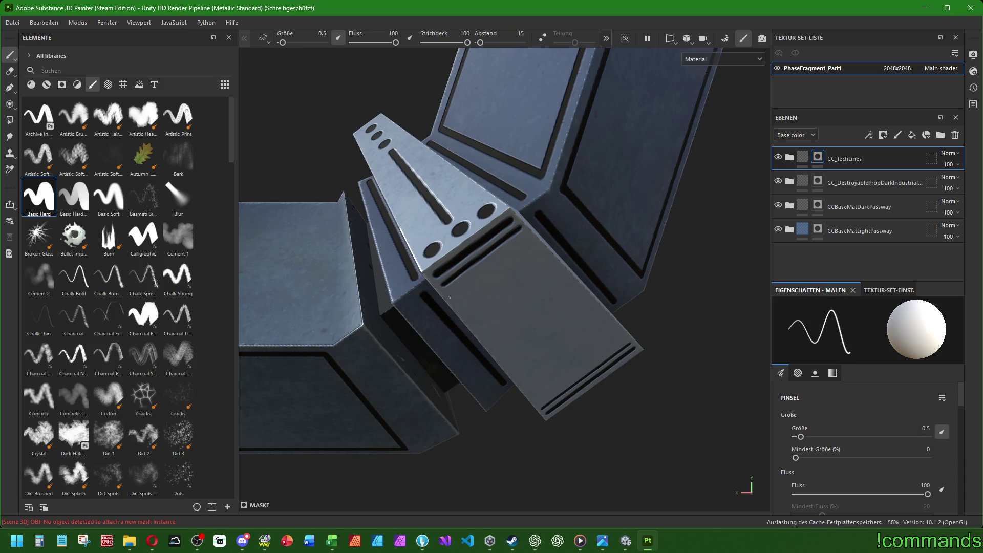
{"action": "left_click", "coordinate": [527, 235], "text": "shift"}
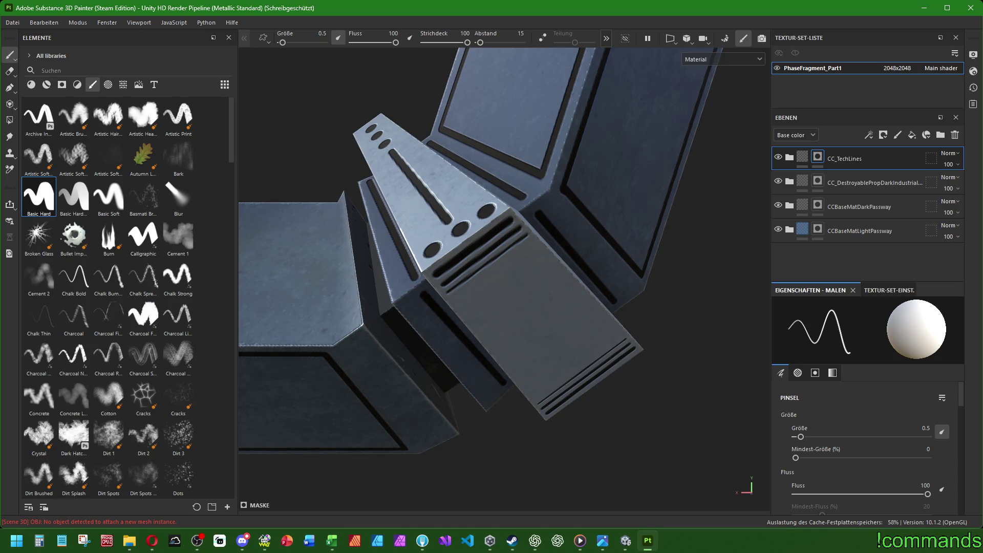
{"action": "left_click", "coordinate": [916, 428]}
{"action": "type", "text": "15"}
{"action": "key", "text": "Return"}
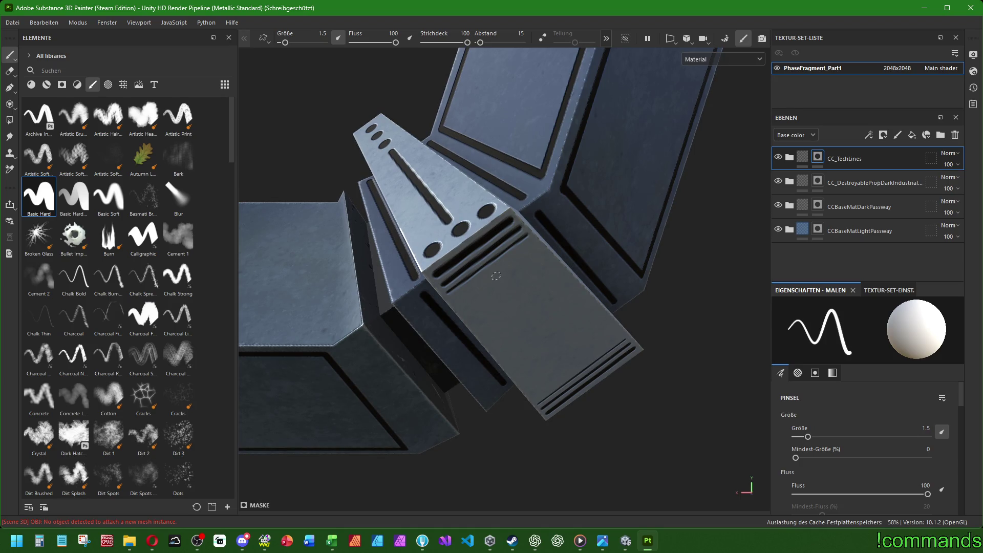
{"action": "left_click", "coordinate": [496, 275]}
{"action": "key", "text": "f"}
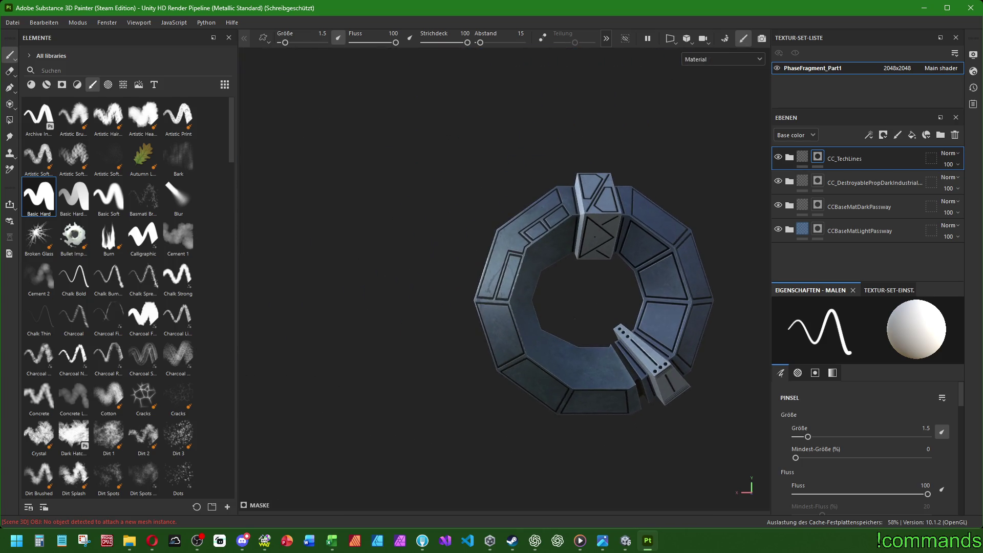
Outline a black panel frame on the ring's inner face.
{"action": "mouse_move", "coordinate": [593, 233]}
{"action": "left_mouse_down", "text": "alt"}
{"action": "mouse_move", "coordinate": [314, 254]}
{"action": "mouse_move", "coordinate": [600, 316]}
{"action": "left_mouse_up", "text": "alt"}
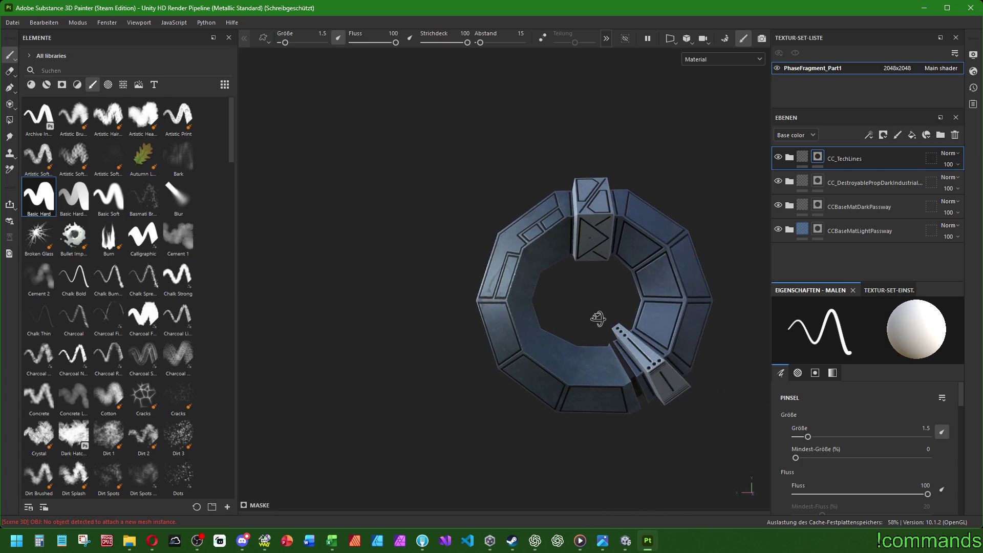
{"action": "left_click_drag", "start_coordinate": [601, 315], "coordinate": [608, 332], "text": "alt"}
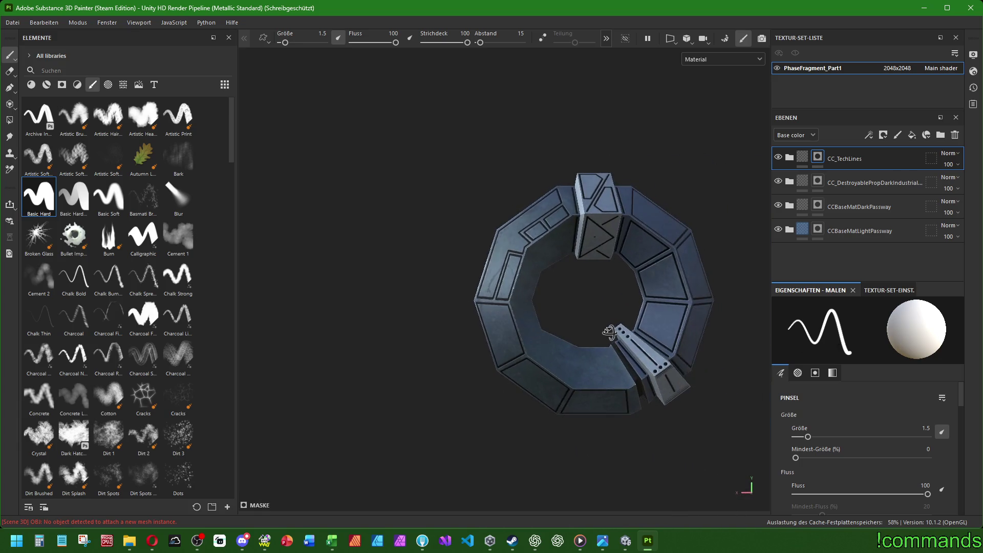
{"action": "scroll", "coordinate": [468, 276], "scroll_direction": "up", "scroll_amount": 3}
{"action": "scroll", "coordinate": [468, 275], "scroll_direction": "up", "scroll_amount": 2}
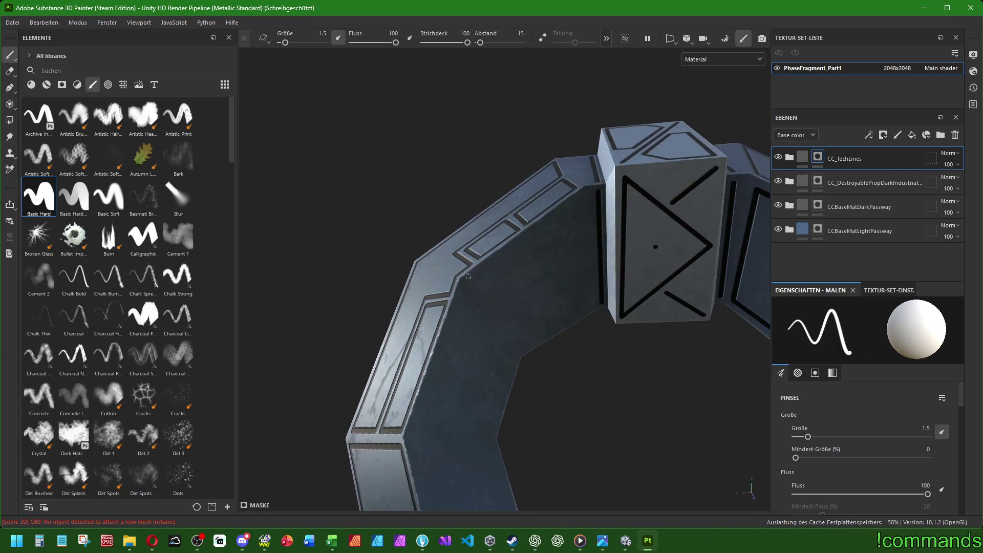
{"action": "left_click", "coordinate": [521, 350], "text": "shift"}
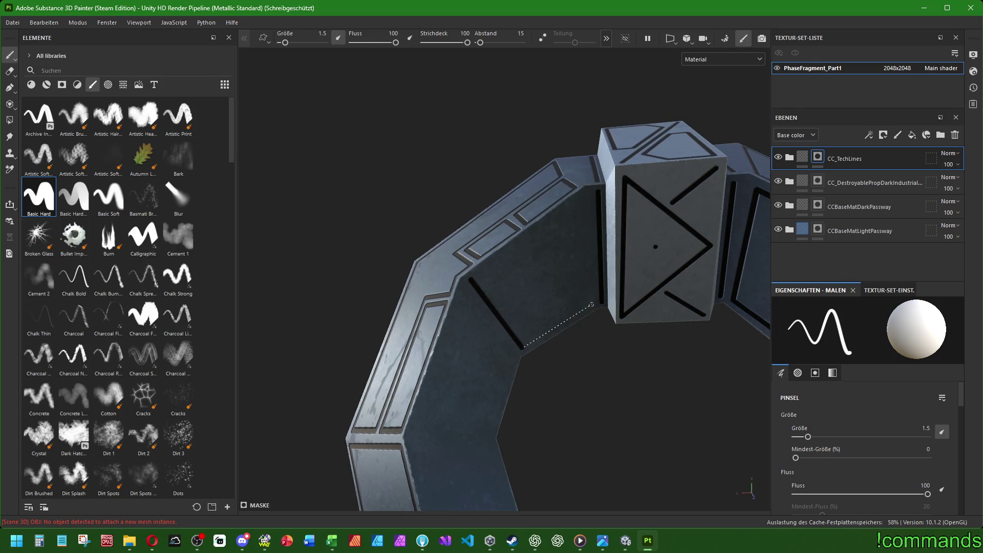
{"action": "left_click", "coordinate": [592, 306], "text": "shift"}
{"action": "left_click", "coordinate": [582, 199], "text": "shift"}
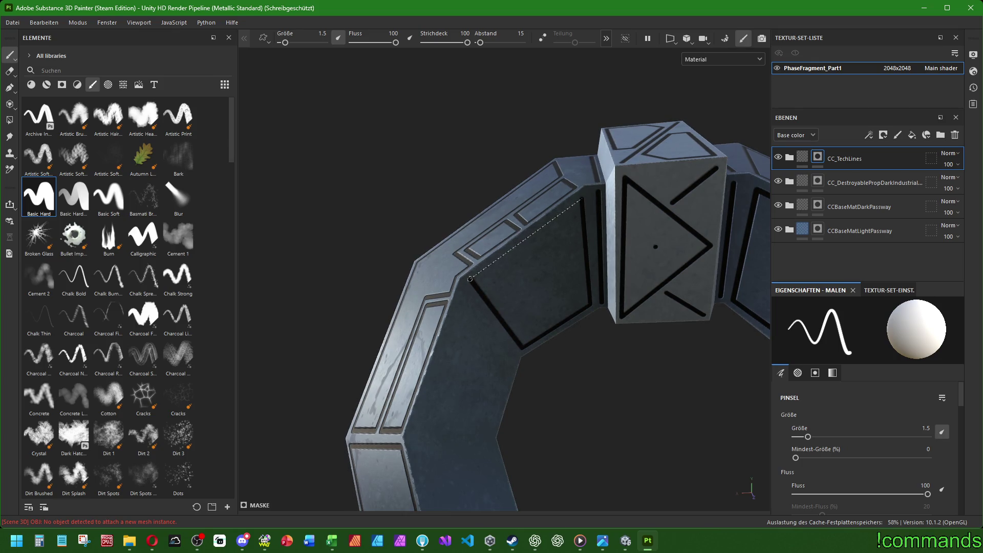
{"action": "left_click", "coordinate": [471, 280], "text": "shift"}
Trace a multi-sided black outline down and back up the left segment's face.
{"action": "mouse_move", "coordinate": [470, 280]}
{"action": "left_mouse_down", "text": "alt"}
{"action": "mouse_move", "coordinate": [533, 356]}
{"action": "mouse_move", "coordinate": [534, 305]}
{"action": "left_mouse_up", "text": "alt"}
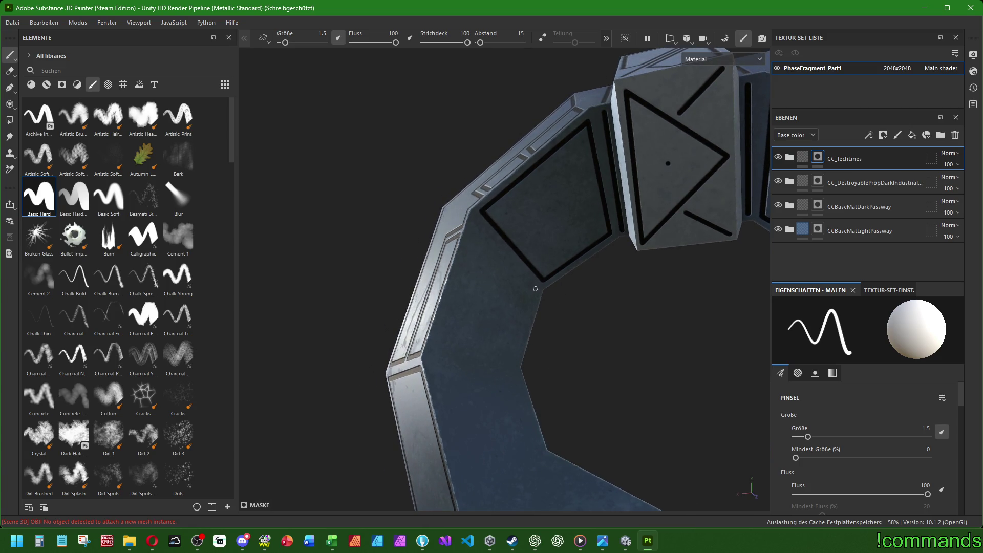
{"action": "left_click", "coordinate": [536, 288]}
{"action": "left_click", "coordinate": [474, 225], "text": "shift"}
{"action": "left_click", "coordinate": [433, 357], "text": "shift"}
{"action": "left_click", "coordinate": [454, 449], "text": "shift"}
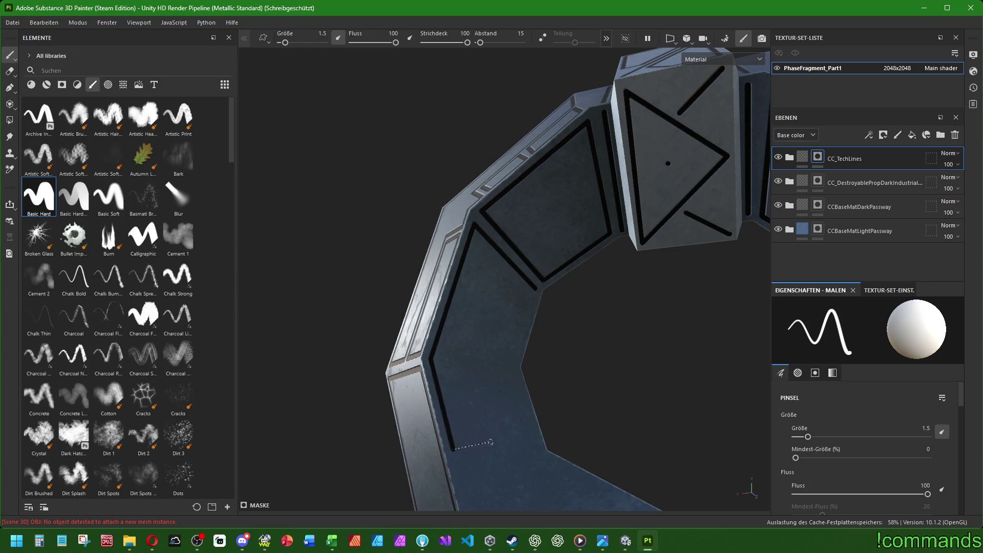
{"action": "left_click", "coordinate": [496, 434], "text": "shift"}
{"action": "left_click", "coordinate": [479, 363], "text": "shift"}
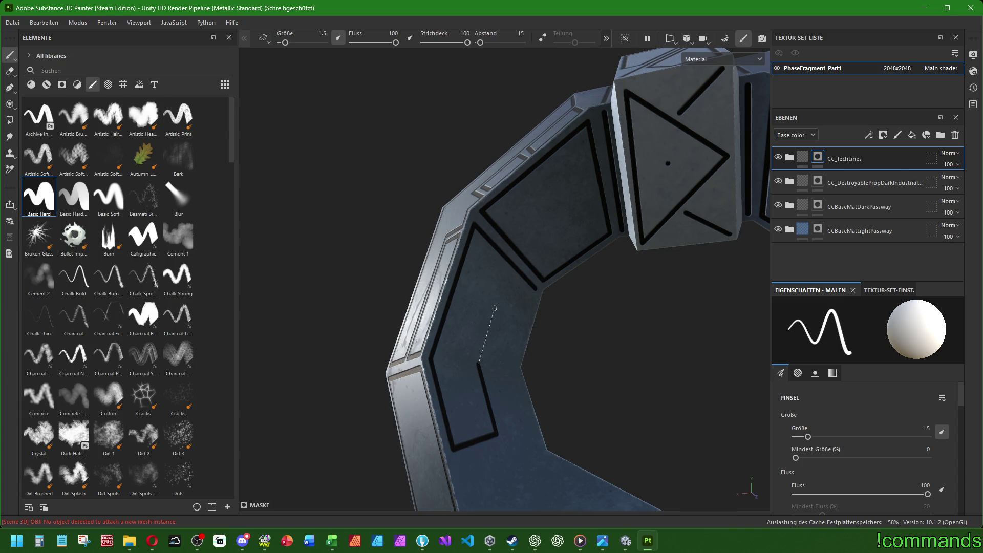
{"action": "left_click", "coordinate": [493, 309], "text": "shift"}
{"action": "left_click", "coordinate": [532, 292], "text": "shift"}
Run a connected black tech line across the next panel.
{"action": "left_click_drag", "start_coordinate": [533, 293], "coordinate": [493, 265], "text": "alt"}
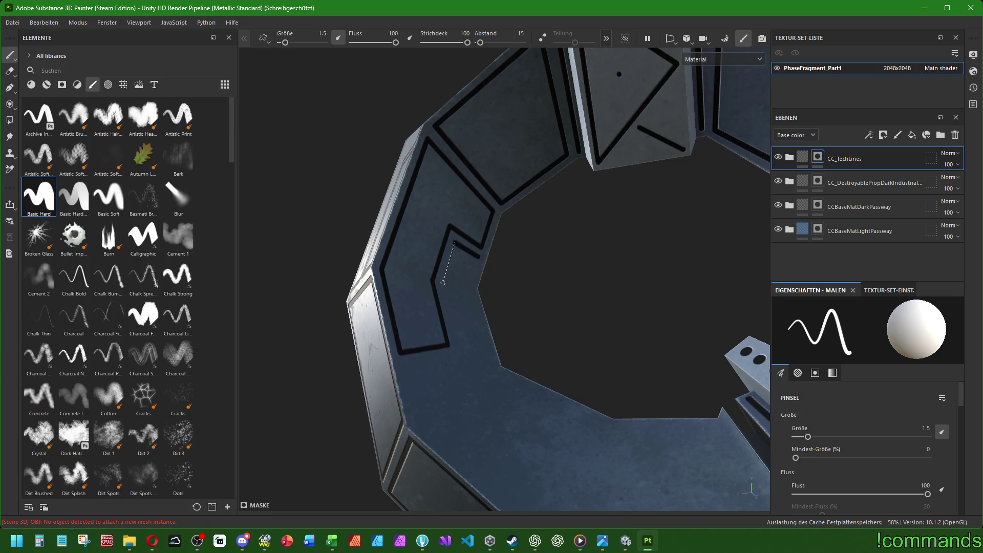
{"action": "left_click", "coordinate": [460, 355], "text": "shift"}
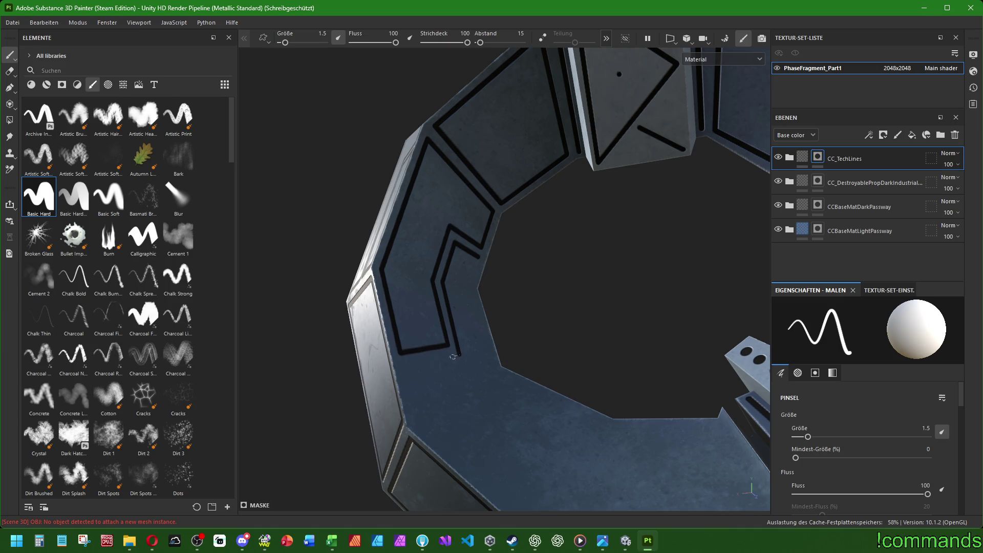
{"action": "left_click", "coordinate": [404, 365], "text": "shift"}
{"action": "left_click", "coordinate": [416, 415], "text": "shift"}
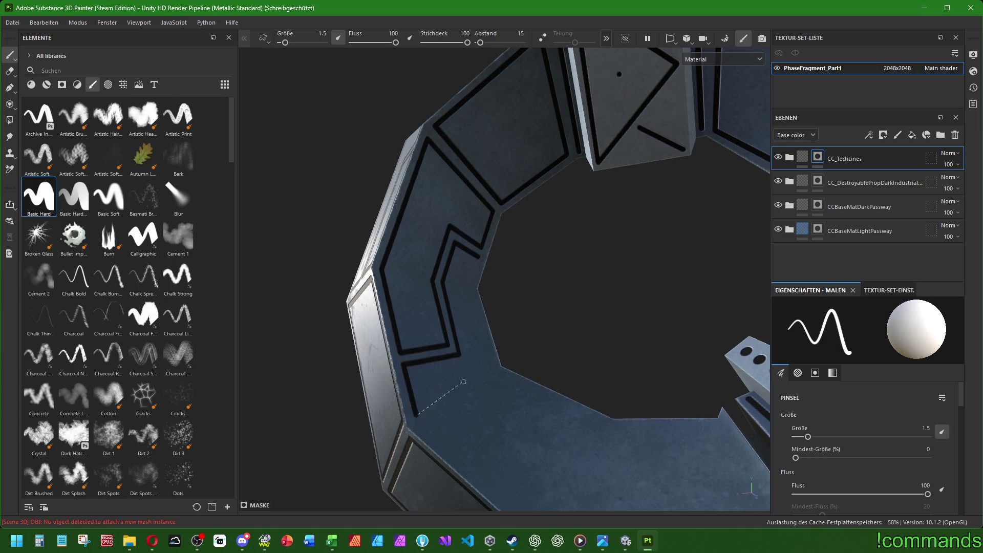
{"action": "left_click", "coordinate": [493, 362], "text": "shift"}
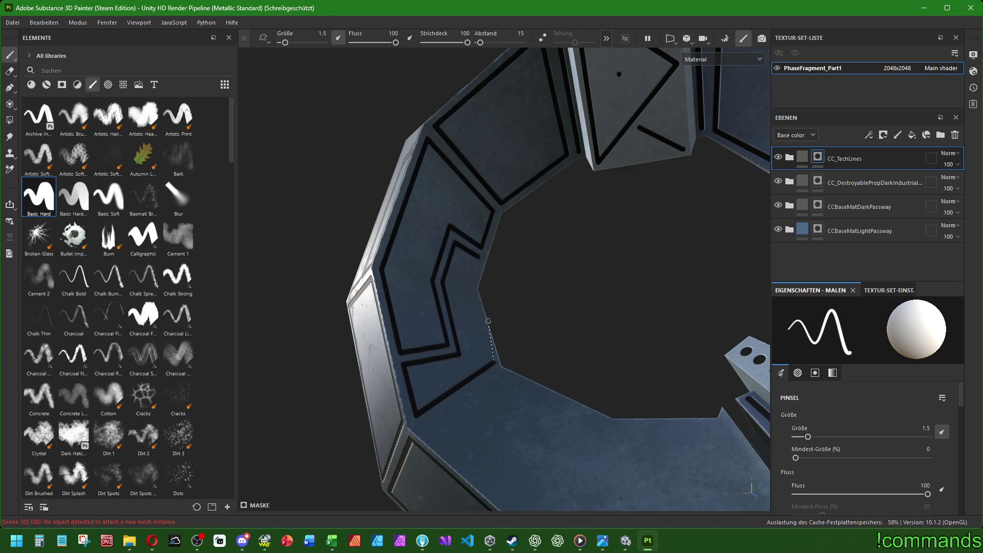
{"action": "left_click", "coordinate": [469, 287], "text": "shift"}
Frame the two lower panels beside the fragment, undoing one misplaced stroke.
{"action": "mouse_move", "coordinate": [478, 257]}
{"action": "left_mouse_down", "text": "alt"}
{"action": "mouse_move", "coordinate": [538, 350]}
{"action": "mouse_move", "coordinate": [439, 384]}
{"action": "mouse_move", "coordinate": [411, 292]}
{"action": "left_mouse_up", "text": "alt"}
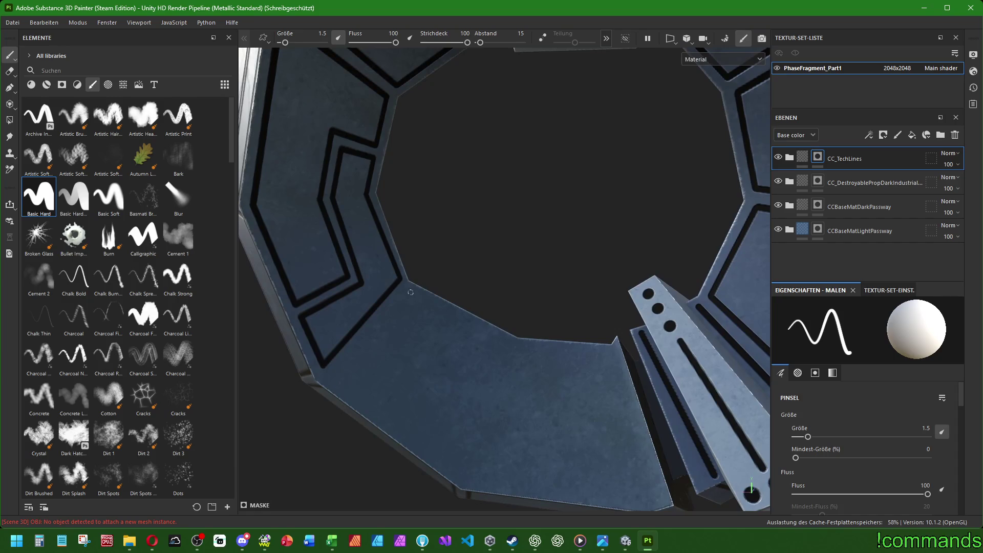
{"action": "left_click", "coordinate": [329, 380], "text": "shift"}
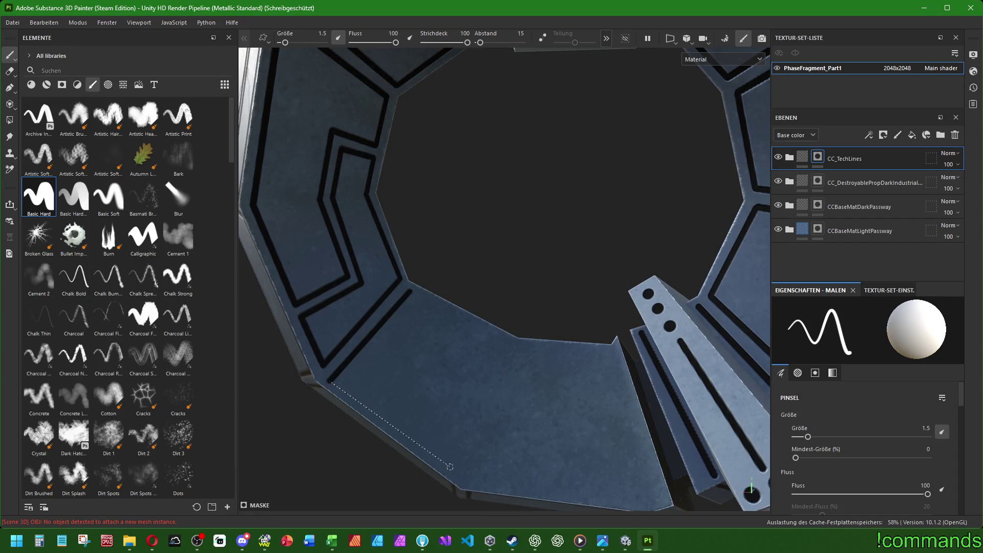
{"action": "key", "text": "ctrl+z"}
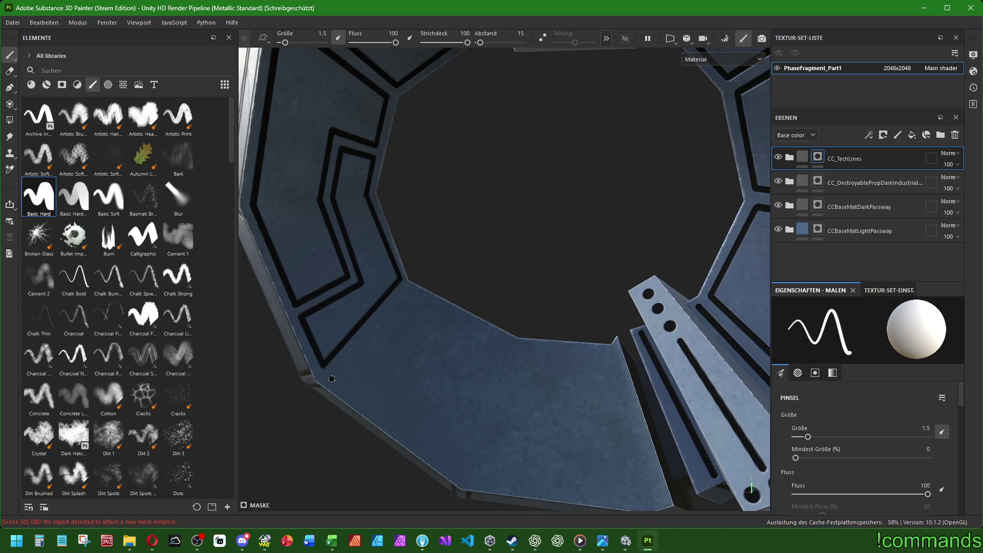
{"action": "left_click", "coordinate": [410, 291], "text": "shift"}
{"action": "left_click", "coordinate": [507, 340], "text": "shift"}
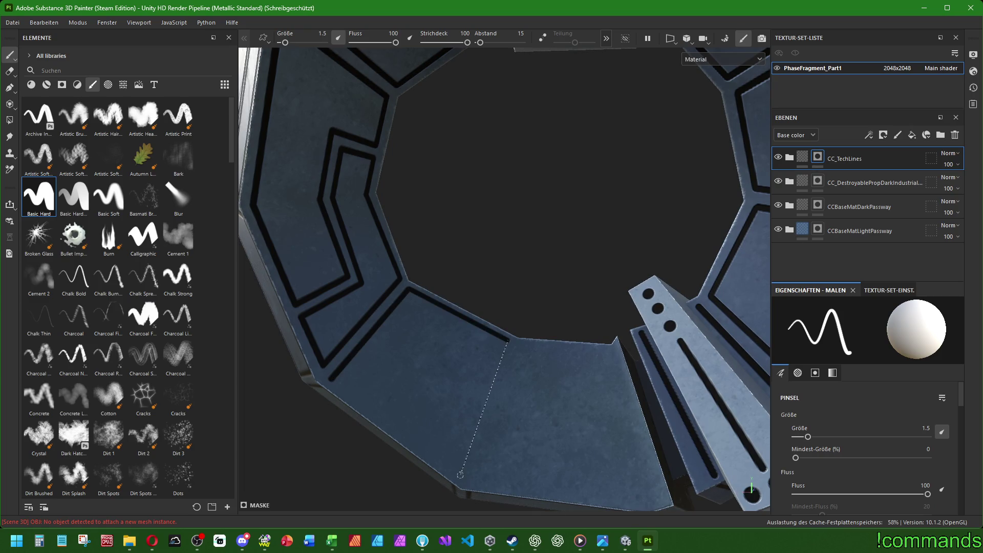
{"action": "left_click", "coordinate": [459, 474], "text": "shift"}
{"action": "left_click", "coordinate": [329, 379], "text": "shift"}
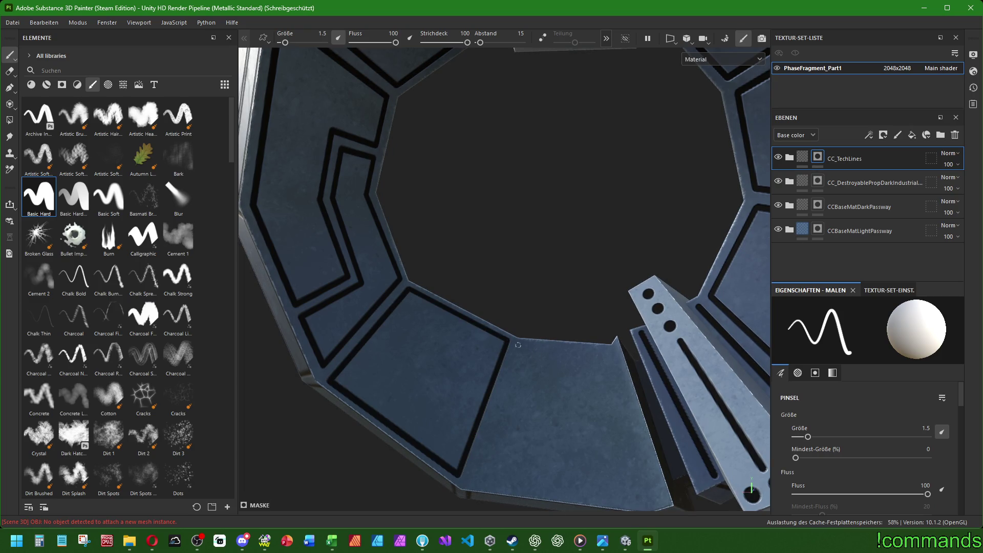
{"action": "left_click", "coordinate": [476, 484], "text": "shift"}
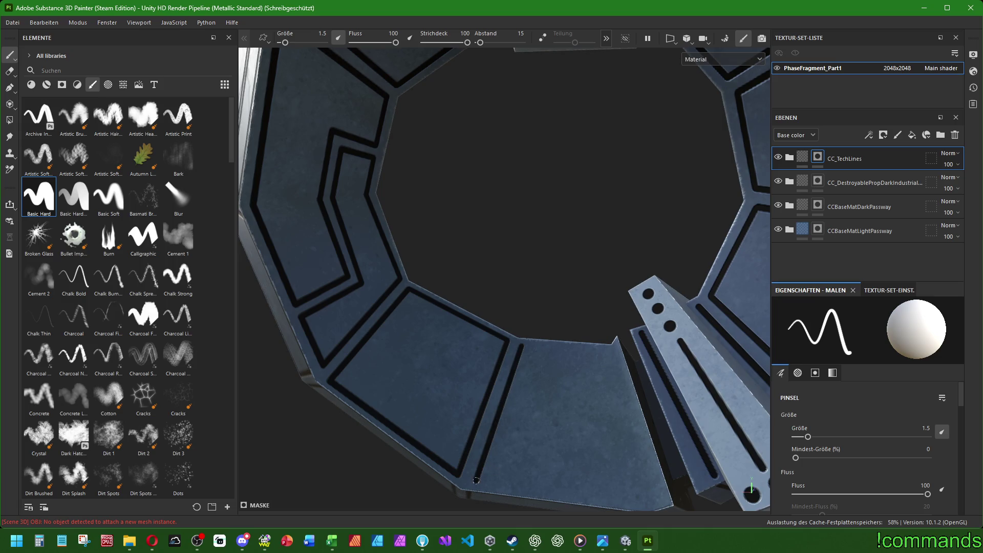
{"action": "left_click", "coordinate": [636, 502], "text": "shift"}
{"action": "left_click", "coordinate": [609, 350], "text": "shift"}
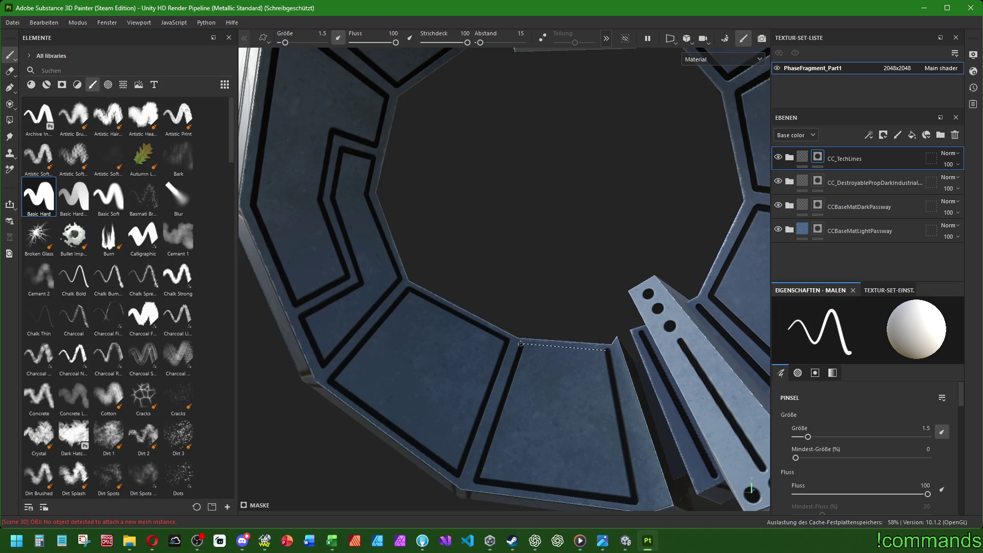
{"action": "scroll", "coordinate": [520, 343], "scroll_direction": "down", "scroll_amount": 5}
{"action": "mouse_move", "coordinate": [521, 343]}
{"action": "left_mouse_down", "text": "alt"}
{"action": "mouse_move", "coordinate": [504, 272]}
{"action": "mouse_move", "coordinate": [92, 245]}
{"action": "left_mouse_up", "text": "alt"}
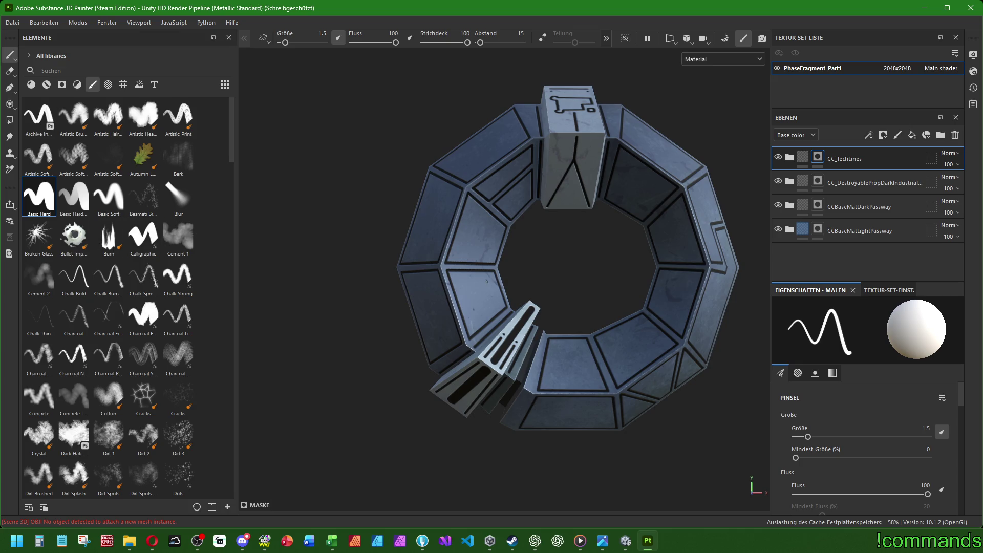
Drag a second CC_TechLines material from the Materials shelf onto the layer stack.
{"action": "mouse_move", "coordinate": [515, 282]}
{"action": "left_mouse_down", "text": "alt"}
{"action": "mouse_move", "coordinate": [439, 286]}
{"action": "mouse_move", "coordinate": [595, 297]}
{"action": "mouse_move", "coordinate": [714, 448]}
{"action": "mouse_move", "coordinate": [698, 189]}
{"action": "mouse_move", "coordinate": [725, 105]}
{"action": "mouse_move", "coordinate": [916, 222]}
{"action": "mouse_move", "coordinate": [931, 254]}
{"action": "mouse_move", "coordinate": [915, 280]}
{"action": "mouse_move", "coordinate": [716, 273]}
{"action": "left_mouse_up", "text": "alt"}
{"action": "scroll", "coordinate": [466, 290], "scroll_direction": "down", "scroll_amount": 2}
{"action": "scroll", "coordinate": [466, 290], "scroll_direction": "down", "scroll_amount": 1}
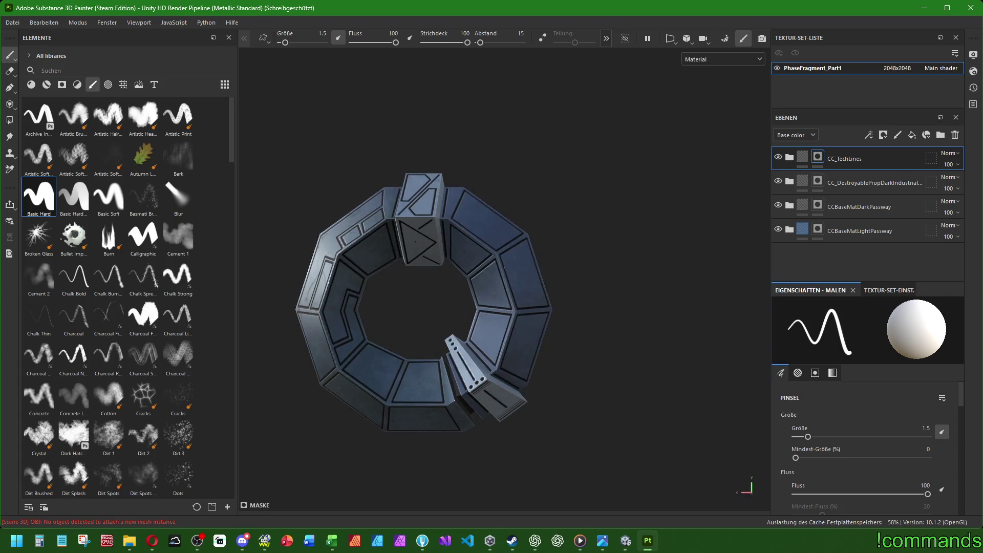
{"action": "key", "text": "f"}
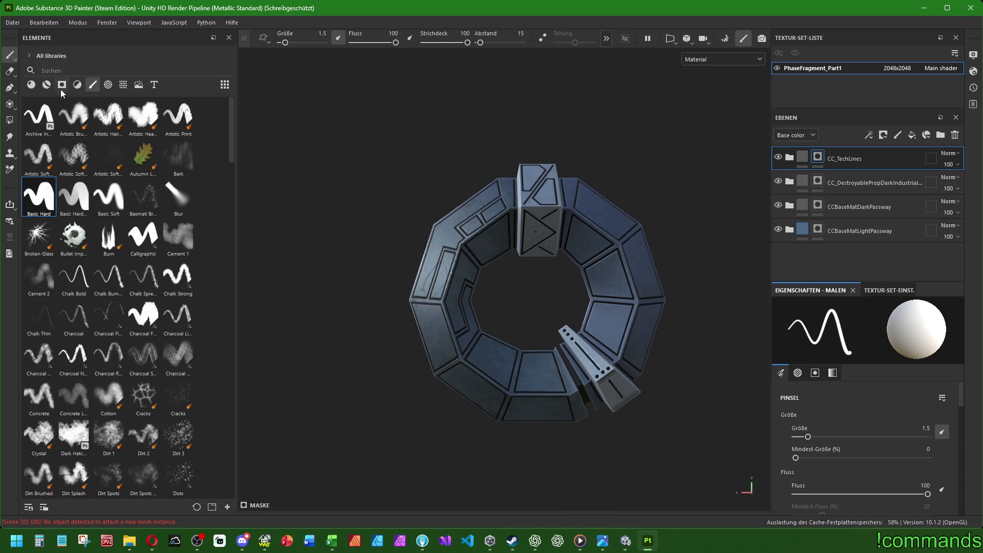
{"action": "left_click", "coordinate": [47, 84]}
{"action": "left_click_drag", "start_coordinate": [39, 197], "coordinate": [845, 158]}
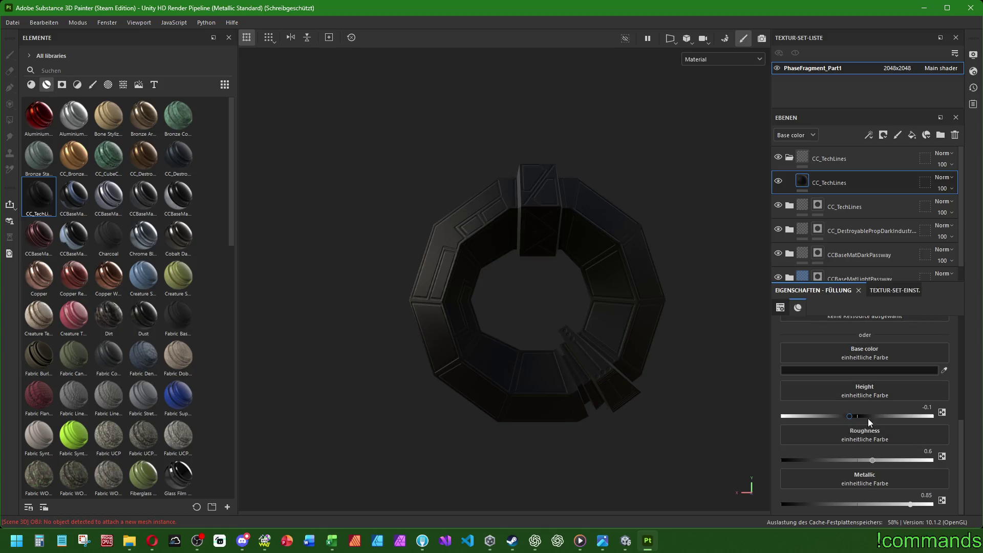
{"action": "left_click", "coordinate": [789, 160]}
{"action": "right_click", "coordinate": [789, 173]}
{"action": "key", "text": "Escape"}
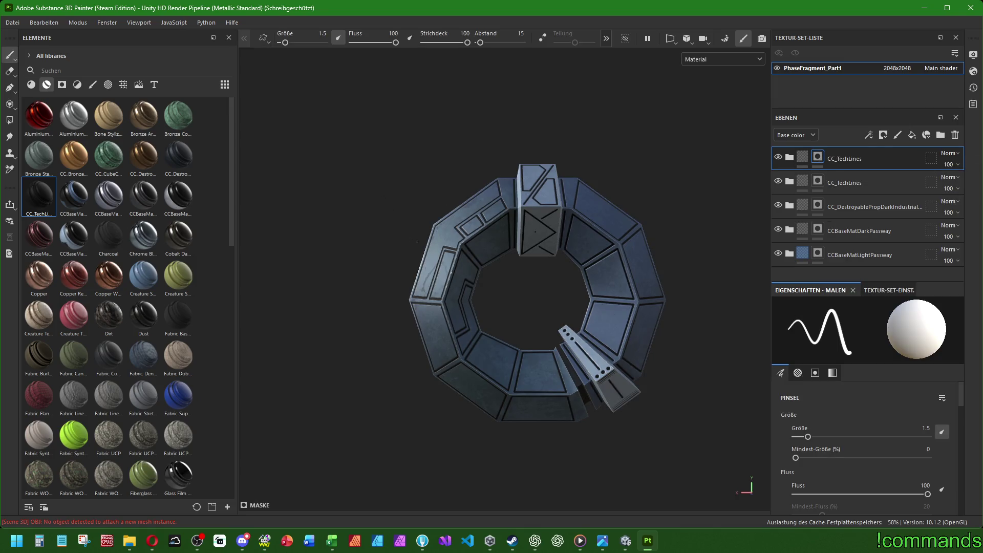
Paint two round black holes on the left panel and a thin slot on the right panel.
{"action": "right_click_drag", "start_coordinate": [415, 314], "coordinate": [430, 315], "text": "ctrl"}
{"action": "scroll", "coordinate": [424, 316], "scroll_direction": "up", "scroll_amount": 5}
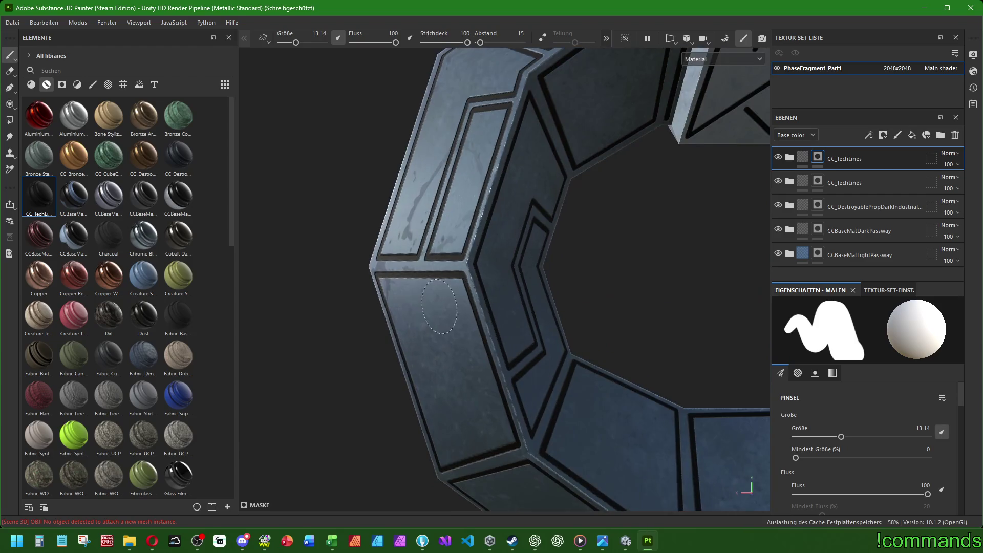
{"action": "left_click", "coordinate": [426, 310]}
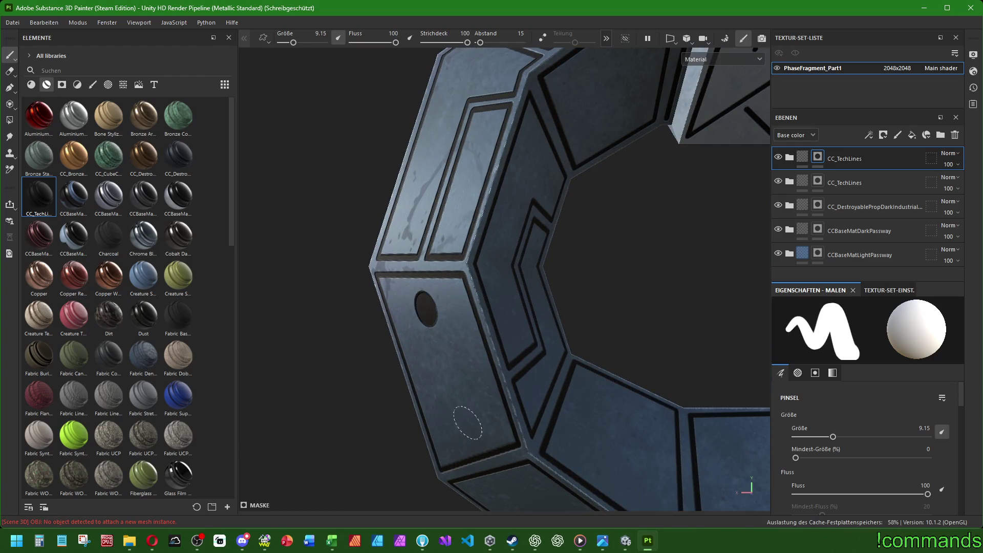
{"action": "left_click", "coordinate": [461, 417]}
{"action": "scroll", "coordinate": [462, 418], "scroll_direction": "down", "scroll_amount": 5}
{"action": "left_click_drag", "start_coordinate": [487, 318], "coordinate": [573, 225], "text": "alt"}
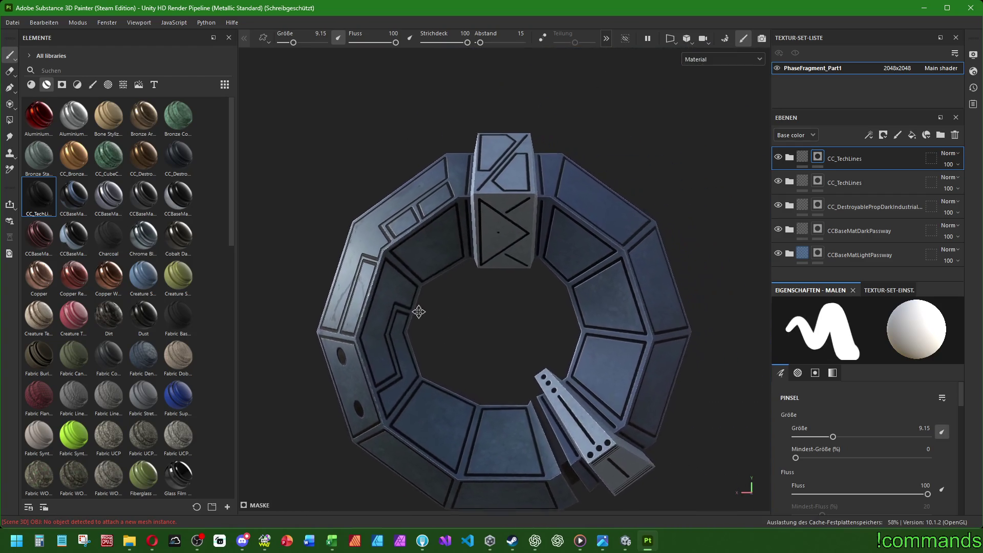
{"action": "right_click_drag", "start_coordinate": [560, 219], "coordinate": [584, 219], "text": "ctrl"}
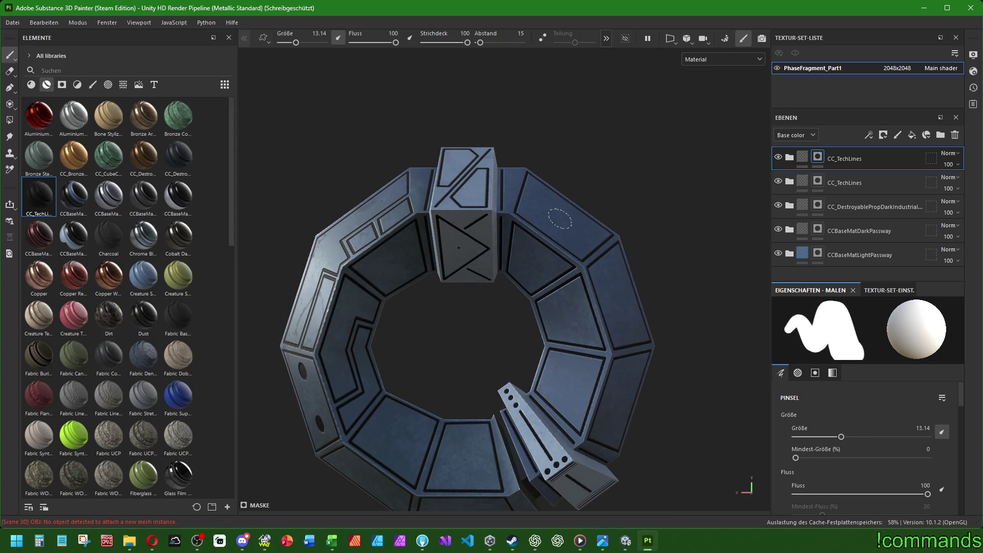
{"action": "left_click_drag", "start_coordinate": [605, 303], "coordinate": [641, 204], "text": "alt"}
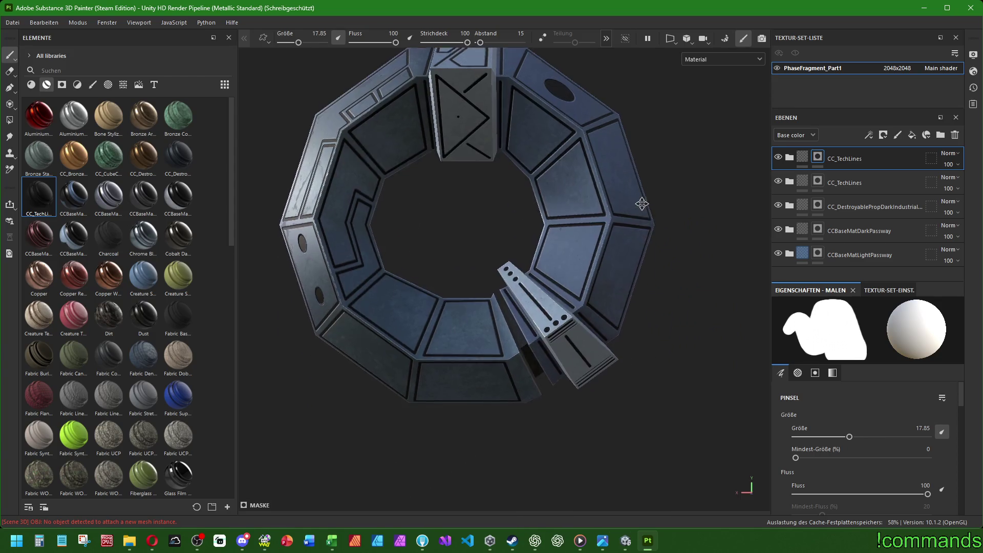
{"action": "right_click_drag", "start_coordinate": [611, 310], "coordinate": [609, 310], "text": "ctrl"}
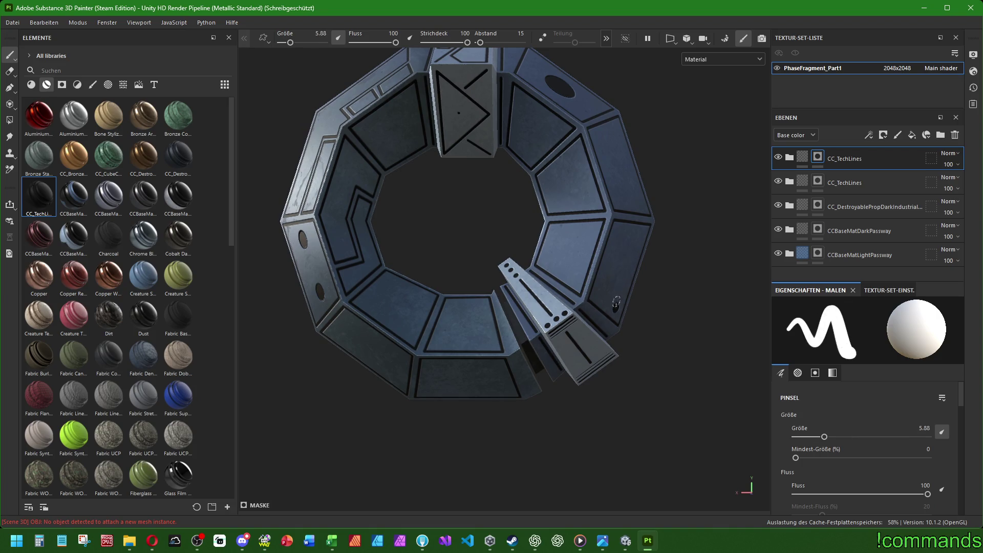
{"action": "left_click", "coordinate": [641, 231], "text": "shift"}
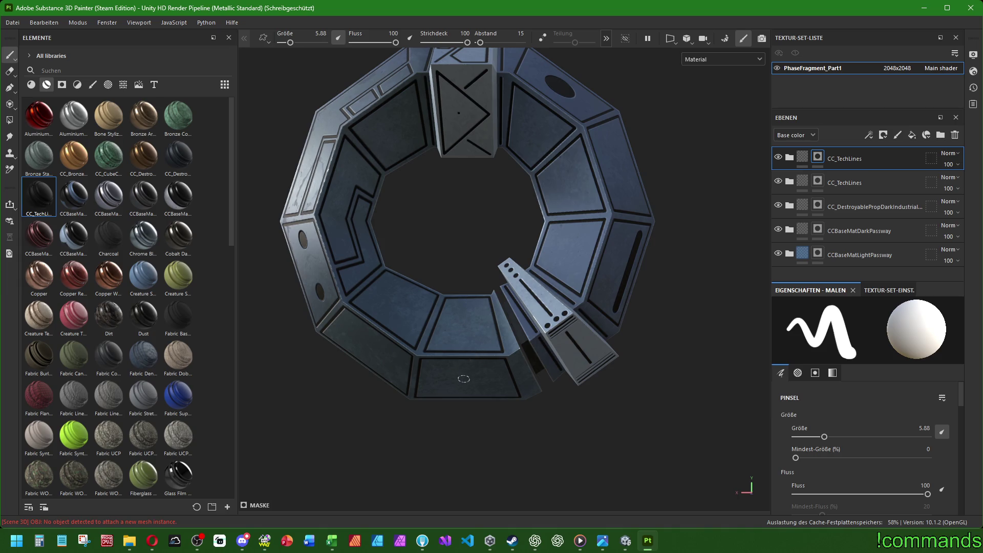
Paint a round black hole on the lower panel after reframing the ring.
{"action": "right_click_drag", "start_coordinate": [464, 378], "coordinate": [492, 379], "text": "ctrl"}
{"action": "scroll", "coordinate": [464, 378], "scroll_direction": "down", "scroll_amount": 2}
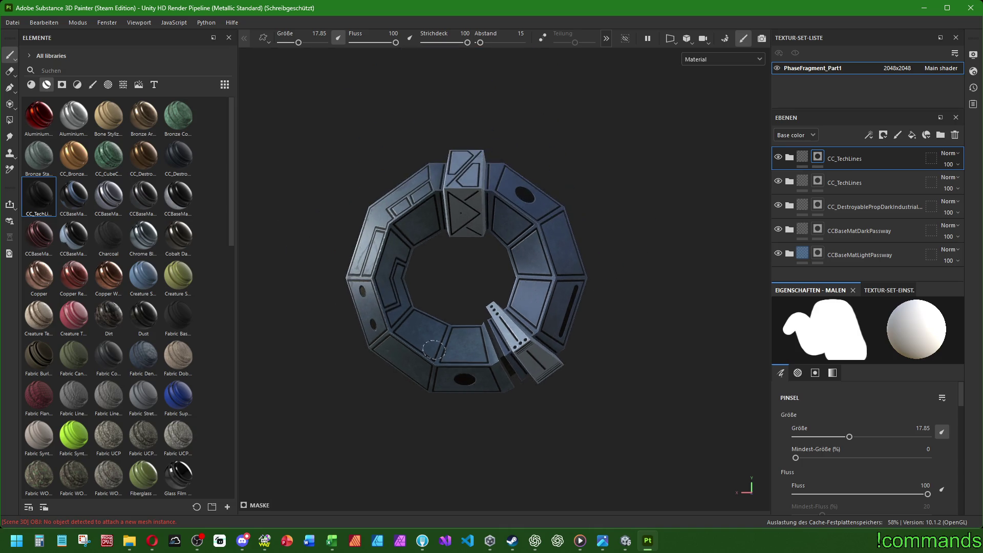
{"action": "mouse_move", "coordinate": [464, 377]}
{"action": "left_mouse_down", "text": "alt"}
{"action": "mouse_move", "coordinate": [546, 293]}
{"action": "mouse_move", "coordinate": [676, 300]}
{"action": "left_mouse_up", "text": "alt"}
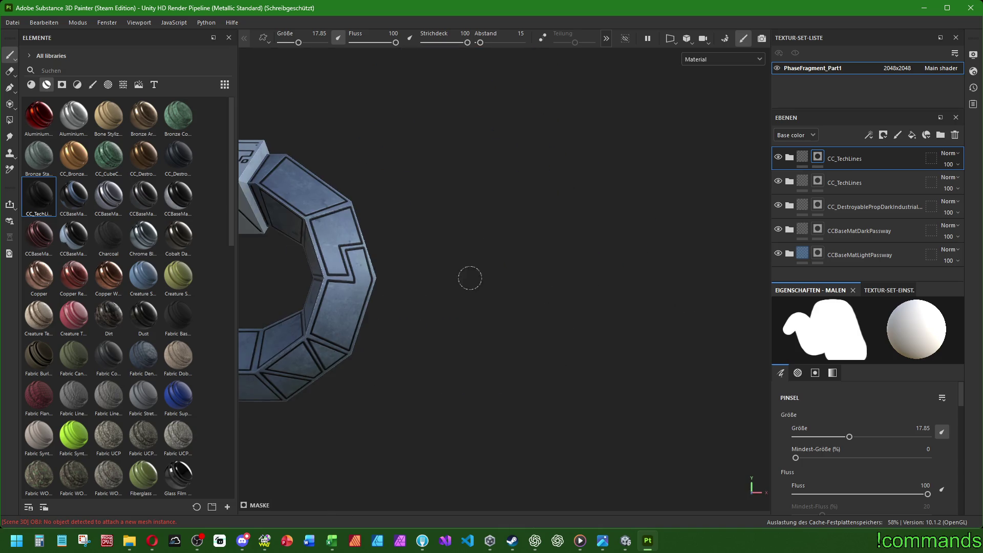
{"action": "key", "text": "f"}
{"action": "scroll", "coordinate": [548, 279], "scroll_direction": "up", "scroll_amount": 2}
{"action": "right_click_drag", "start_coordinate": [548, 279], "coordinate": [547, 272], "text": "ctrl"}
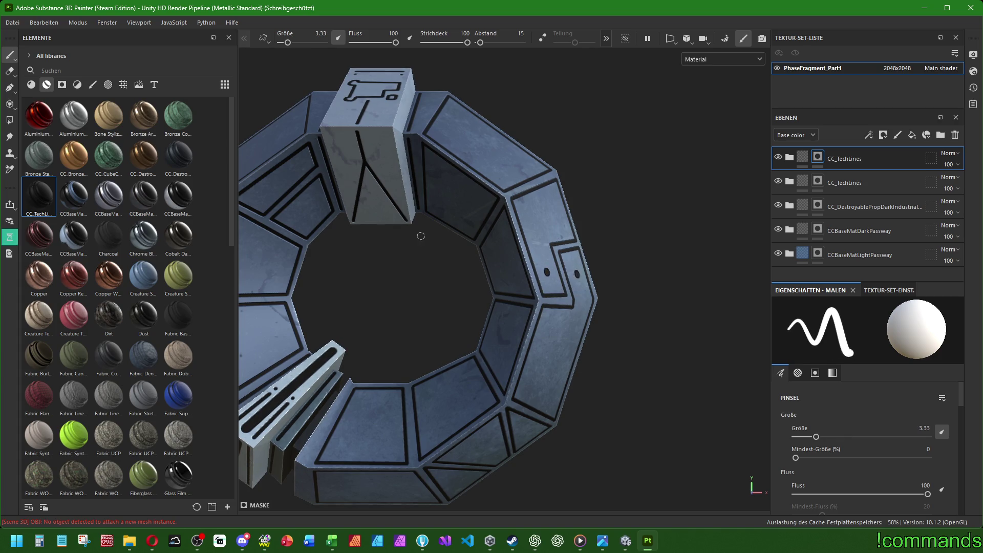
{"action": "middle_click_drag", "start_coordinate": [421, 236], "coordinate": [541, 252], "text": "alt"}
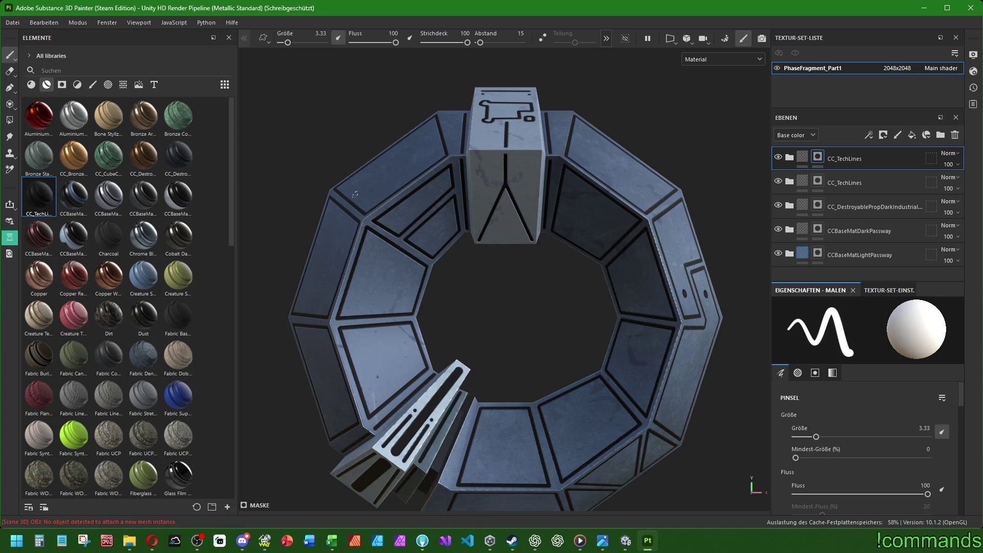
{"action": "right_click_drag", "start_coordinate": [322, 355], "coordinate": [327, 380], "text": "ctrl"}
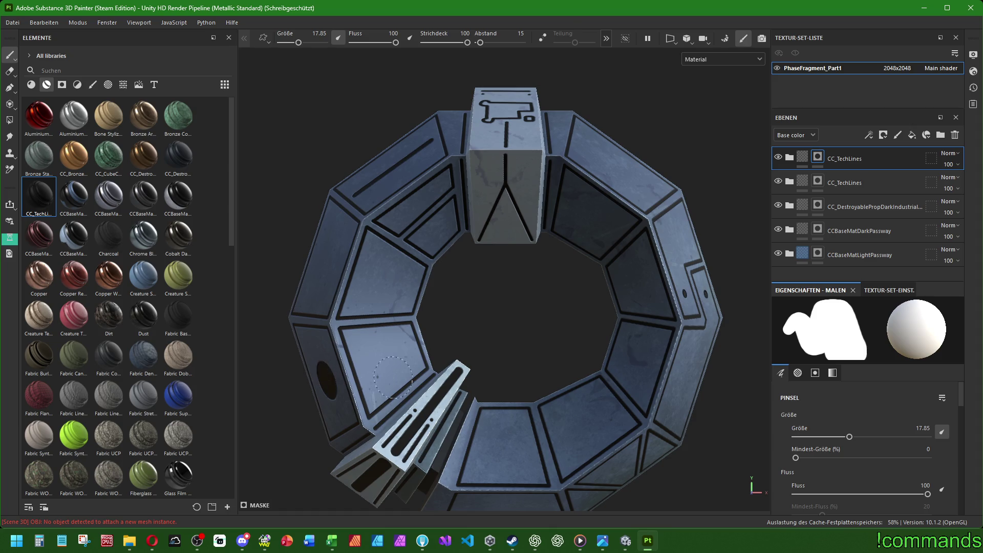
{"action": "left_click_drag", "start_coordinate": [514, 385], "coordinate": [512, 288], "text": "alt"}
{"action": "right_click_drag", "start_coordinate": [504, 402], "coordinate": [467, 406], "text": "ctrl"}
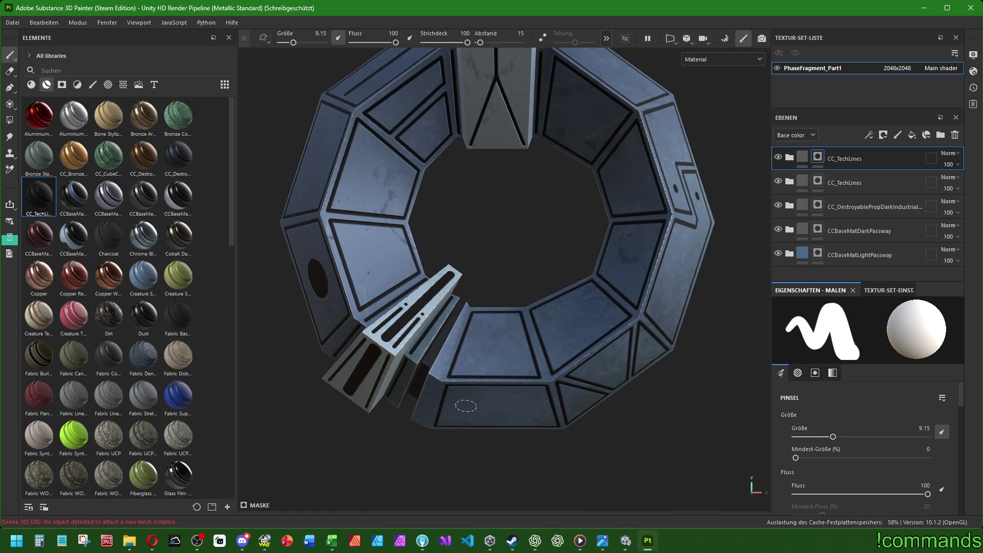
{"action": "left_click", "coordinate": [462, 407]}
{"action": "mouse_move", "coordinate": [526, 406]}
{"action": "left_mouse_down", "text": "alt"}
{"action": "mouse_move", "coordinate": [627, 247]}
{"action": "mouse_move", "coordinate": [570, 332]}
{"action": "left_mouse_up", "text": "alt"}
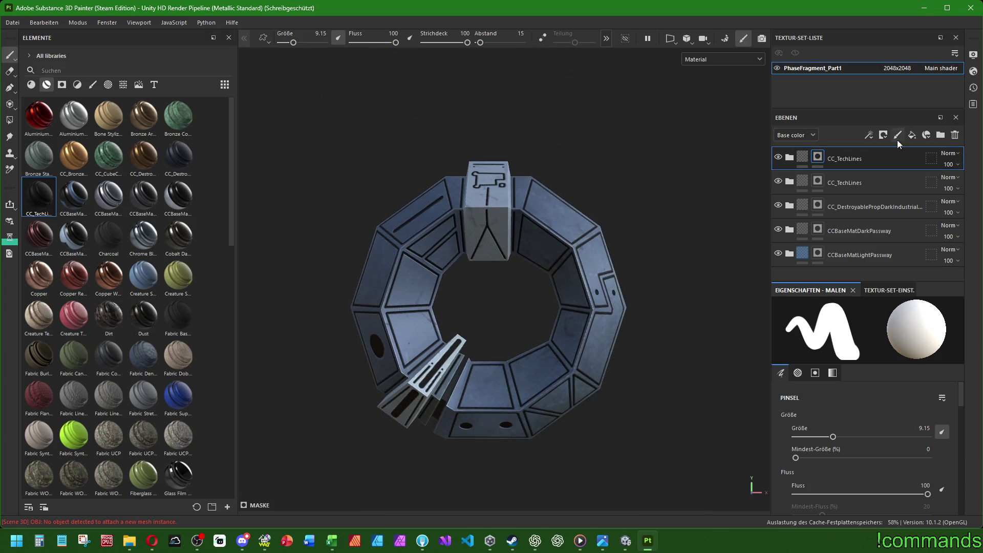
Add a new fill layer with white base colour and only the emissive channel enabled.
{"action": "left_click", "coordinate": [912, 134]}
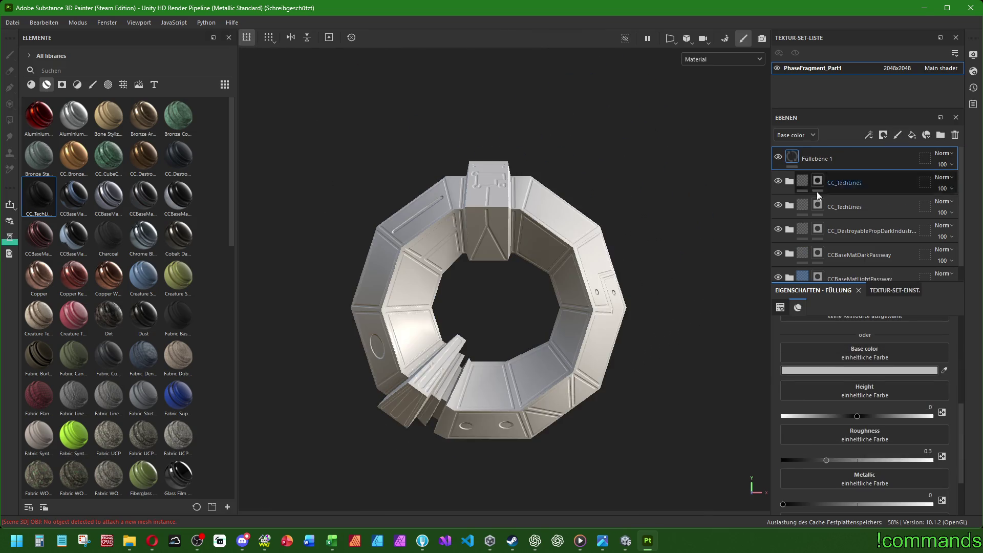
{"action": "left_click", "coordinate": [824, 371]}
{"action": "left_click", "coordinate": [835, 390]}
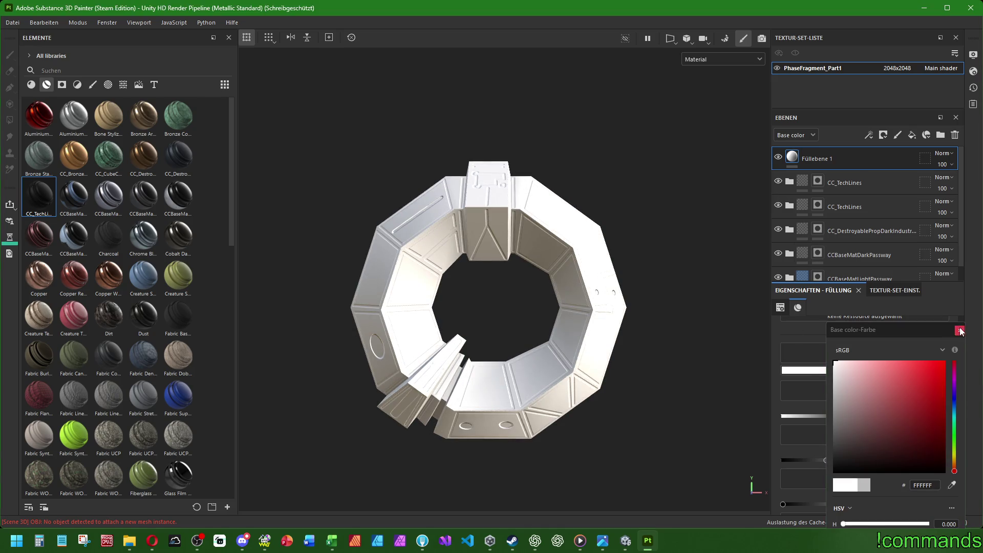
{"action": "left_click", "coordinate": [763, 289]}
{"action": "left_click", "coordinate": [909, 414]}
{"action": "left_click", "coordinate": [850, 415]}
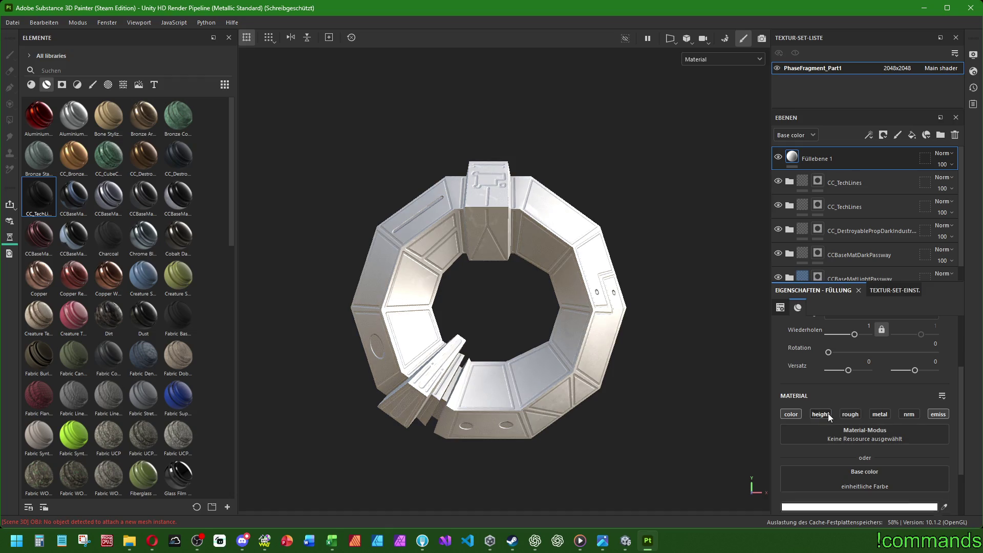
{"action": "left_click", "coordinate": [791, 414]}
Set the fill's emissive colour to FFFFFF and add a black mask to the layer.
{"action": "left_click", "coordinate": [841, 427]}
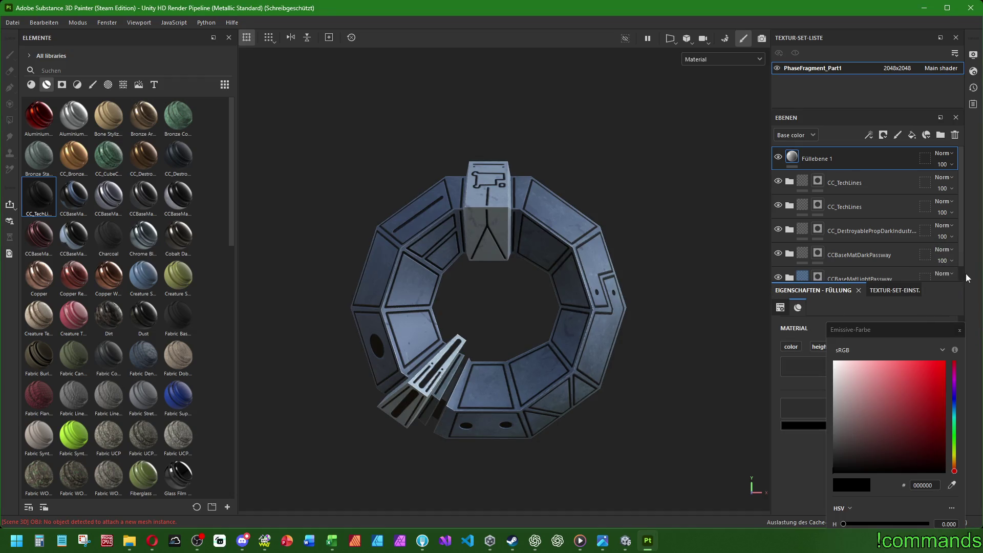
{"action": "left_click_drag", "start_coordinate": [871, 380], "coordinate": [719, 217]}
{"action": "left_click", "coordinate": [960, 330]}
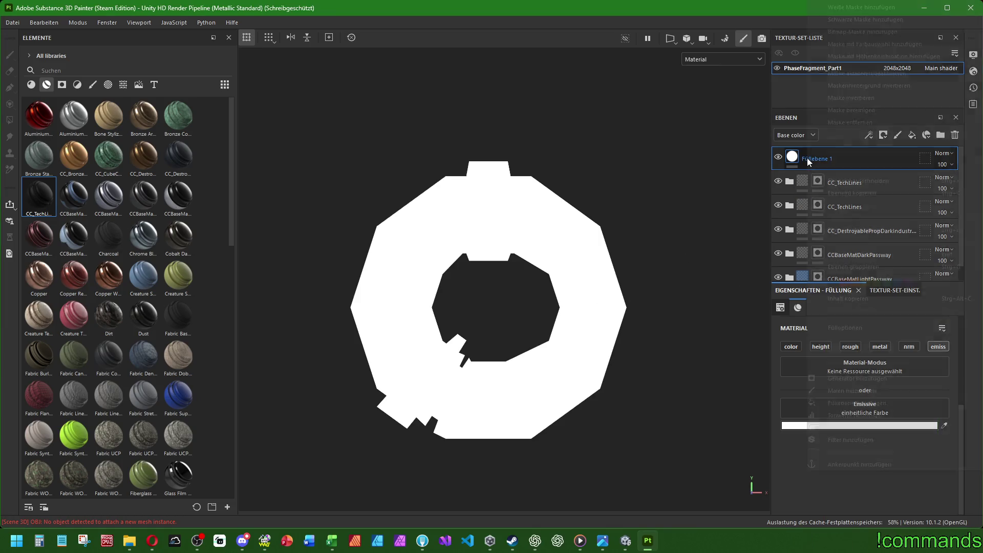
{"action": "right_click", "coordinate": [799, 159]}
{"action": "left_click", "coordinate": [834, 33]}
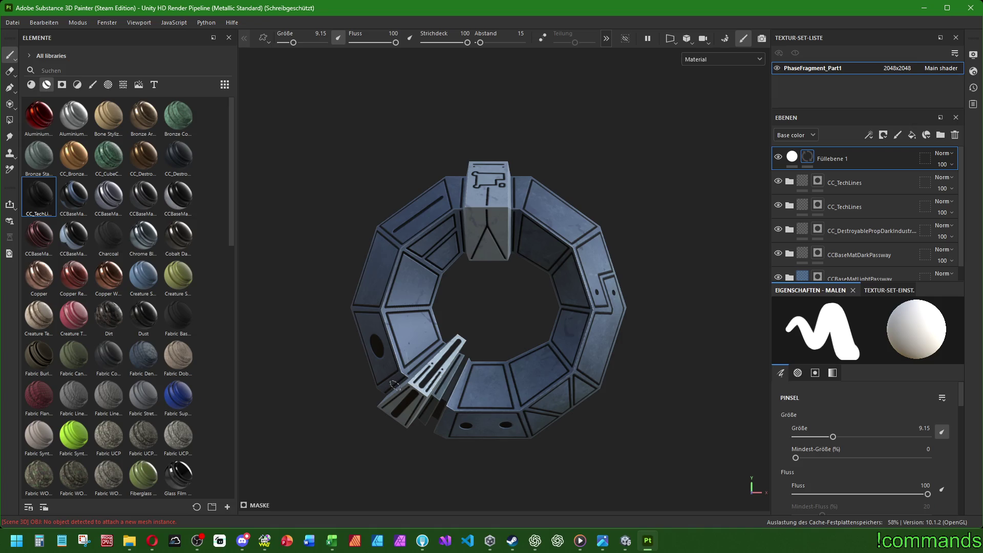
Pick the Basic Hard brush from the library and size it to fit the small holes.
{"action": "left_click", "coordinate": [93, 87]}
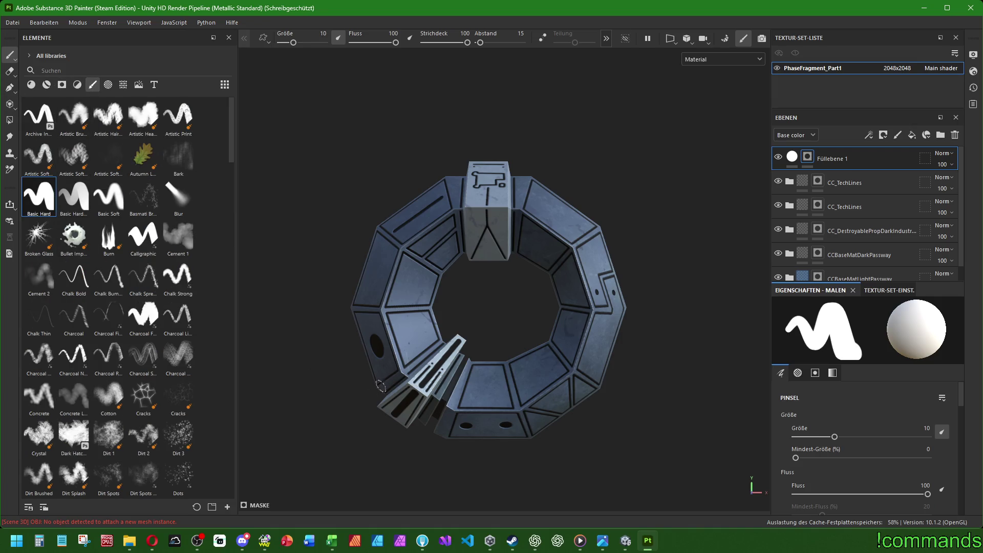
{"action": "scroll", "coordinate": [500, 276], "scroll_direction": "up", "scroll_amount": 5}
{"action": "scroll", "coordinate": [397, 336], "scroll_direction": "down", "scroll_amount": 3}
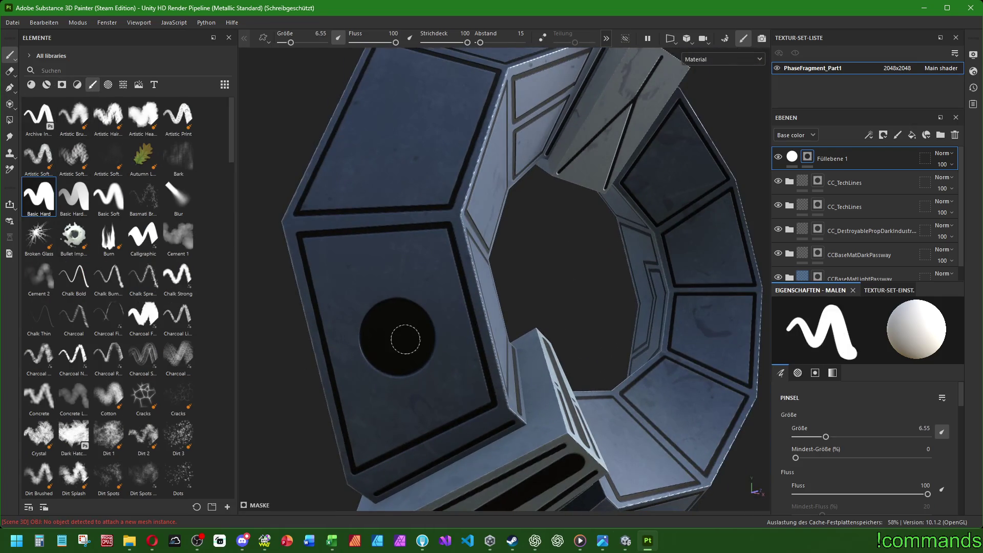
{"action": "right_click_drag", "start_coordinate": [397, 335], "coordinate": [397, 336], "text": "ctrl"}
{"action": "scroll", "coordinate": [398, 336], "scroll_direction": "down", "scroll_amount": 3}
{"action": "left_click_drag", "start_coordinate": [397, 336], "coordinate": [528, 322], "text": "alt"}
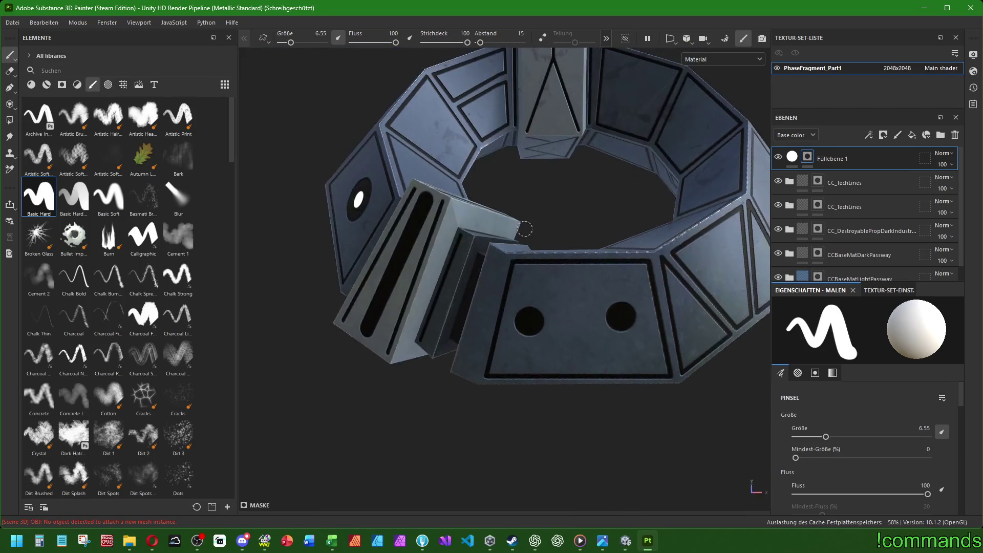
{"action": "right_click_drag", "start_coordinate": [528, 321], "coordinate": [523, 321], "text": "ctrl"}
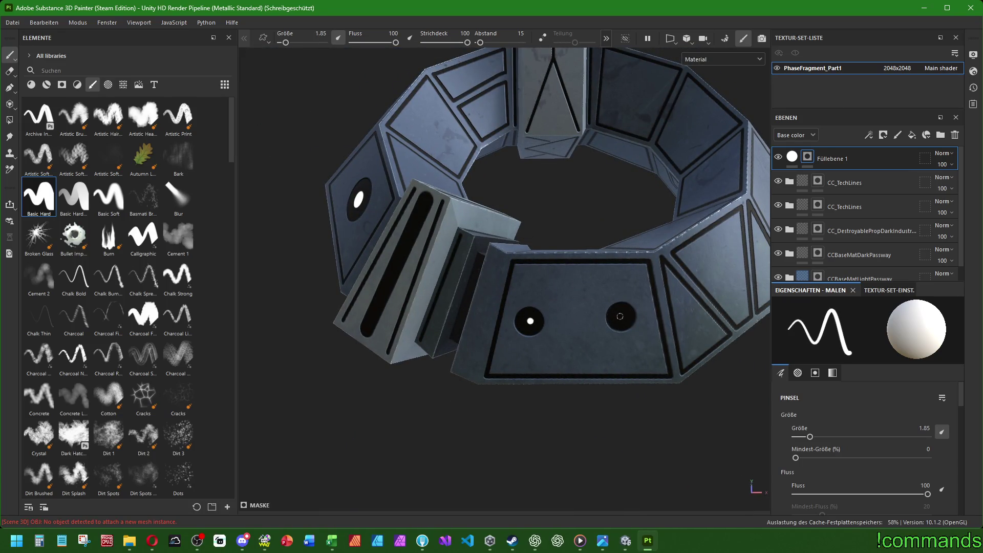
{"action": "left_click_drag", "start_coordinate": [653, 284], "coordinate": [524, 277], "text": "alt"}
{"action": "scroll", "coordinate": [524, 276], "scroll_direction": "up", "scroll_amount": 5}
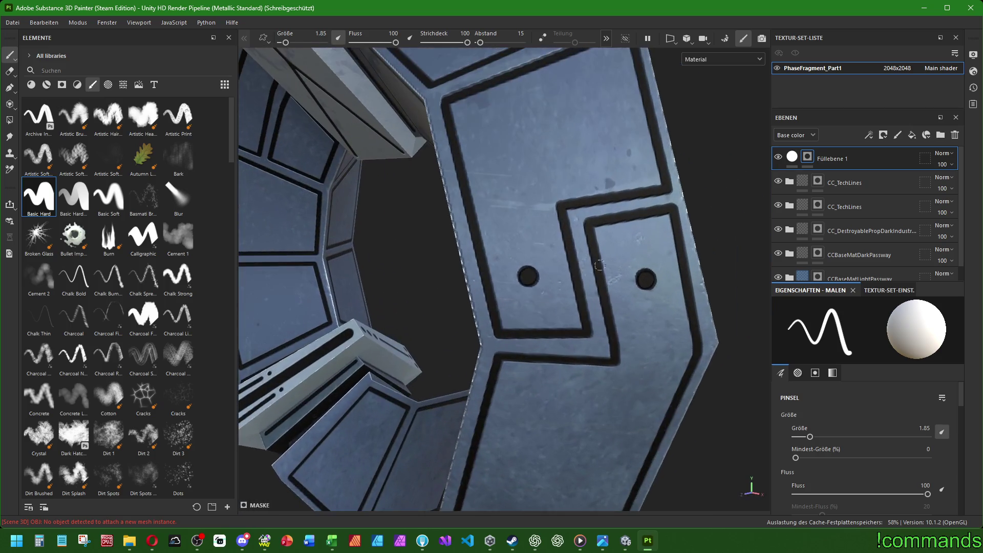
{"action": "right_click_drag", "start_coordinate": [524, 277], "coordinate": [530, 276], "text": "ctrl"}
{"action": "scroll", "coordinate": [528, 276], "scroll_direction": "down", "scroll_amount": 1}
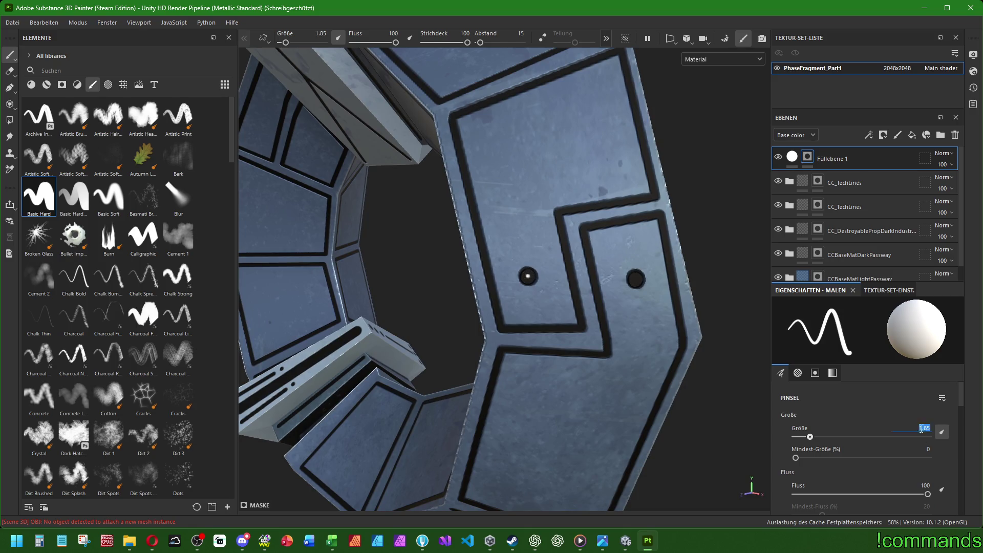
{"action": "type", "text": "1.25"}
{"action": "key", "text": "Return"}
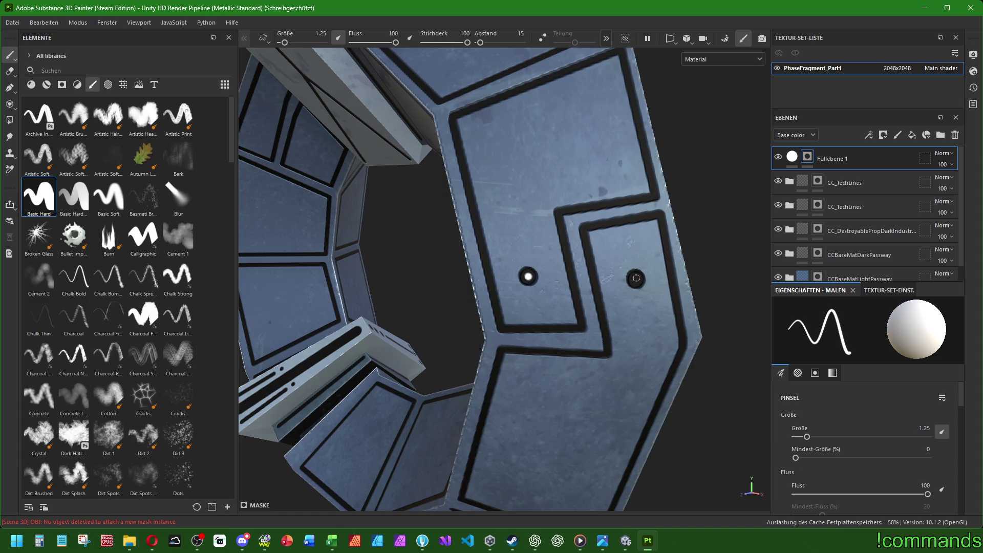
{"action": "scroll", "coordinate": [635, 279], "scroll_direction": "down", "scroll_amount": 5}
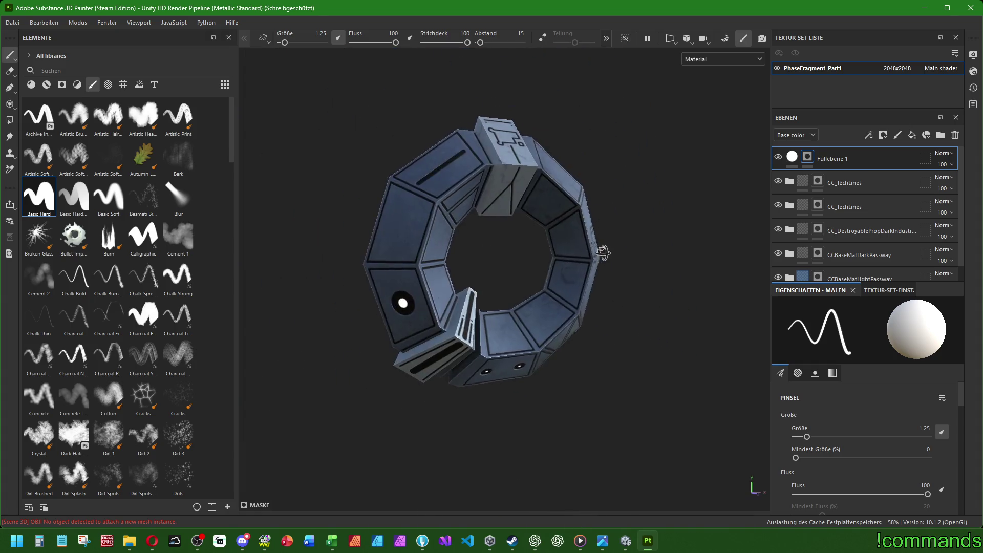
Paint straight white glowing lines along a slot and down the vertical slot.
{"action": "left_click_drag", "start_coordinate": [635, 279], "coordinate": [353, 135], "text": "alt"}
{"action": "scroll", "coordinate": [353, 135], "scroll_direction": "up", "scroll_amount": 5}
{"action": "scroll", "coordinate": [352, 136], "scroll_direction": "up", "scroll_amount": 3}
{"action": "scroll", "coordinate": [484, 208], "scroll_direction": "up", "scroll_amount": 2}
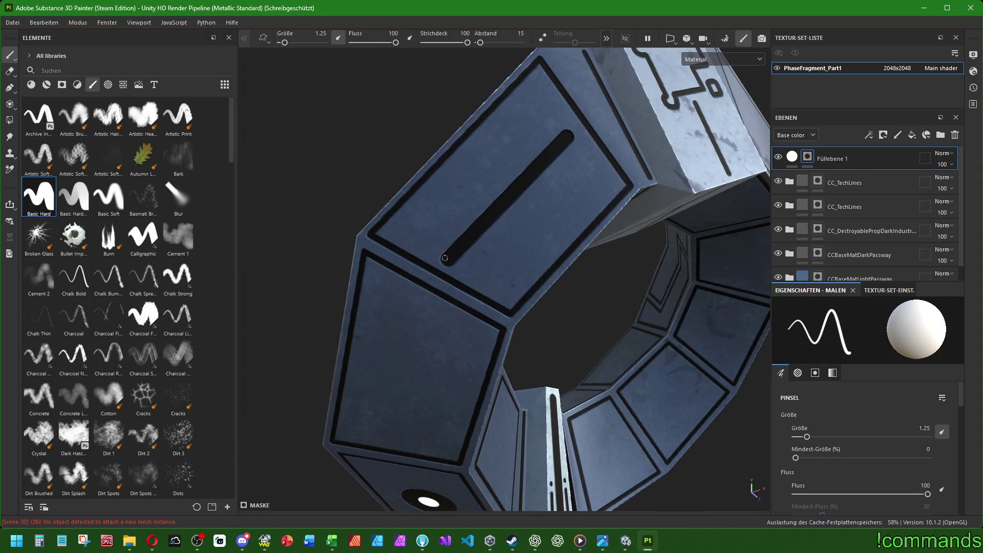
{"action": "left_click", "coordinate": [567, 137], "text": "shift"}
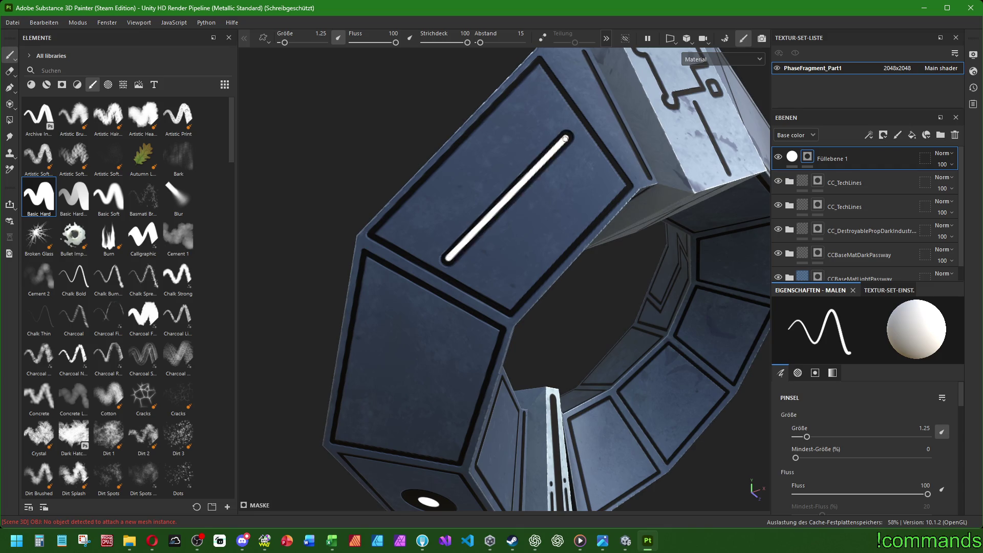
{"action": "scroll", "coordinate": [567, 138], "scroll_direction": "down", "scroll_amount": 5}
{"action": "left_click_drag", "start_coordinate": [566, 138], "coordinate": [654, 210], "text": "alt"}
{"action": "right_click_drag", "start_coordinate": [614, 185], "coordinate": [609, 184], "text": "ctrl"}
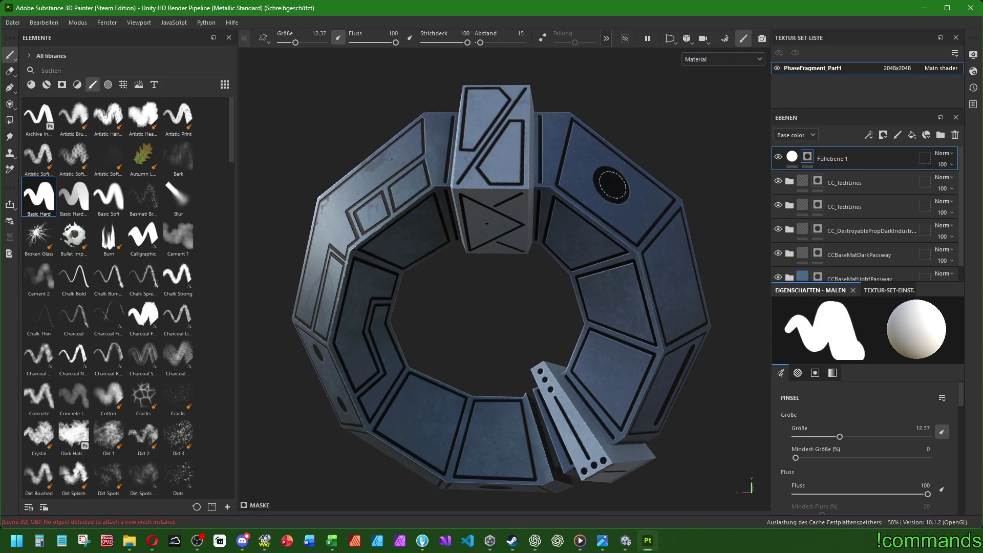
{"action": "left_click_drag", "start_coordinate": [612, 184], "coordinate": [636, 395], "text": "alt"}
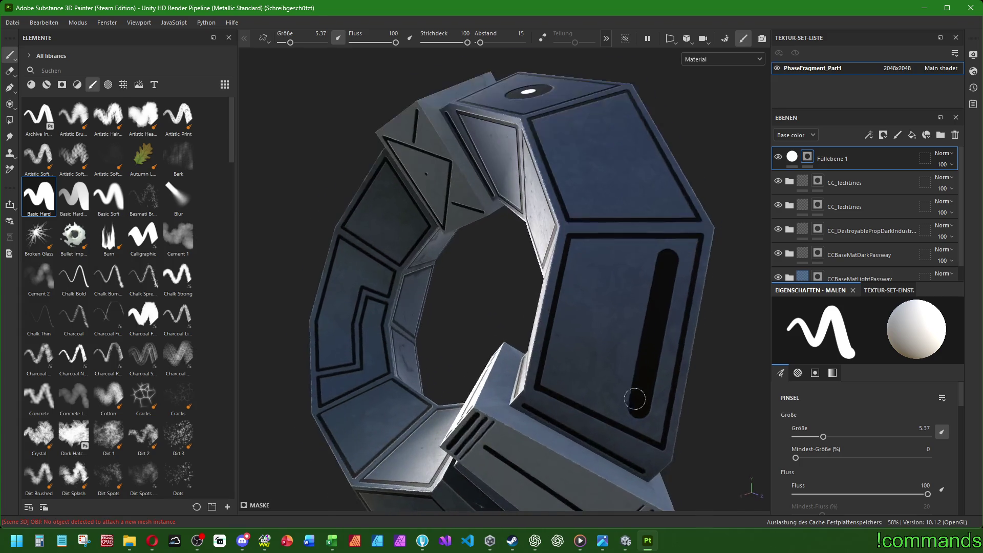
{"action": "right_click_drag", "start_coordinate": [636, 395], "coordinate": [639, 404], "text": "ctrl"}
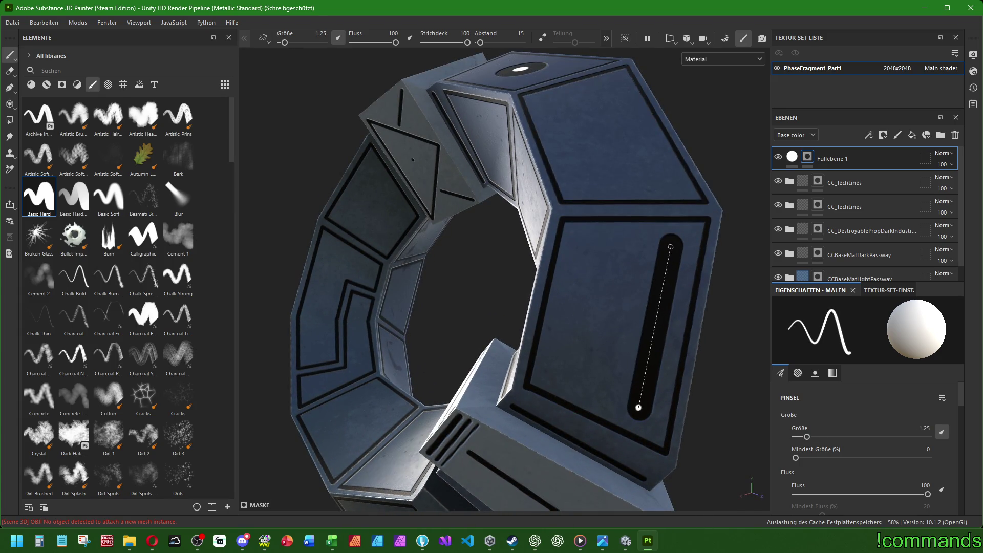
{"action": "left_click", "coordinate": [671, 246], "text": "shift"}
{"action": "scroll", "coordinate": [671, 245], "scroll_direction": "down", "scroll_amount": 5}
Paint white glowing dots into two black round holes and reframe the ring.
{"action": "left_click_drag", "start_coordinate": [671, 246], "coordinate": [707, 262], "text": "alt"}
{"action": "scroll", "coordinate": [515, 441], "scroll_direction": "up", "scroll_amount": 5}
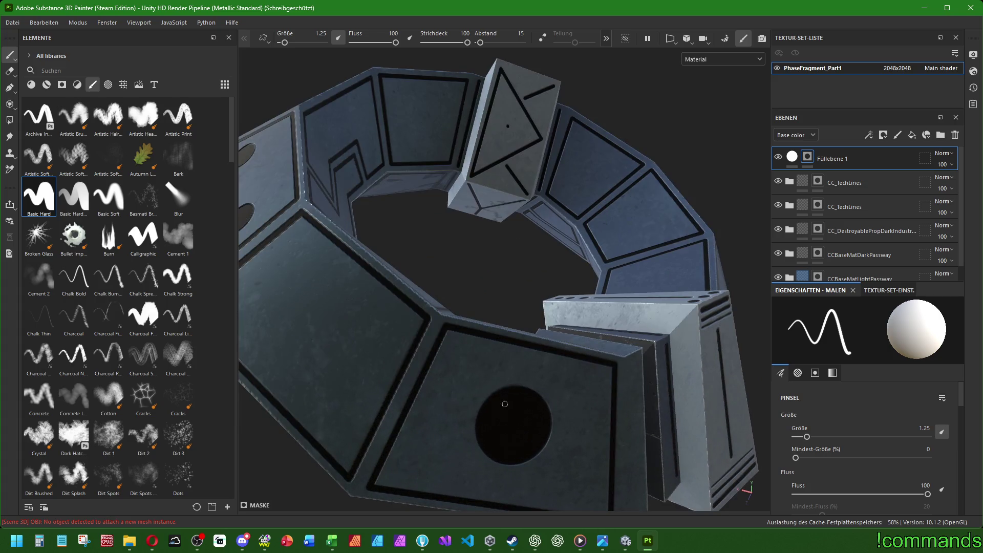
{"action": "right_click_drag", "start_coordinate": [515, 440], "coordinate": [512, 425], "text": "ctrl"}
{"action": "left_click", "coordinate": [513, 424]}
{"action": "left_click_drag", "start_coordinate": [459, 293], "coordinate": [420, 304], "text": "alt"}
{"action": "right_click_drag", "start_coordinate": [420, 303], "coordinate": [407, 304], "text": "ctrl"}
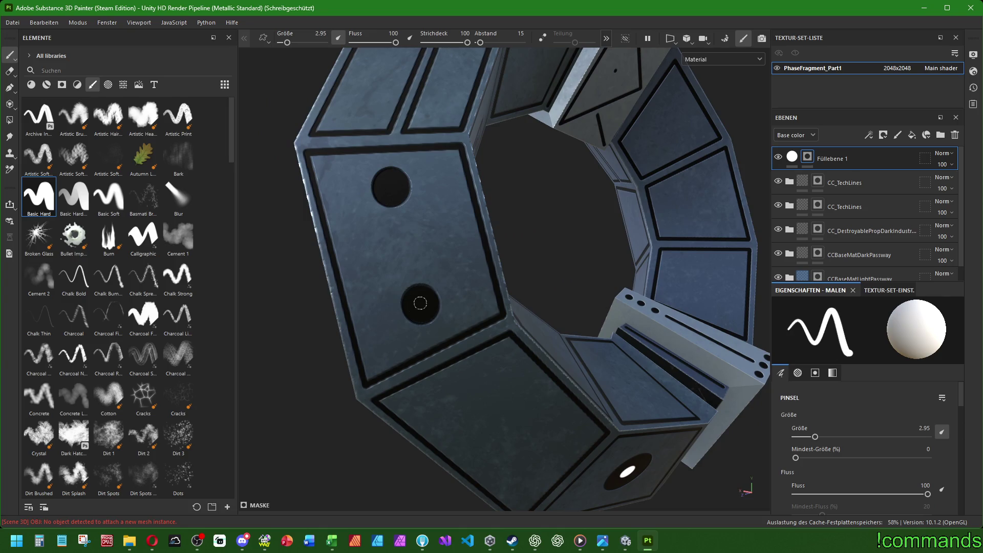
{"action": "left_click", "coordinate": [389, 187]}
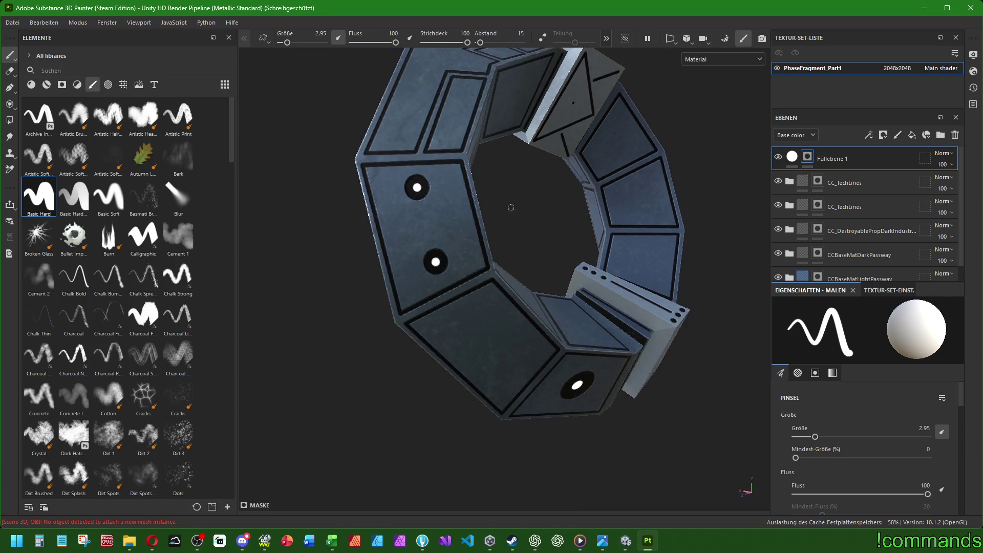
{"action": "scroll", "coordinate": [390, 187], "scroll_direction": "down", "scroll_amount": 4}
{"action": "left_click_drag", "start_coordinate": [389, 187], "coordinate": [607, 186], "text": "alt"}
{"action": "key", "text": "f"}
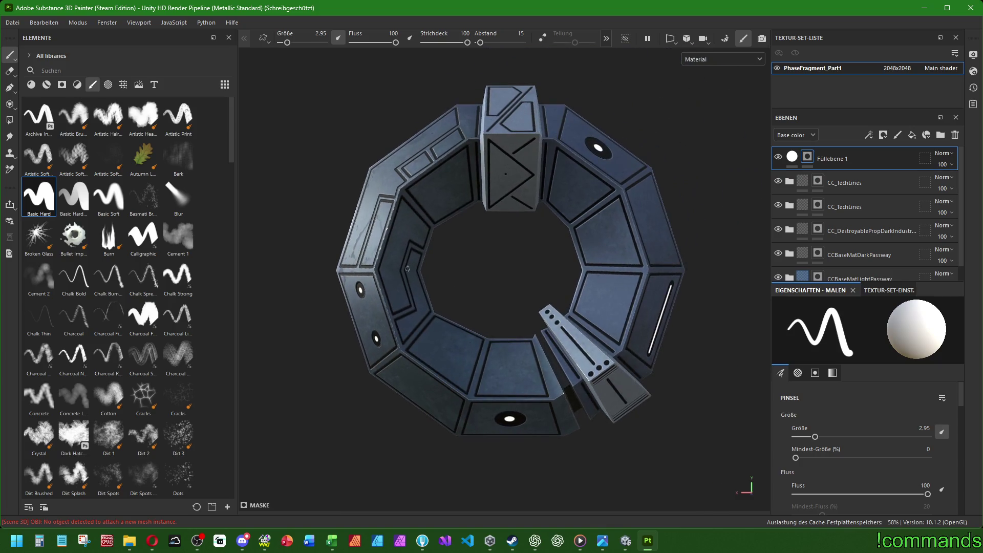
Switch to the Basic Soft brush with flow 50, stroke opacity 20 and spacing 10.
{"action": "left_click", "coordinate": [95, 199]}
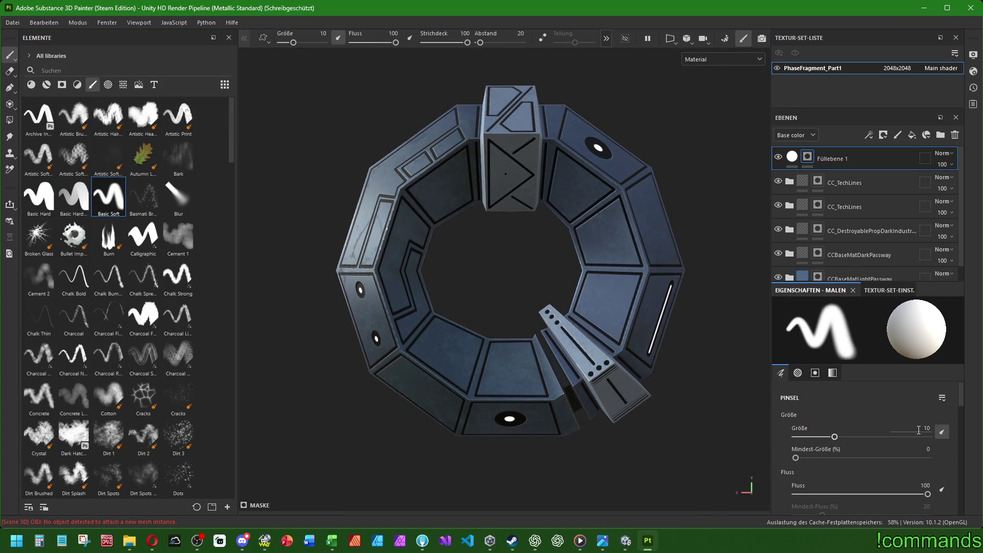
{"action": "scroll", "coordinate": [861, 469], "scroll_direction": "down", "scroll_amount": 2}
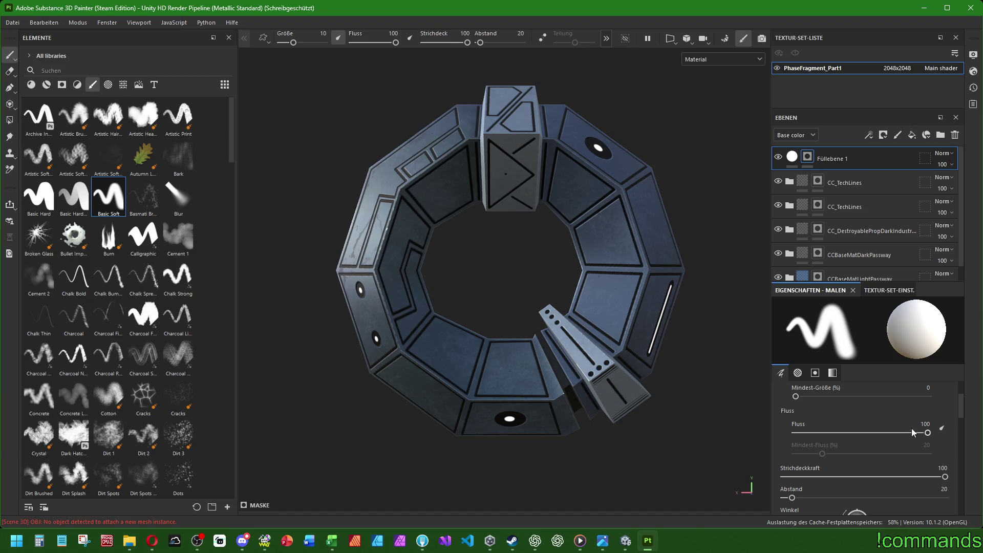
{"action": "left_click", "coordinate": [943, 467]}
{"action": "type", "text": "20"}
{"action": "key", "text": "Return"}
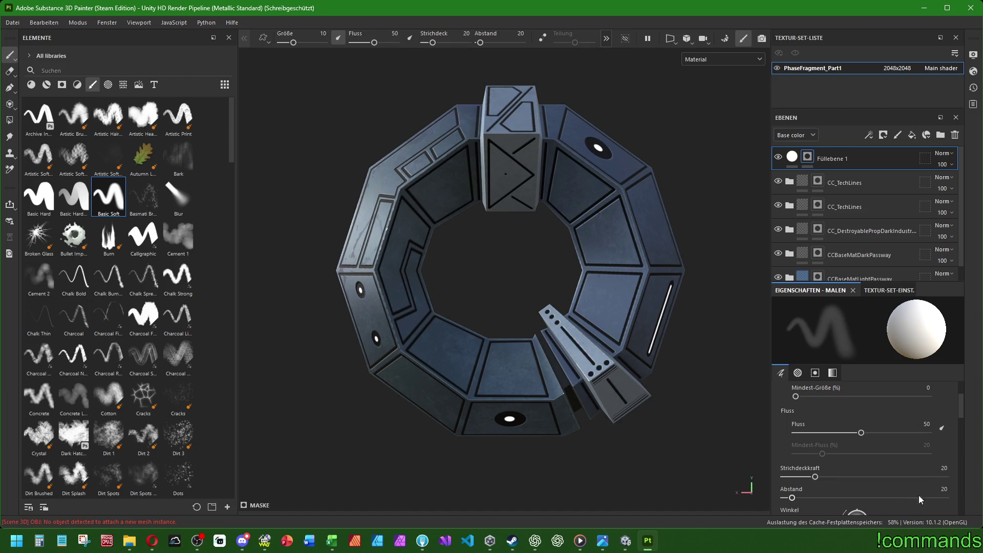
{"action": "type", "text": "10"}
{"action": "key", "text": "Return"}
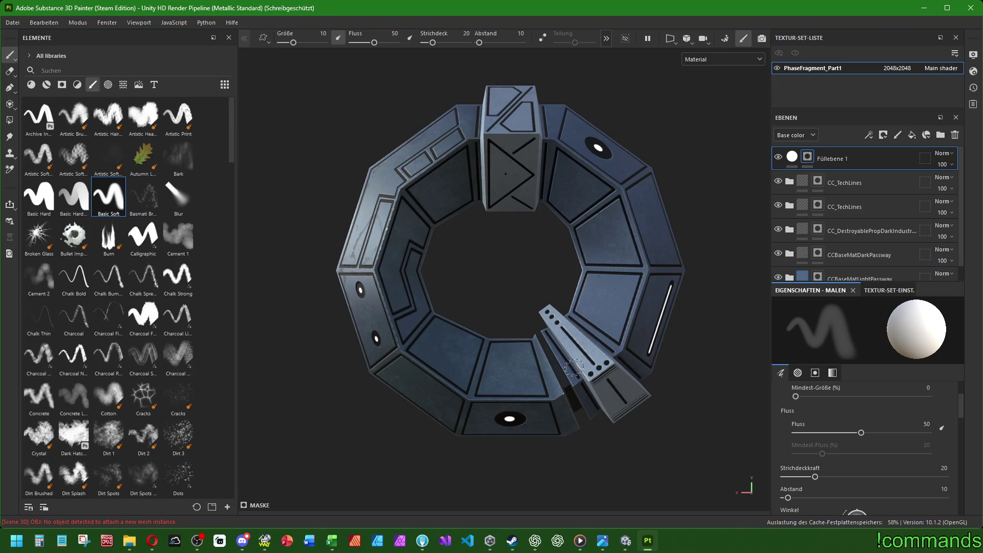
{"action": "scroll", "coordinate": [572, 369], "scroll_direction": "up", "scroll_amount": 3}
Orbit around the ring's faces while sizing the soft brush for the holes.
{"action": "left_click_drag", "start_coordinate": [573, 369], "coordinate": [515, 317], "text": "alt"}
{"action": "scroll", "coordinate": [515, 317], "scroll_direction": "down", "scroll_amount": 3}
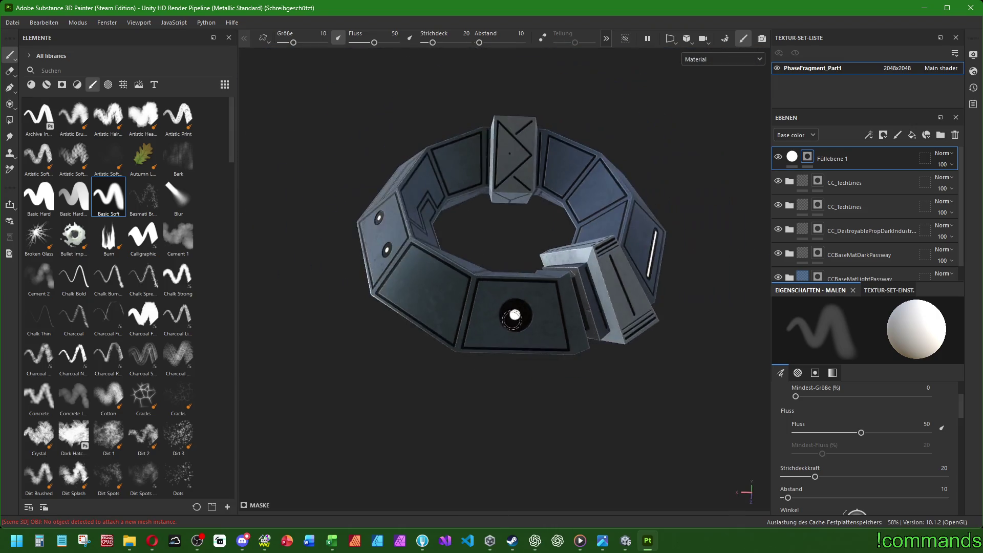
{"action": "scroll", "coordinate": [515, 317], "scroll_direction": "up", "scroll_amount": 3}
{"action": "right_click_drag", "start_coordinate": [515, 316], "coordinate": [515, 309], "text": "ctrl"}
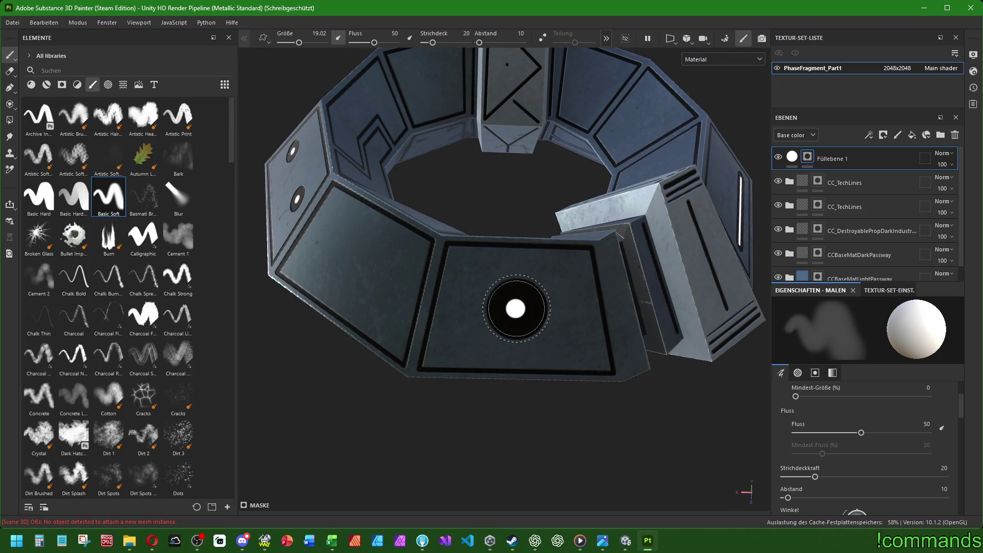
{"action": "mouse_move", "coordinate": [515, 309]}
{"action": "left_mouse_down", "text": "alt"}
{"action": "mouse_move", "coordinate": [498, 328]}
{"action": "mouse_move", "coordinate": [458, 336]}
{"action": "left_mouse_up", "text": "alt"}
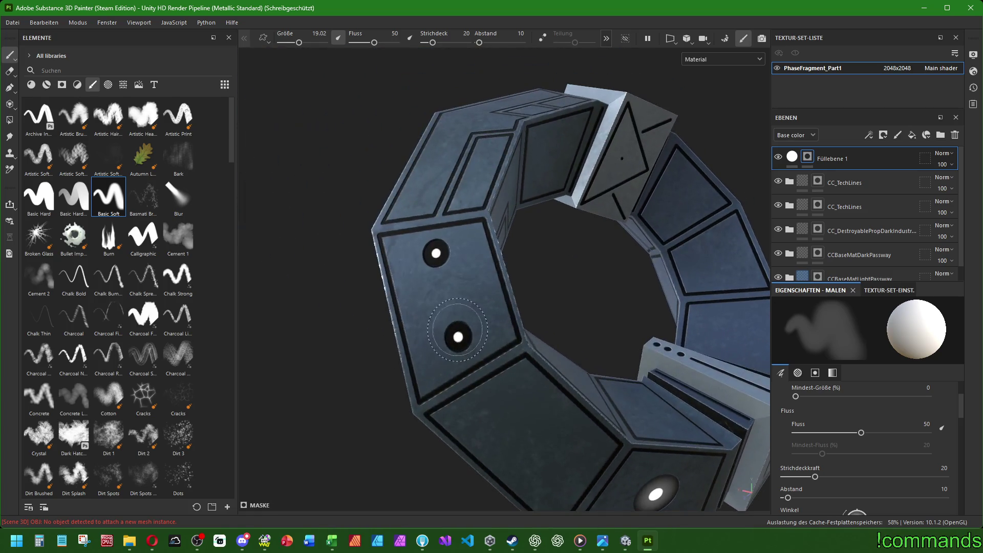
{"action": "right_click_drag", "start_coordinate": [459, 336], "coordinate": [452, 337], "text": "ctrl"}
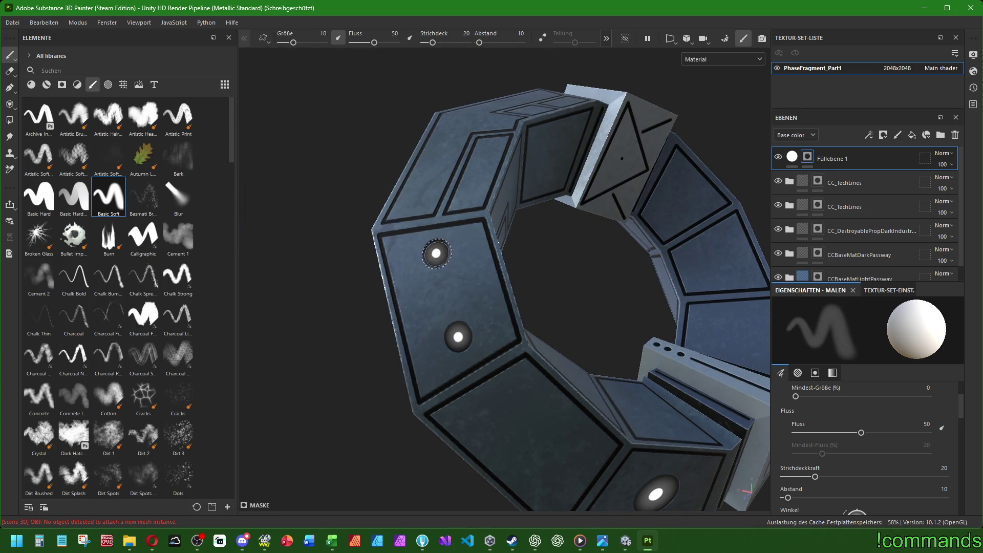
{"action": "mouse_move", "coordinate": [435, 253]}
{"action": "left_mouse_down", "text": "alt"}
{"action": "mouse_move", "coordinate": [647, 272]}
{"action": "mouse_move", "coordinate": [457, 272]}
{"action": "mouse_move", "coordinate": [463, 281]}
{"action": "left_mouse_up", "text": "alt"}
{"action": "scroll", "coordinate": [456, 272], "scroll_direction": "down", "scroll_amount": 3}
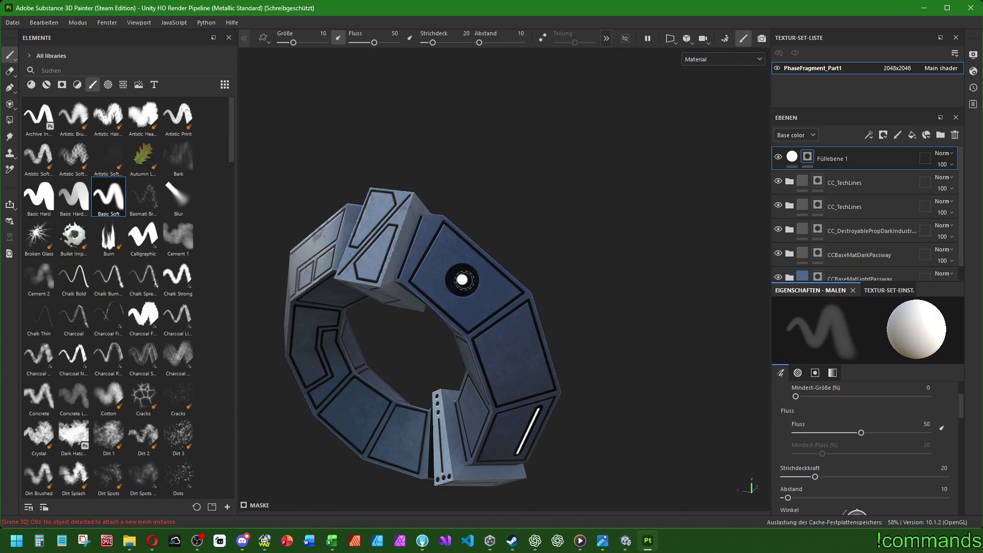
{"action": "right_click_drag", "start_coordinate": [463, 280], "coordinate": [476, 281], "text": "ctrl"}
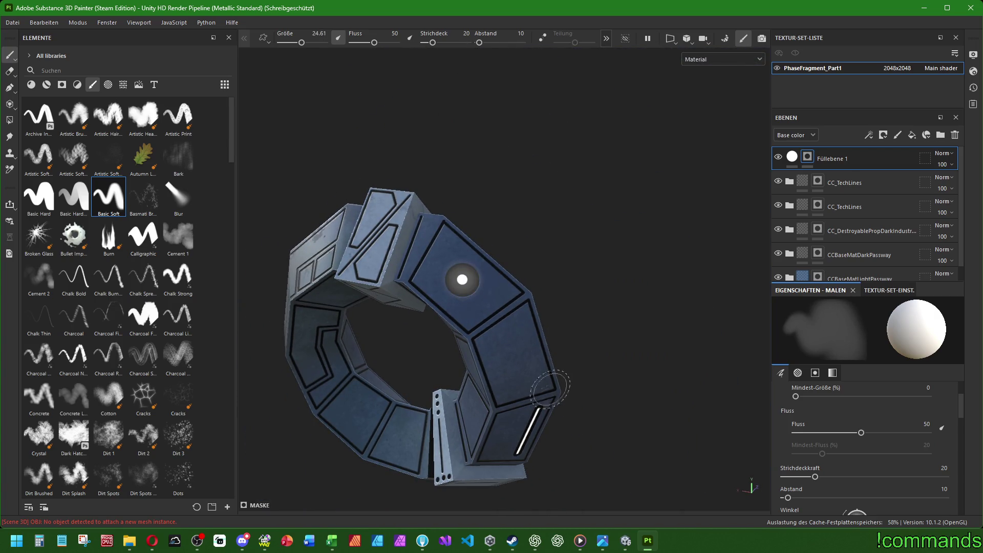
{"action": "left_click_drag", "start_coordinate": [462, 279], "coordinate": [468, 279], "text": "alt"}
{"action": "scroll", "coordinate": [467, 279], "scroll_direction": "up", "scroll_amount": 3}
{"action": "mouse_move", "coordinate": [530, 278]}
{"action": "right_mouse_down", "text": "ctrl"}
{"action": "mouse_move", "coordinate": [552, 277]}
{"action": "mouse_move", "coordinate": [542, 261]}
{"action": "right_mouse_up", "text": "ctrl"}
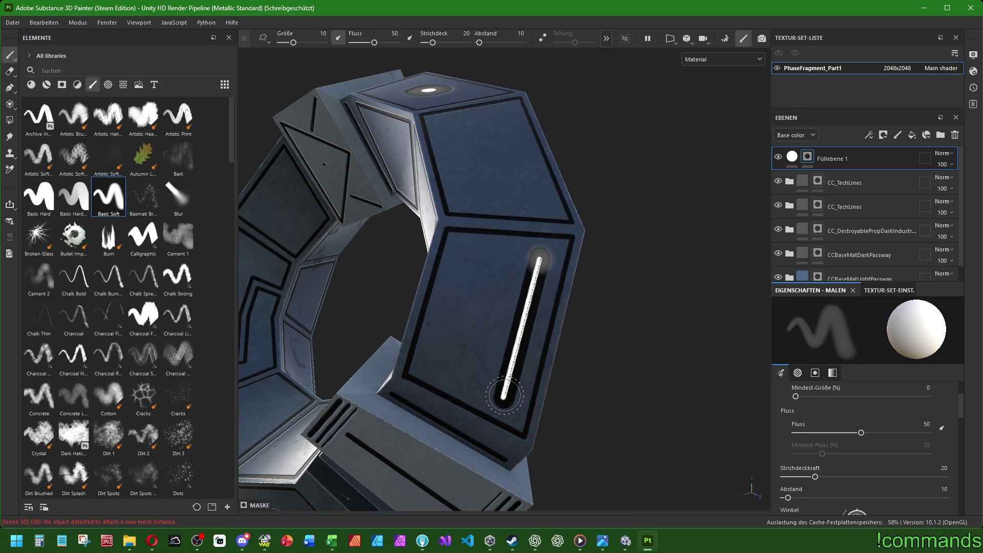
{"action": "scroll", "coordinate": [513, 382], "scroll_direction": "down", "scroll_amount": 5}
{"action": "left_click_drag", "start_coordinate": [512, 382], "coordinate": [496, 360], "text": "alt"}
{"action": "left_click_drag", "start_coordinate": [417, 340], "coordinate": [380, 368], "text": "alt"}
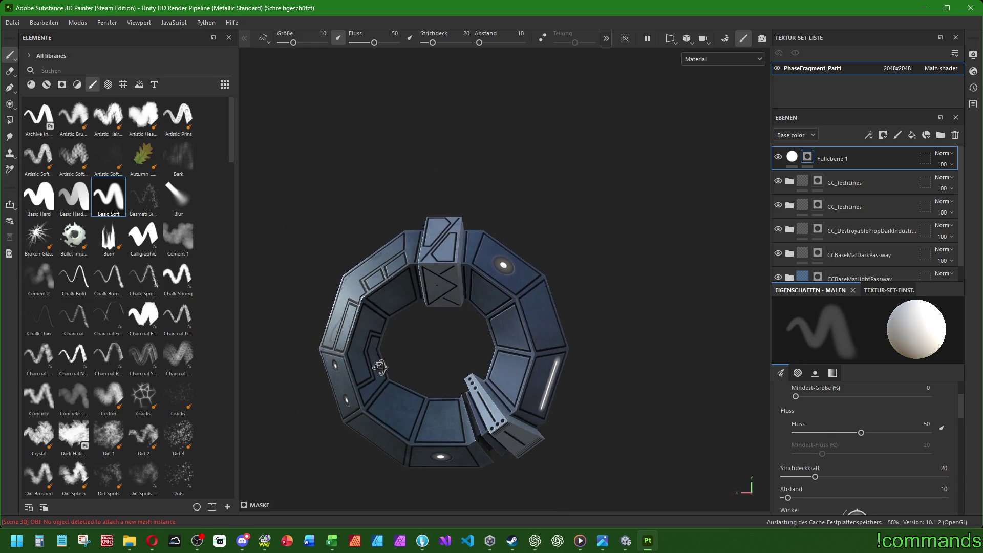
{"action": "mouse_move", "coordinate": [456, 361]}
{"action": "left_mouse_down", "text": "alt"}
{"action": "mouse_move", "coordinate": [687, 371]}
{"action": "mouse_move", "coordinate": [377, 391]}
{"action": "left_mouse_up", "text": "alt"}
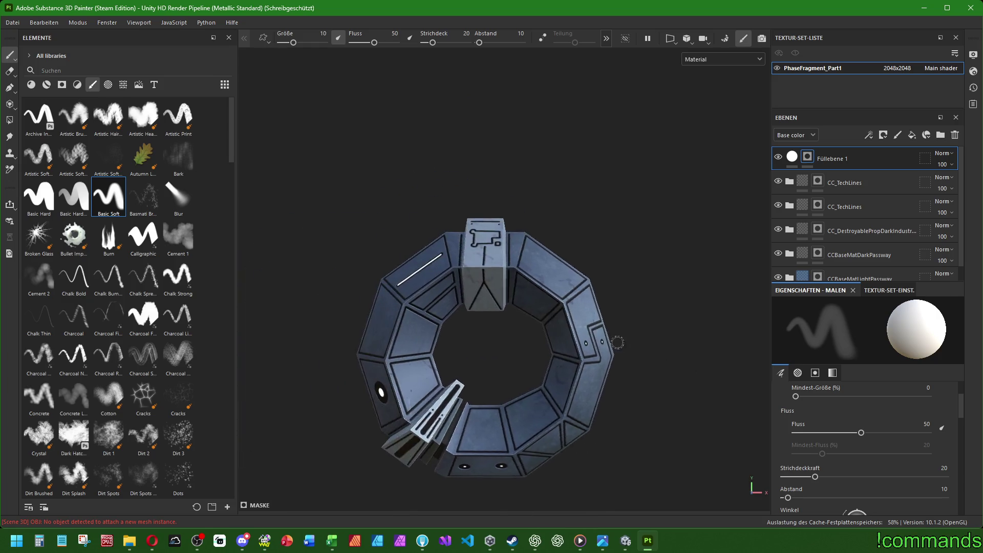
{"action": "scroll", "coordinate": [547, 328], "scroll_direction": "up", "scroll_amount": 5}
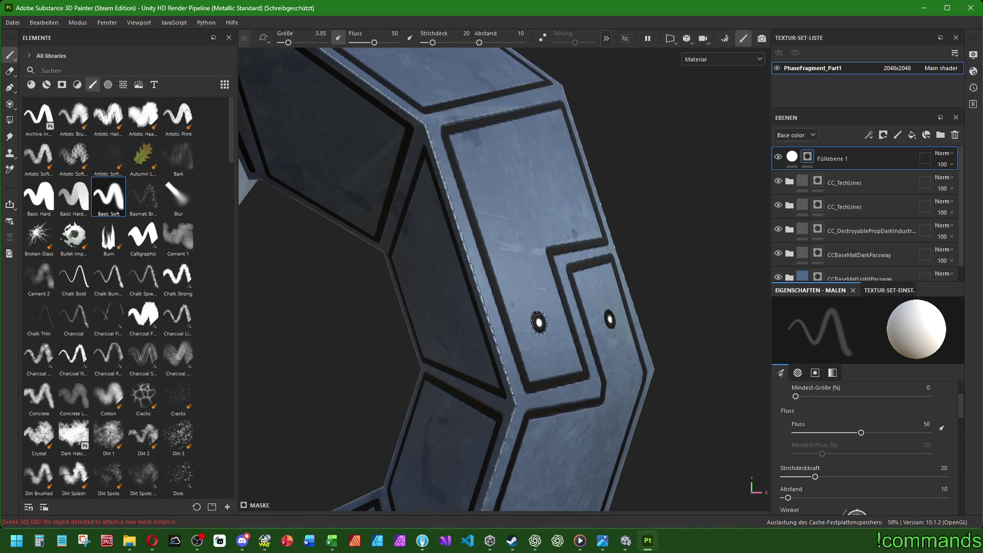
Dab soft white glow into the two eye holes on one face.
{"action": "right_click_drag", "start_coordinate": [539, 323], "coordinate": [561, 323], "text": "ctrl"}
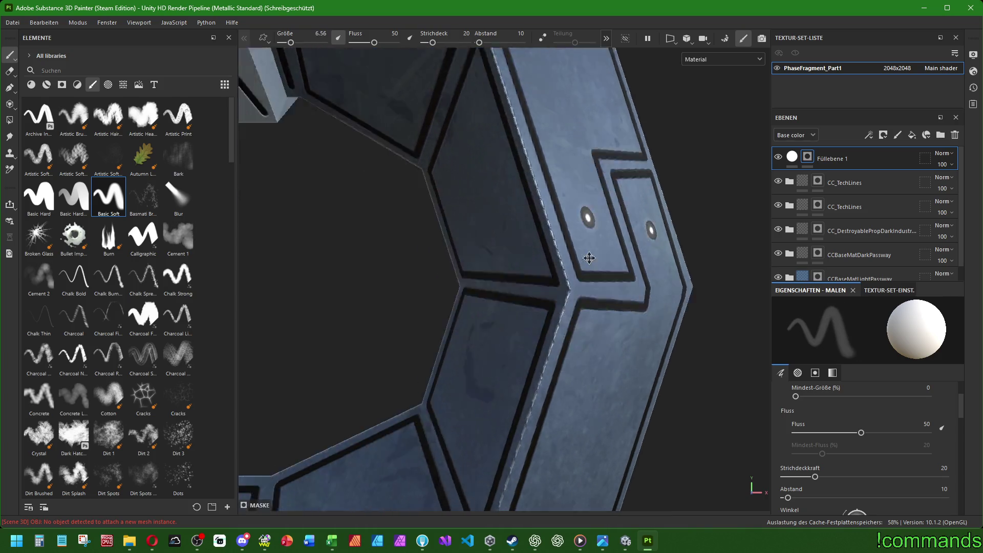
{"action": "left_click_drag", "start_coordinate": [609, 319], "coordinate": [492, 407], "text": "alt"}
{"action": "scroll", "coordinate": [492, 408], "scroll_direction": "up", "scroll_amount": 5}
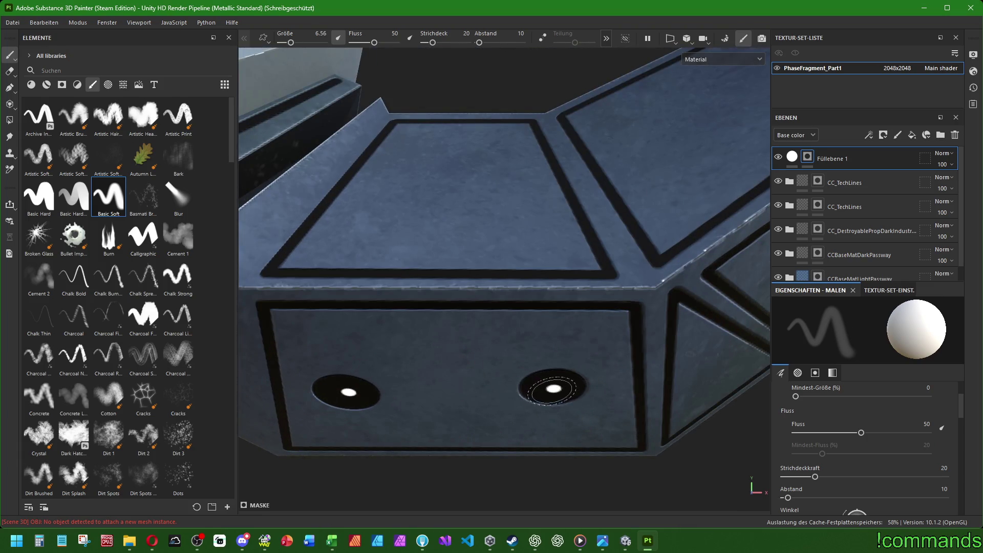
{"action": "right_click_drag", "start_coordinate": [537, 390], "coordinate": [553, 389], "text": "ctrl"}
{"action": "left_click", "coordinate": [554, 389]}
{"action": "left_click", "coordinate": [345, 391]}
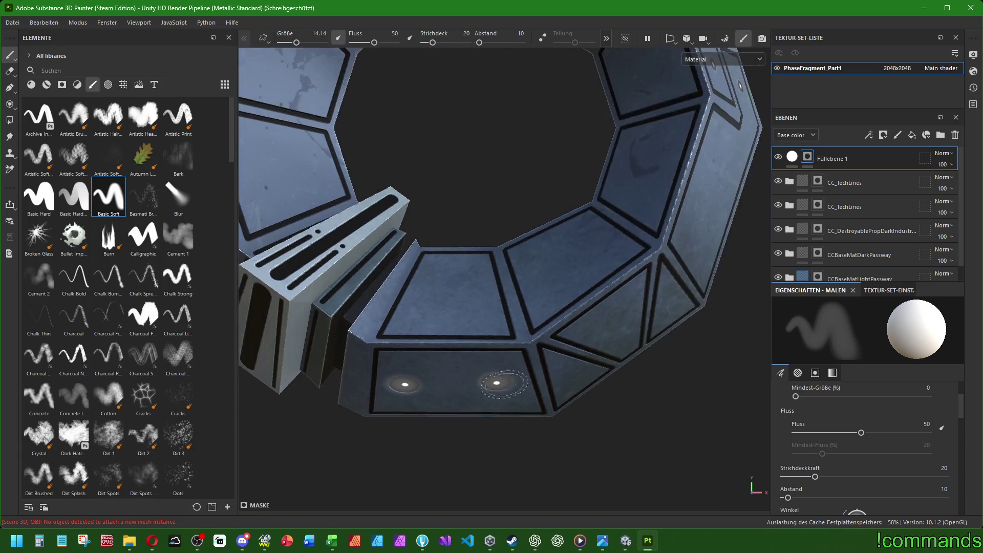
{"action": "mouse_move", "coordinate": [345, 391]}
{"action": "left_mouse_down", "text": "alt"}
{"action": "mouse_move", "coordinate": [542, 298]}
{"action": "mouse_move", "coordinate": [584, 230]}
{"action": "left_mouse_up", "text": "alt"}
{"action": "scroll", "coordinate": [542, 298], "scroll_direction": "up", "scroll_amount": 5}
{"action": "scroll", "coordinate": [584, 231], "scroll_direction": "up", "scroll_amount": 5}
Paint straight soft glowing lines along the slot and refine them.
{"action": "right_click_drag", "start_coordinate": [592, 115], "coordinate": [607, 108], "text": "ctrl"}
{"action": "mouse_move", "coordinate": [538, 177]}
{"action": "left_mouse_down"}
{"action": "mouse_move", "coordinate": [638, 106]}
{"action": "mouse_move", "coordinate": [538, 230]}
{"action": "left_mouse_up"}
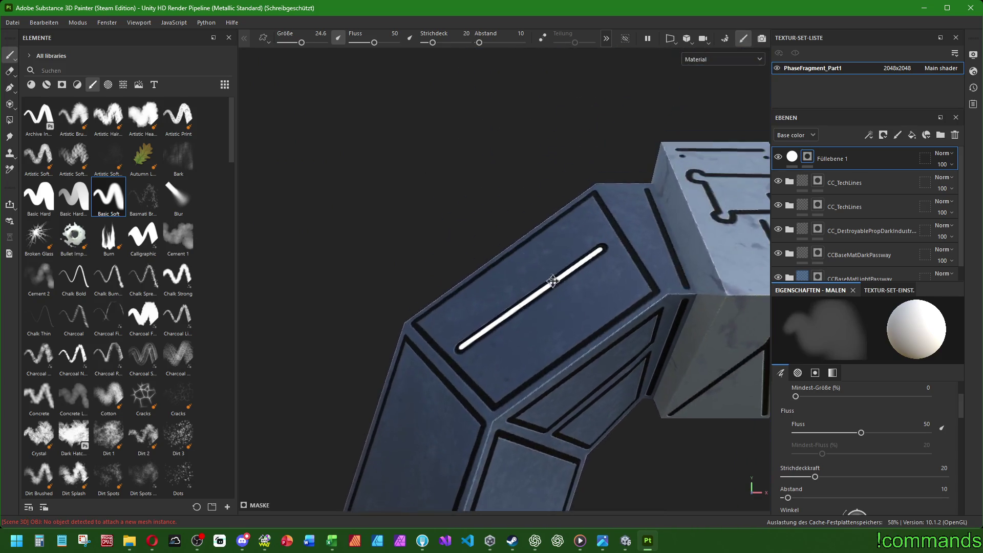
{"action": "scroll", "coordinate": [538, 231], "scroll_direction": "up", "scroll_amount": 4}
{"action": "mouse_move", "coordinate": [500, 351]}
{"action": "right_mouse_down", "text": "ctrl"}
{"action": "mouse_move", "coordinate": [436, 377]}
{"action": "mouse_move", "coordinate": [453, 378]}
{"action": "right_mouse_up", "text": "ctrl"}
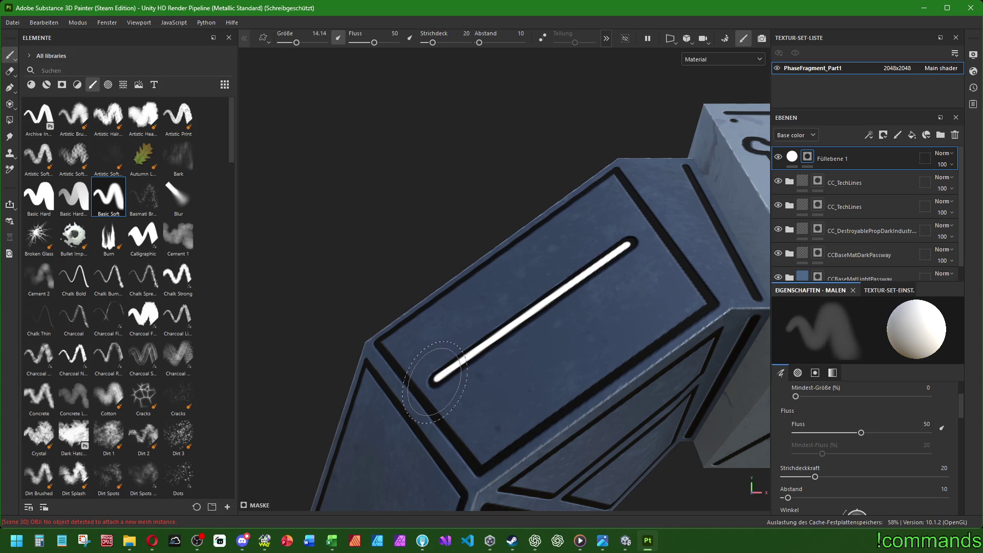
{"action": "left_click", "coordinate": [436, 378]}
{"action": "left_click", "coordinate": [630, 245], "text": "shift"}
{"action": "scroll", "coordinate": [634, 240], "scroll_direction": "down", "scroll_amount": 5}
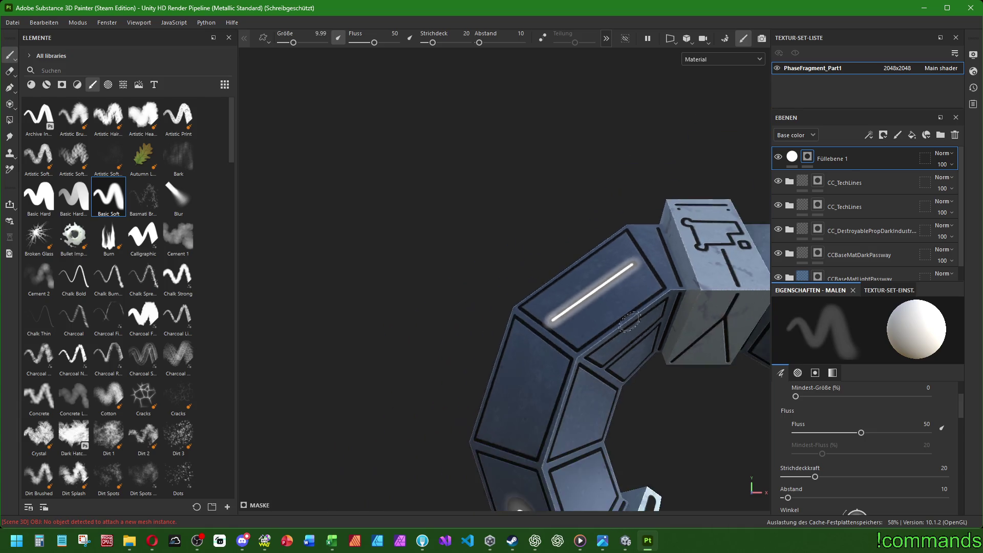
{"action": "left_click_drag", "start_coordinate": [634, 240], "coordinate": [525, 323], "text": "alt"}
{"action": "scroll", "coordinate": [436, 430], "scroll_direction": "up", "scroll_amount": 5}
{"action": "scroll", "coordinate": [435, 430], "scroll_direction": "up", "scroll_amount": 3}
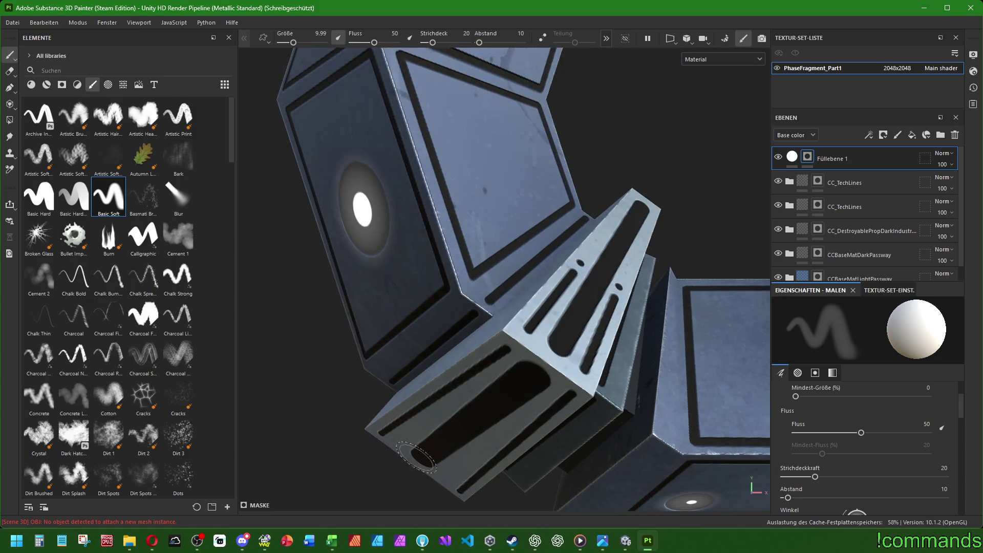
Paint soft glow along the lower-left slots and inside the small round hole.
{"action": "right_click_drag", "start_coordinate": [436, 432], "coordinate": [423, 458], "text": "ctrl"}
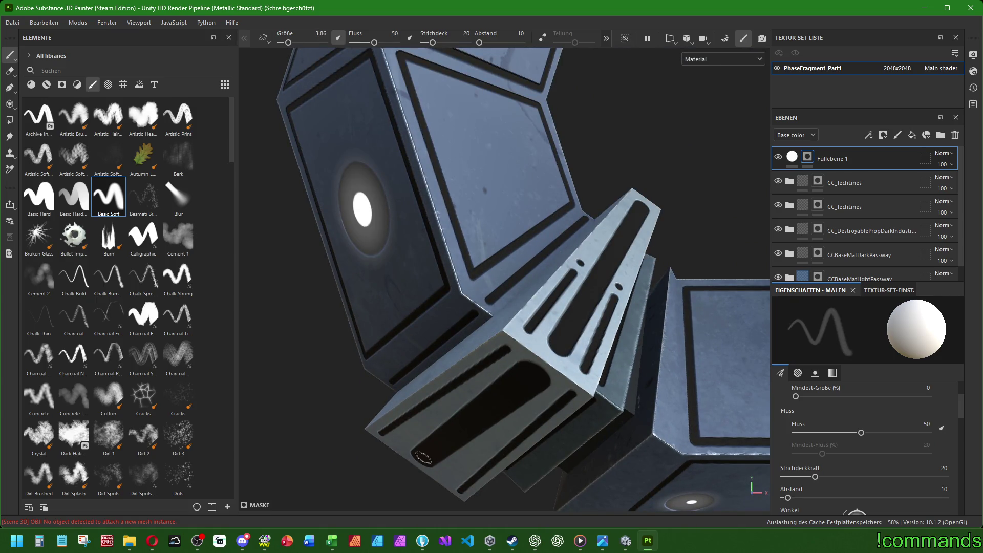
{"action": "left_click_drag", "start_coordinate": [423, 456], "coordinate": [541, 367]}
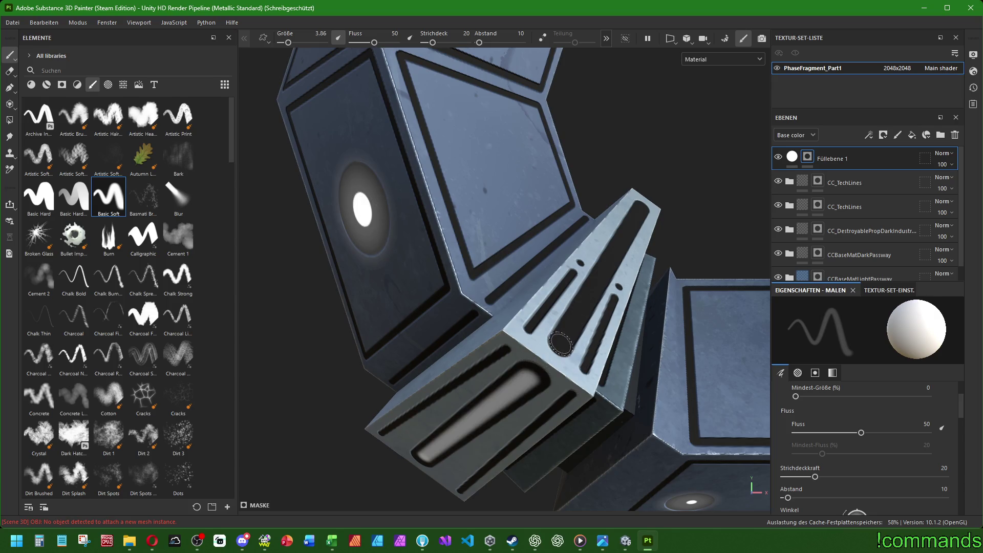
{"action": "left_click", "coordinate": [561, 344]}
{"action": "left_click", "coordinate": [642, 208], "text": "shift"}
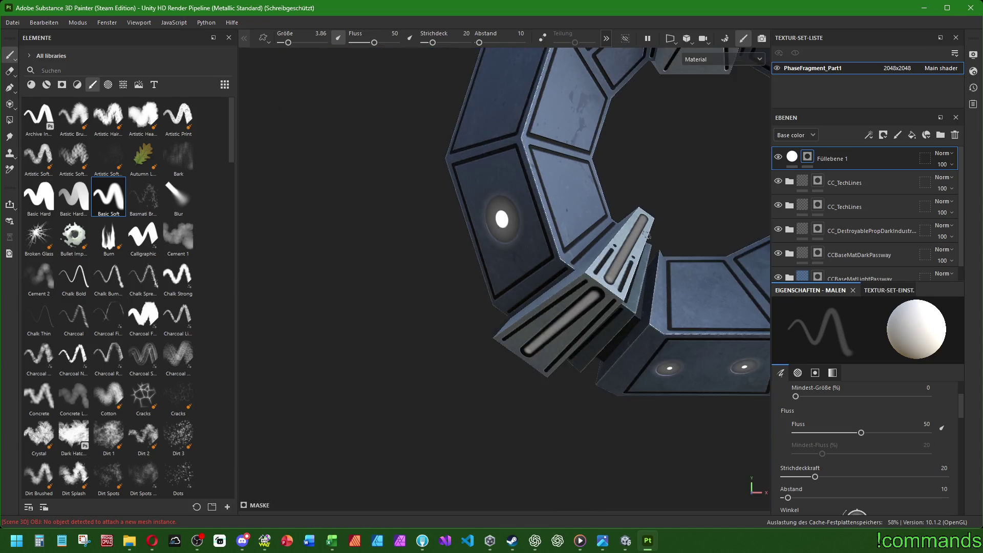
{"action": "mouse_move", "coordinate": [642, 208]}
{"action": "left_mouse_down", "text": "alt"}
{"action": "mouse_move", "coordinate": [523, 220]}
{"action": "mouse_move", "coordinate": [555, 116]}
{"action": "left_mouse_up", "text": "alt"}
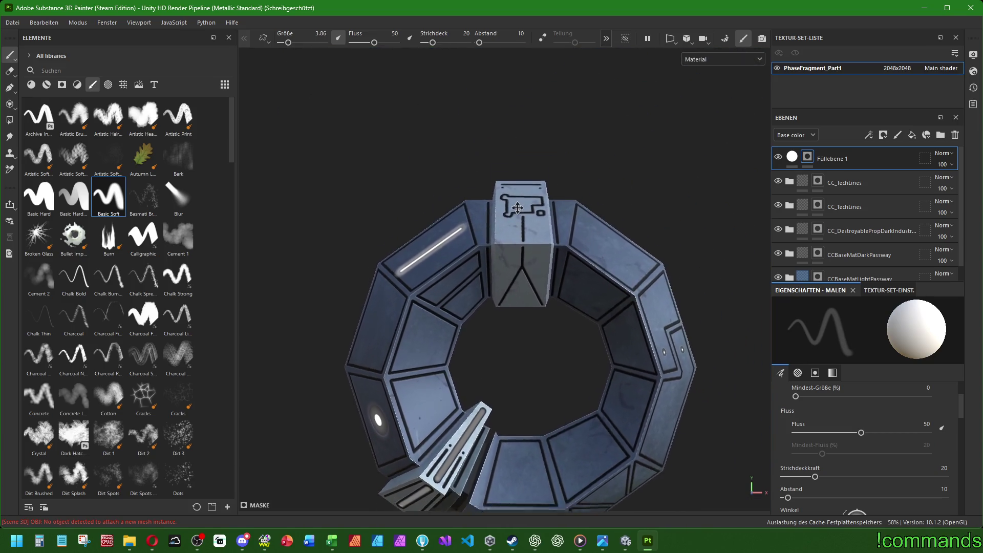
{"action": "mouse_move", "coordinate": [466, 262]}
{"action": "left_mouse_down", "text": "alt"}
{"action": "mouse_move", "coordinate": [612, 368]}
{"action": "mouse_move", "coordinate": [546, 281]}
{"action": "left_mouse_up", "text": "alt"}
{"action": "scroll", "coordinate": [491, 259], "scroll_direction": "up", "scroll_amount": 3}
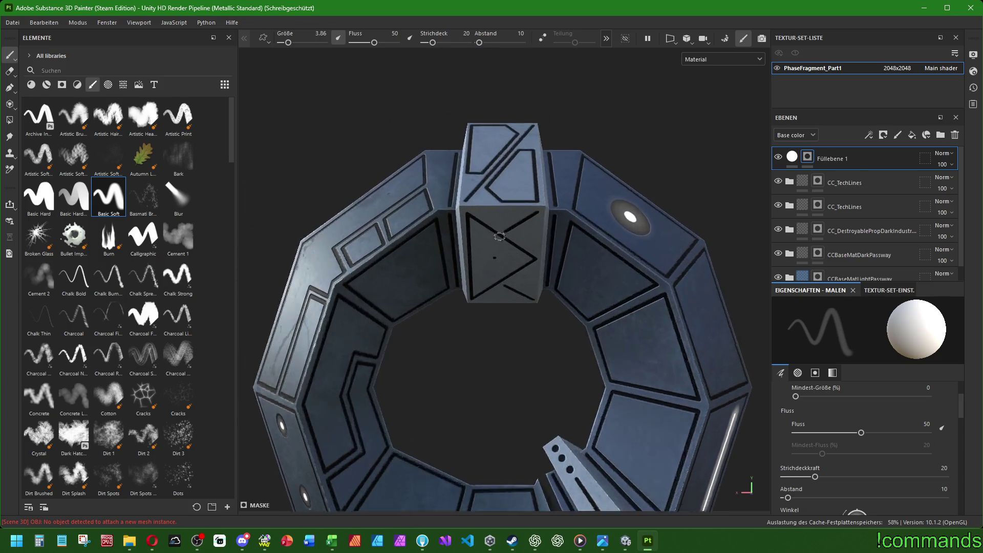
{"action": "scroll", "coordinate": [498, 257], "scroll_direction": "up", "scroll_amount": 3}
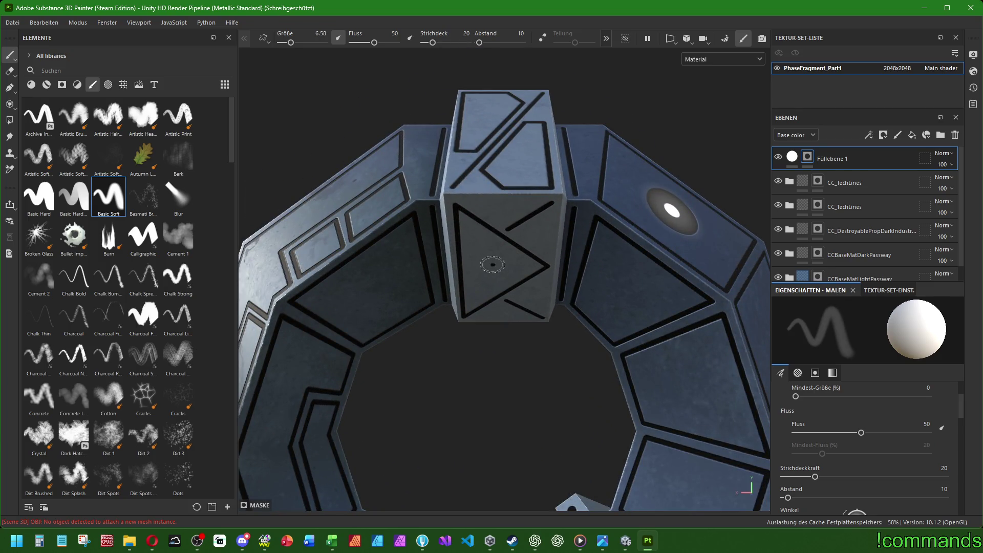
{"action": "scroll", "coordinate": [492, 265], "scroll_direction": "down", "scroll_amount": 3}
{"action": "scroll", "coordinate": [492, 265], "scroll_direction": "down", "scroll_amount": 3}
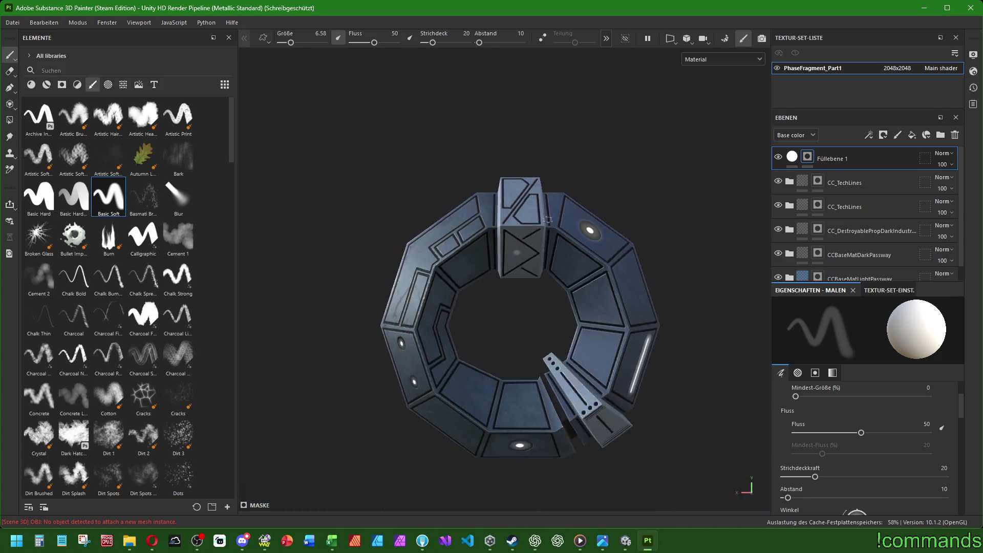
{"action": "left_click_drag", "start_coordinate": [581, 269], "coordinate": [561, 222], "text": "alt"}
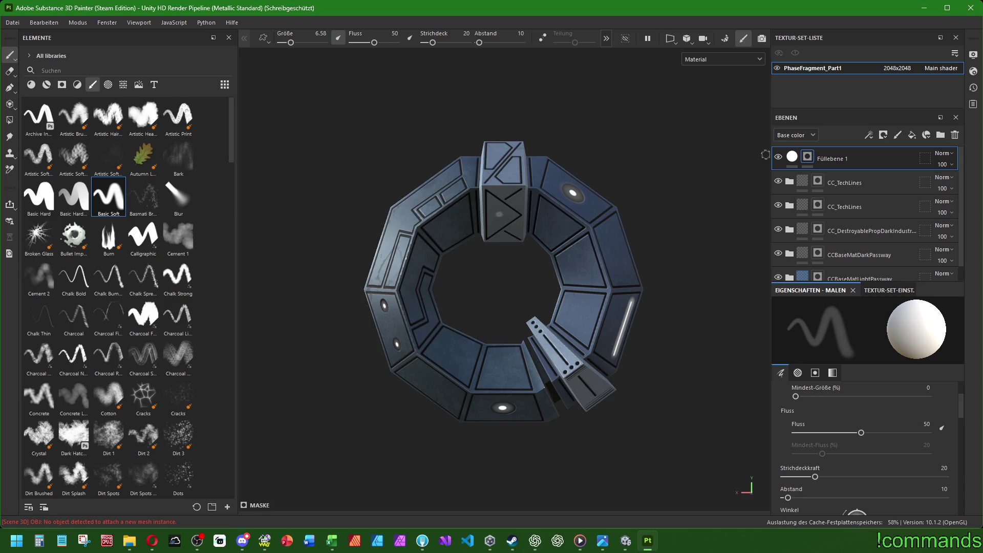
Preview cyan and deeper blue emissive colours on Füllebene 1's fill.
{"action": "left_click", "coordinate": [792, 157]}
{"action": "left_click", "coordinate": [814, 416]}
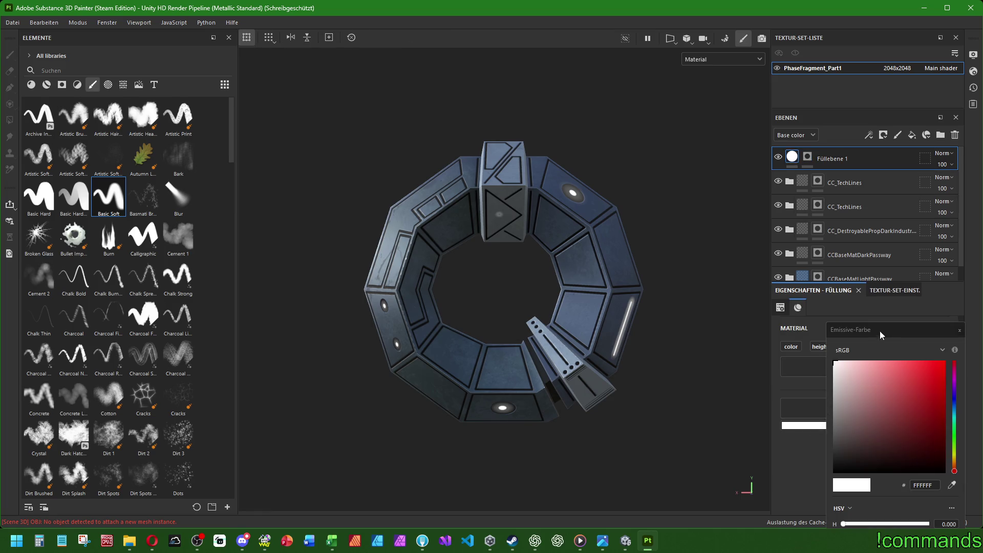
{"action": "left_click", "coordinate": [827, 296]}
{"action": "left_click", "coordinate": [808, 242]}
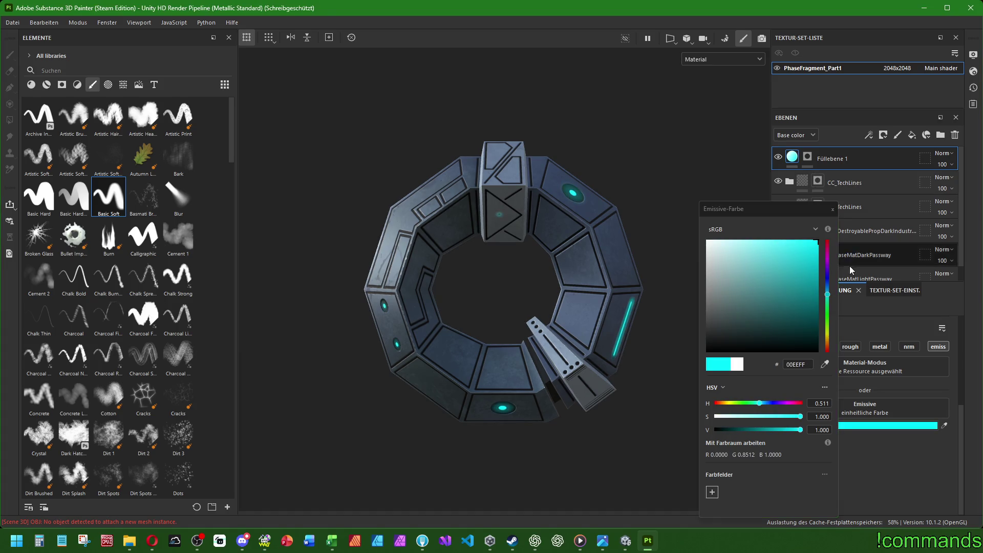
{"action": "left_click", "coordinate": [826, 287]}
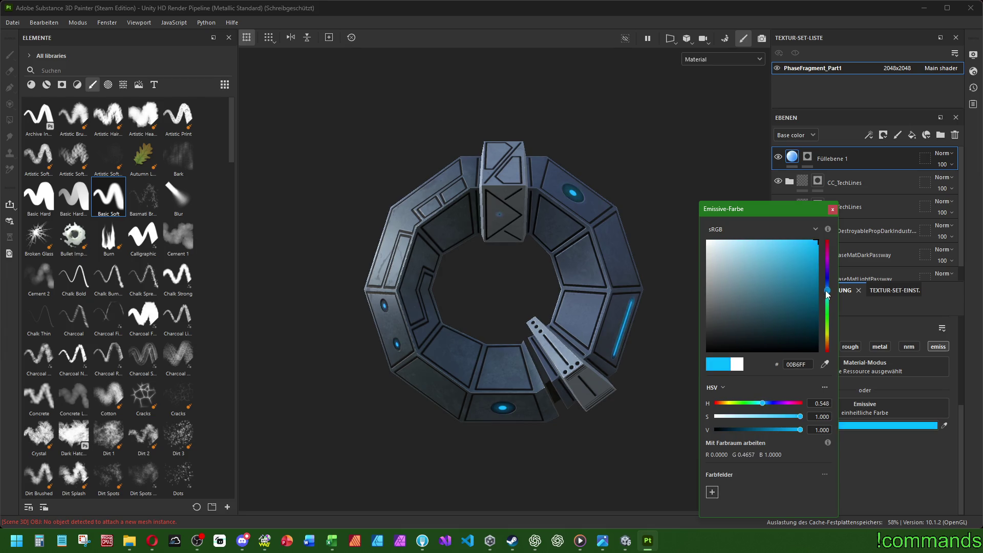
{"action": "mouse_move", "coordinate": [827, 290]}
{"action": "left_mouse_down"}
{"action": "mouse_move", "coordinate": [827, 257]}
{"action": "mouse_move", "coordinate": [827, 284]}
{"action": "left_mouse_up"}
Return the emissive colour to pure white FFFFFF and select the CC_TechLines layer.
{"action": "left_click_drag", "start_coordinate": [769, 293], "coordinate": [608, 149]}
{"action": "left_click", "coordinate": [850, 209]}
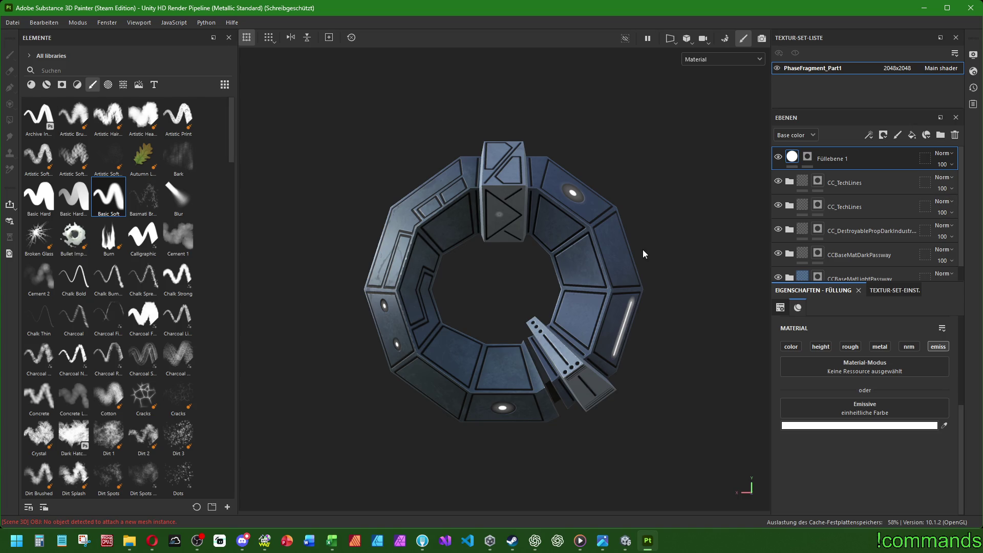
{"action": "left_click", "coordinate": [845, 182]}
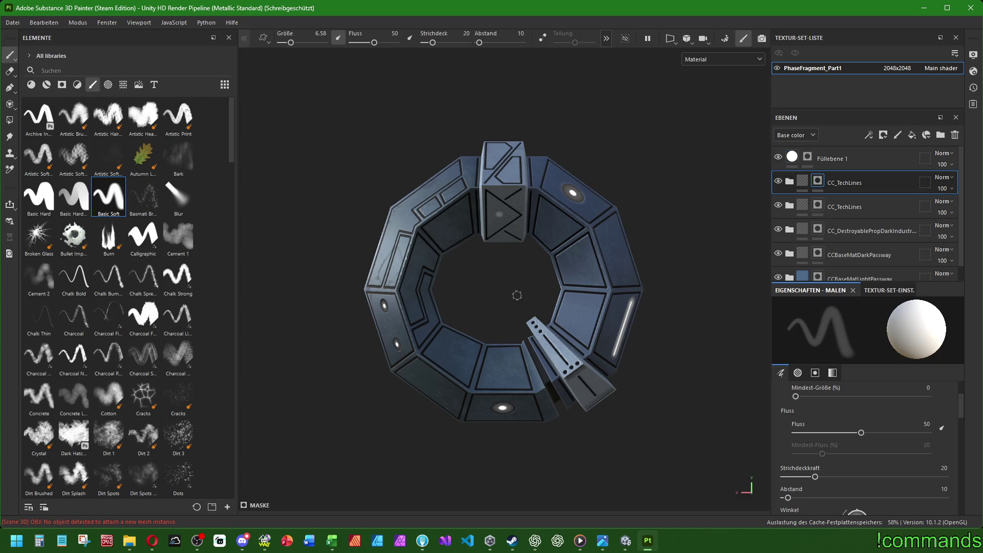
{"action": "scroll", "coordinate": [517, 295], "scroll_direction": "up", "scroll_amount": 1}
{"action": "scroll", "coordinate": [521, 303], "scroll_direction": "up", "scroll_amount": 1}
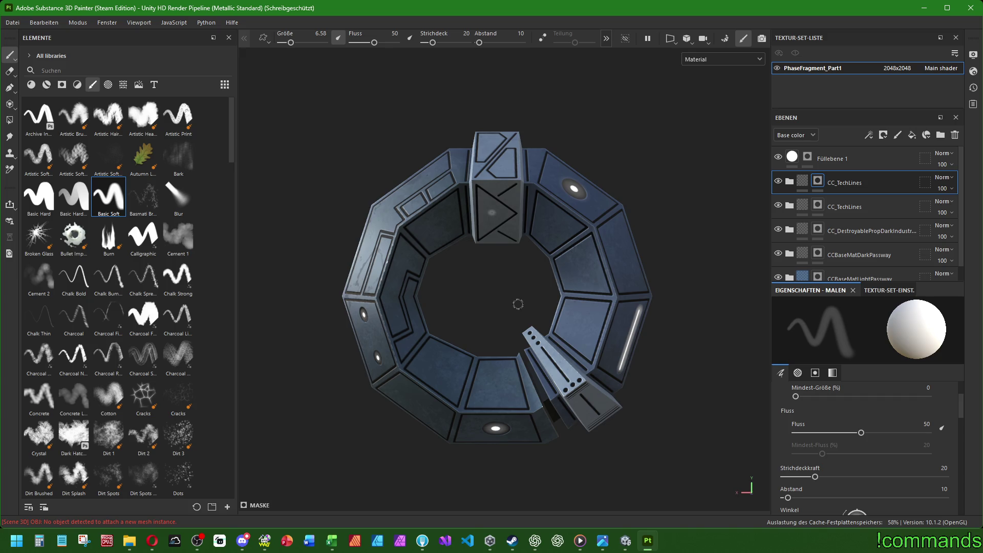
{"action": "scroll", "coordinate": [470, 303], "scroll_direction": "up", "scroll_amount": 1}
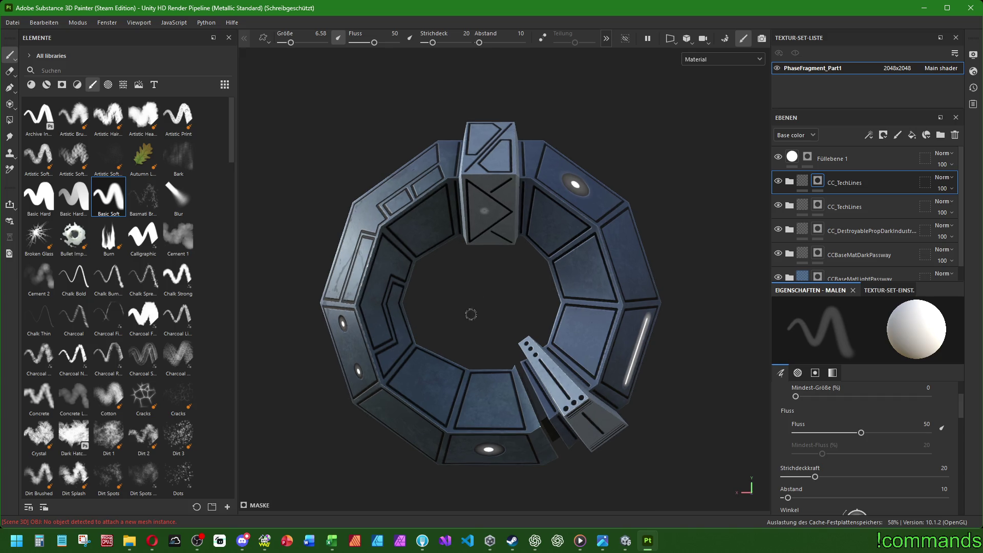
{"action": "scroll", "coordinate": [463, 294], "scroll_direction": "up", "scroll_amount": 1}
{"action": "scroll", "coordinate": [502, 270], "scroll_direction": "up", "scroll_amount": 1}
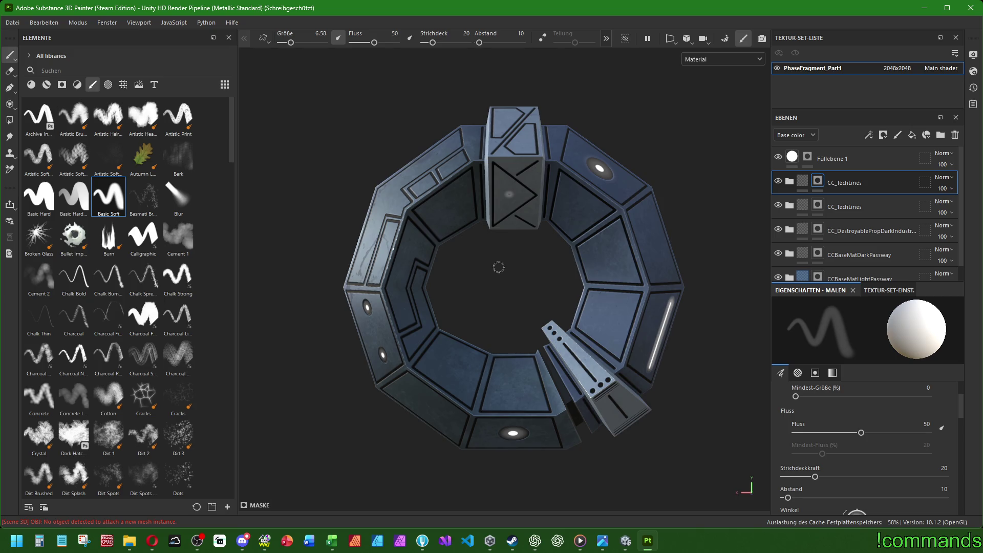
Select the Füllebene 1 fill layer and switch the Assets panel to the materials library.
{"action": "left_click_drag", "start_coordinate": [478, 287], "coordinate": [490, 285], "text": "alt"}
{"action": "left_click", "coordinate": [853, 159]}
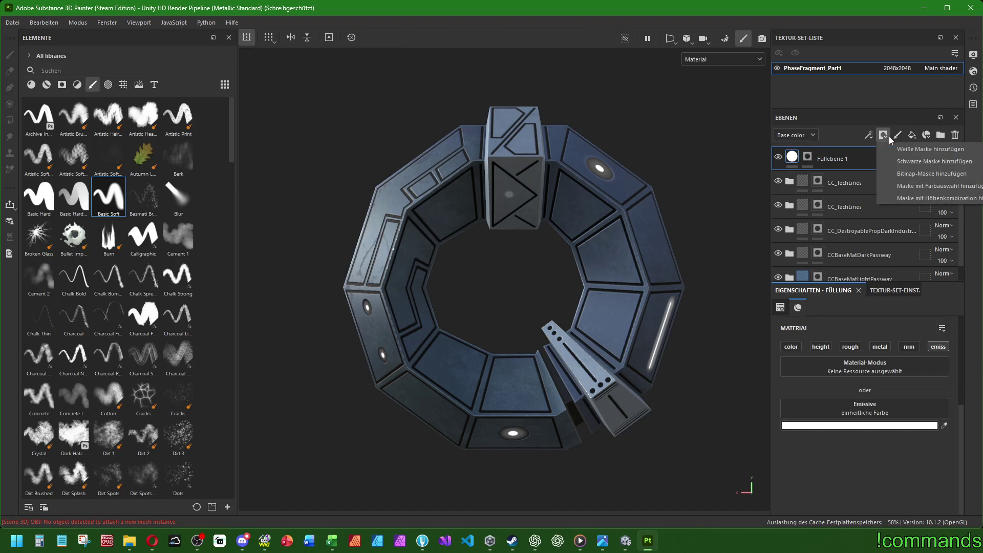
{"action": "left_click", "coordinate": [899, 136]}
{"action": "left_click", "coordinate": [955, 135]}
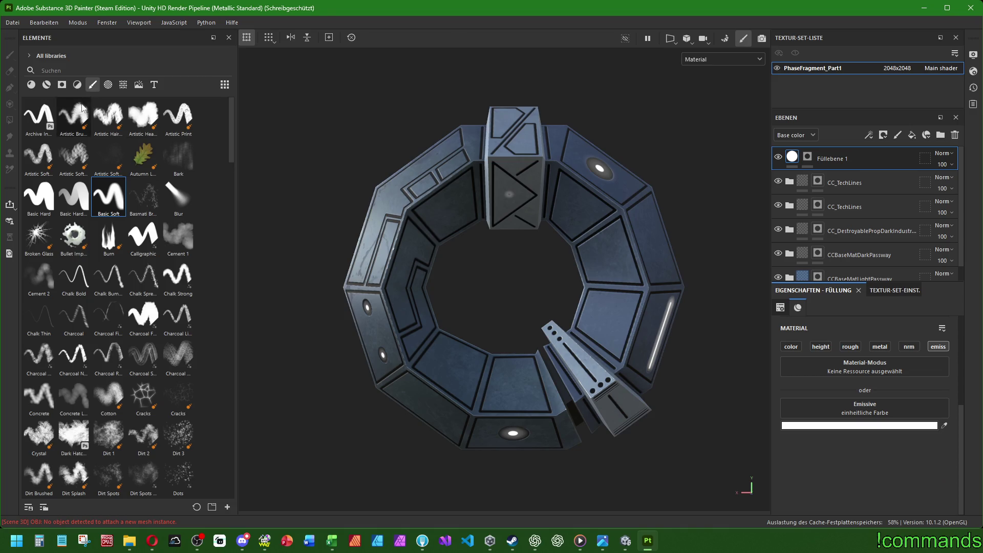
{"action": "left_click", "coordinate": [47, 85]}
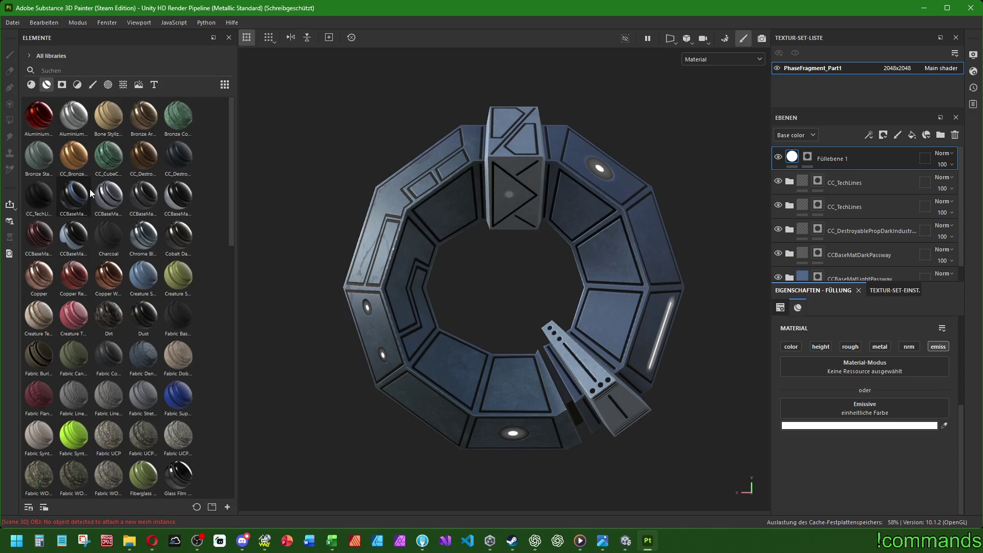
{"action": "mouse_move", "coordinate": [73, 155]}
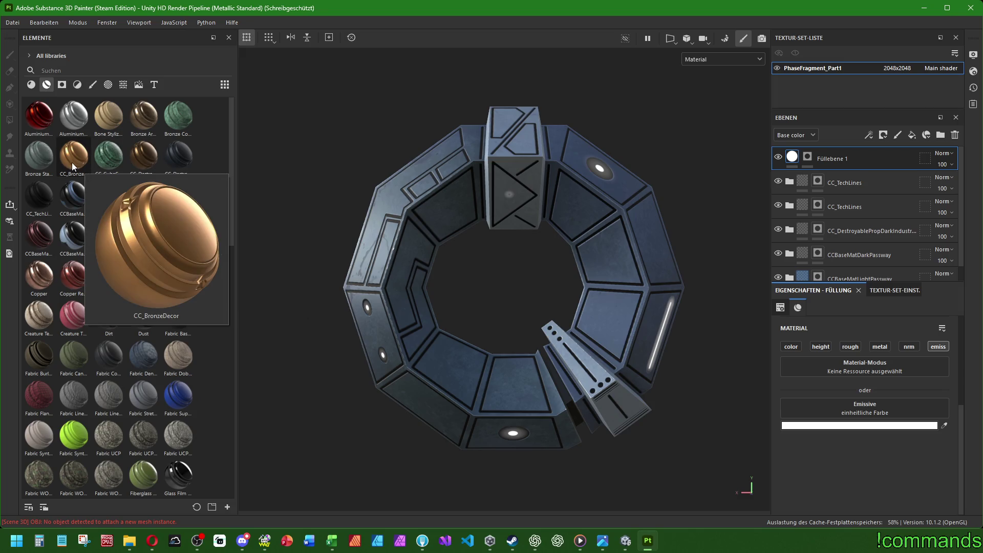
Add CC_BronzeDecor as a new top layer and check MysticVioletBlueTint's blue base colour.
{"action": "left_click_drag", "start_coordinate": [73, 162], "coordinate": [830, 154]}
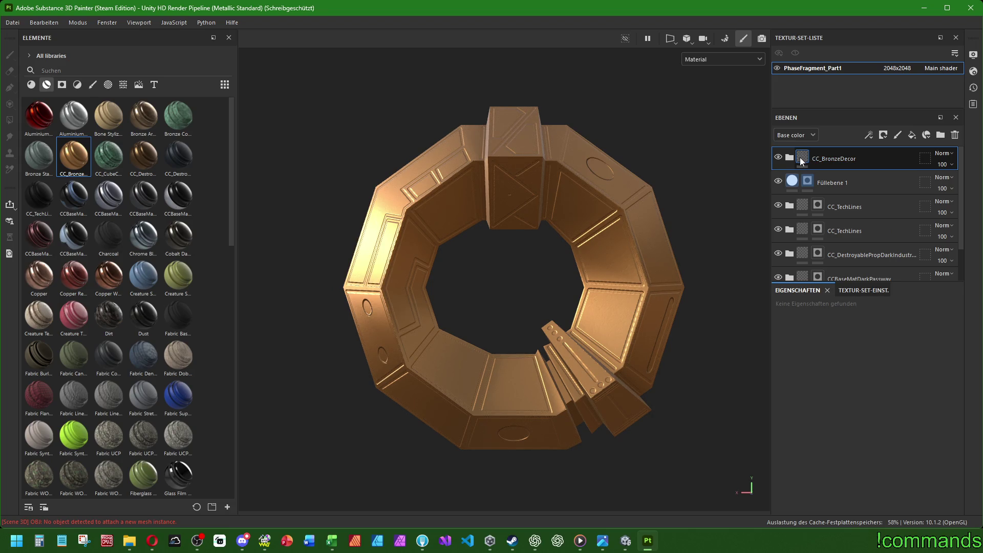
{"action": "scroll", "coordinate": [800, 208], "scroll_direction": "down", "scroll_amount": 2}
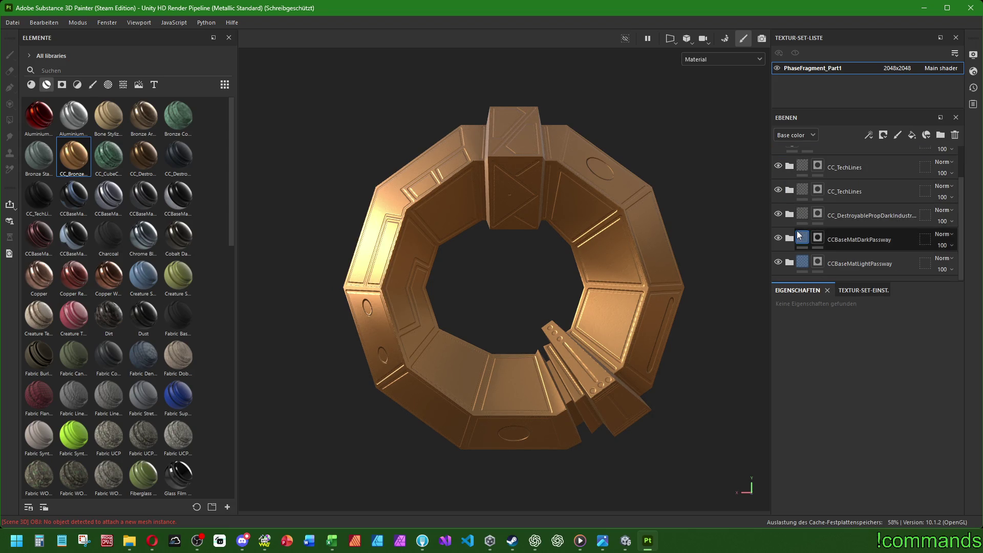
{"action": "scroll", "coordinate": [792, 250], "scroll_direction": "down", "scroll_amount": 3}
{"action": "left_click", "coordinate": [802, 207]}
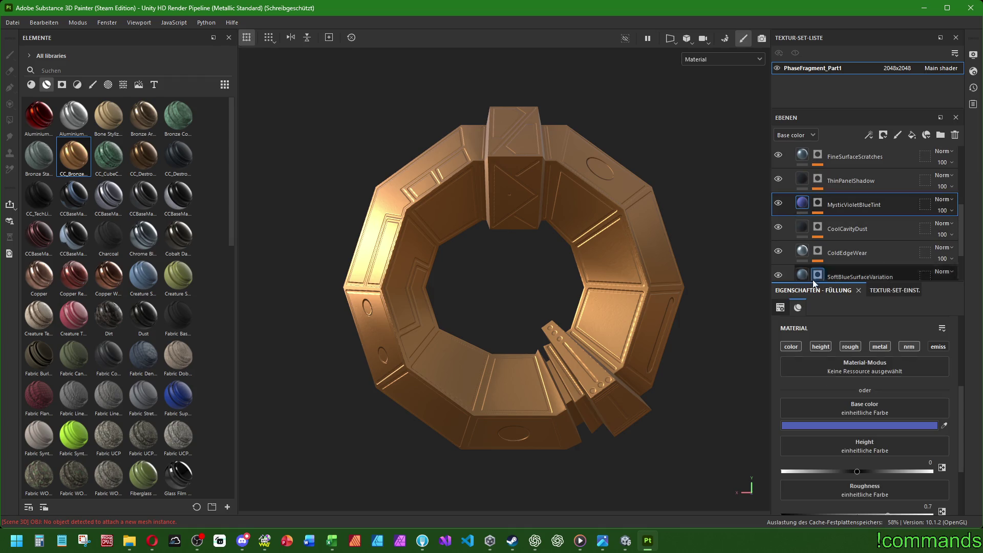
{"action": "left_click", "coordinate": [847, 425]}
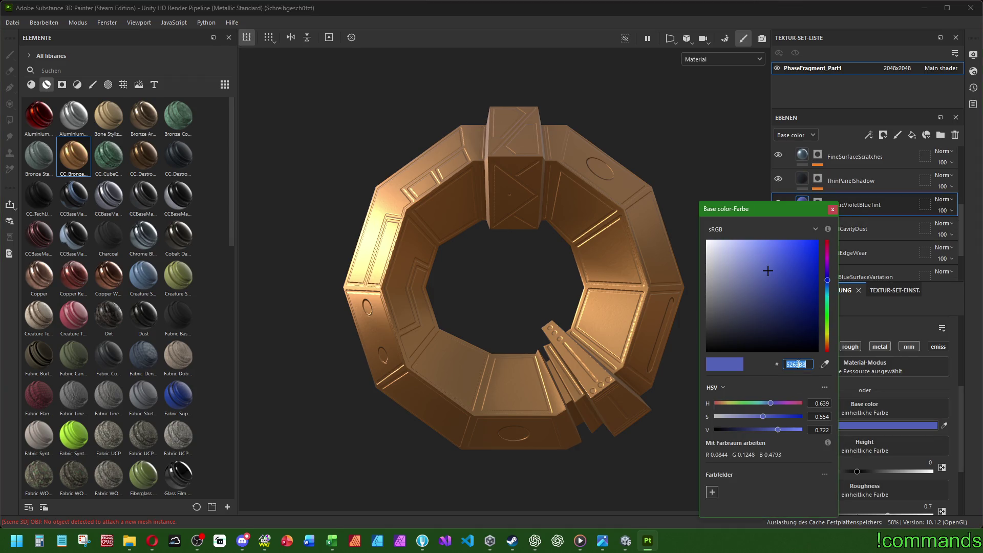
{"action": "left_click", "coordinate": [834, 208]}
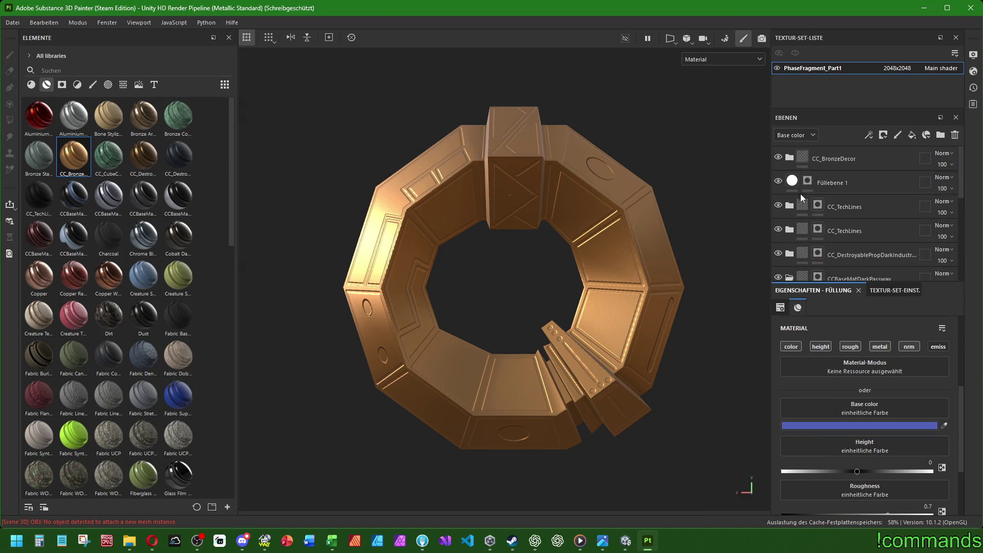
{"action": "scroll", "coordinate": [789, 245], "scroll_direction": "up", "scroll_amount": 3}
{"action": "scroll", "coordinate": [789, 218], "scroll_direction": "up", "scroll_amount": 3}
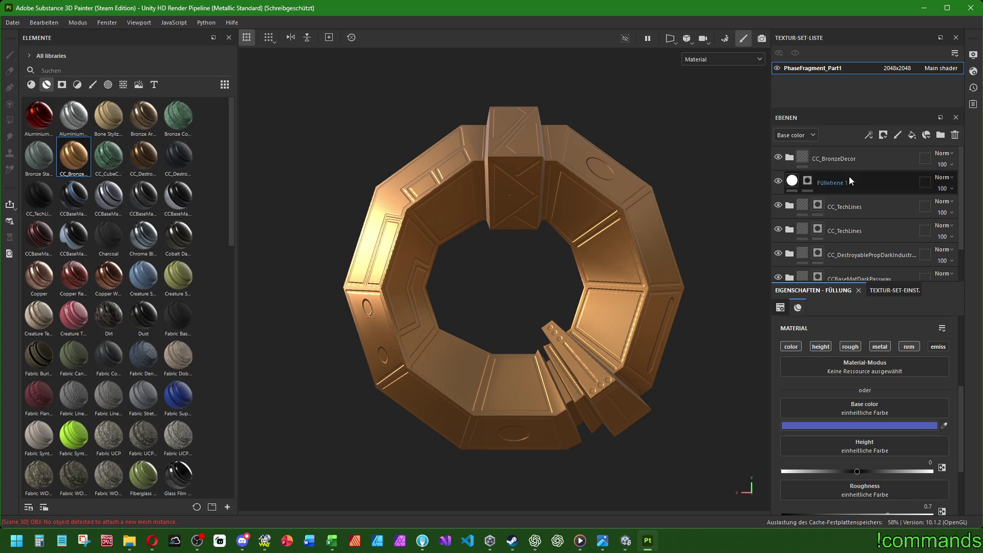
Recolour Füllebene 3 inside CC_BronzeDecor from bronze to blue 5263B8.
{"action": "left_click", "coordinate": [789, 158]}
{"action": "left_click", "coordinate": [814, 183]}
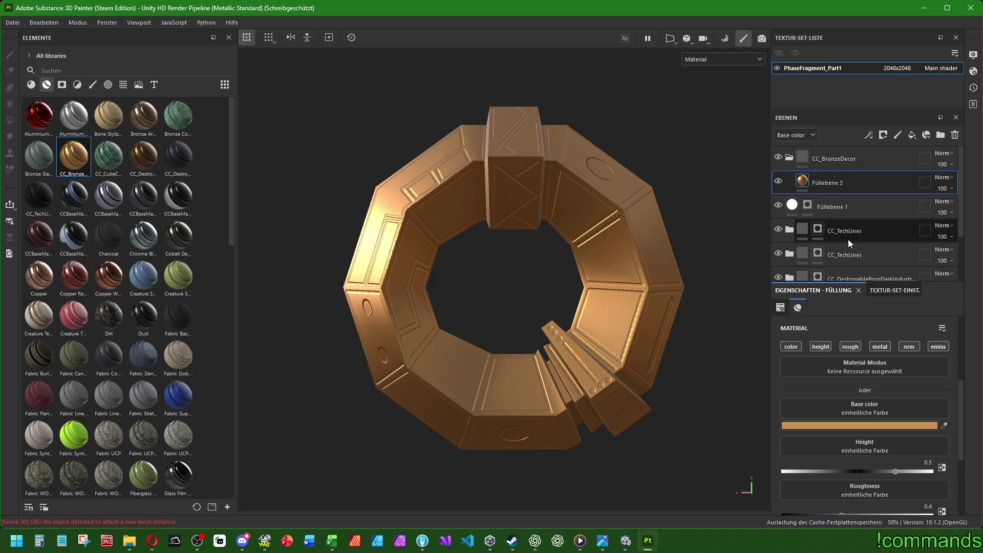
{"action": "left_click", "coordinate": [869, 424]}
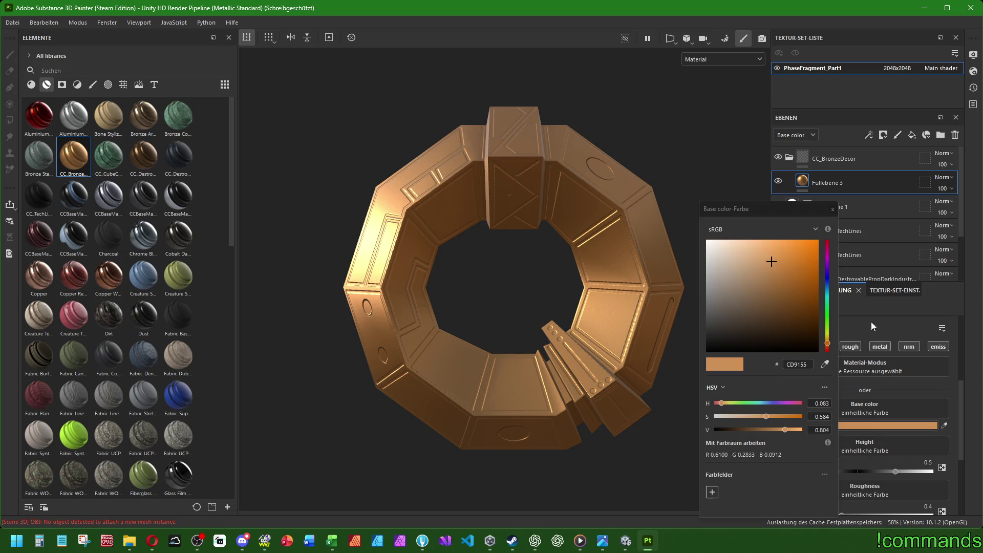
{"action": "left_click", "coordinate": [797, 365]}
{"action": "type", "text": "5263B8"}
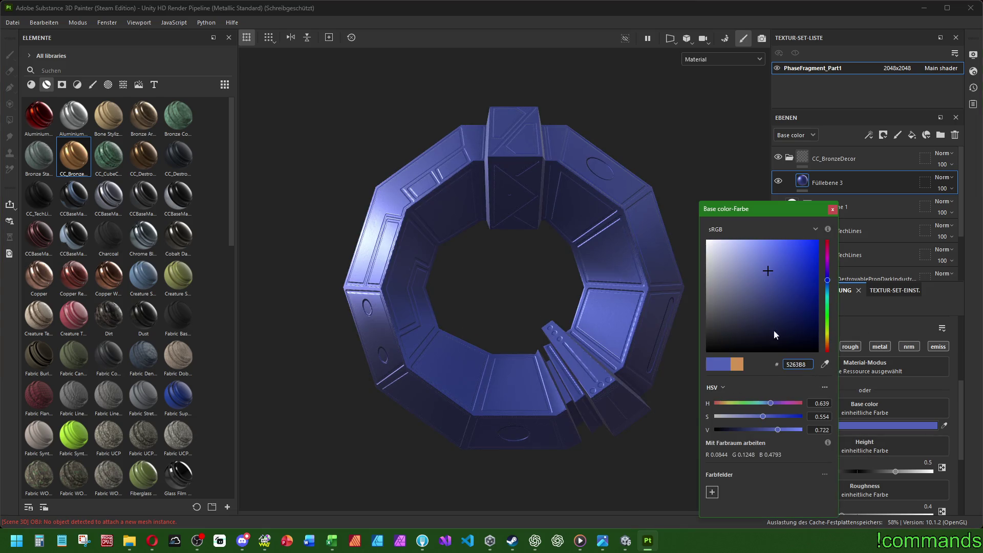
{"action": "left_click", "coordinate": [834, 209]}
Add a black mask to the CC_BronzeDecor folder so it is hidden by default.
{"action": "left_click_drag", "start_coordinate": [795, 182], "coordinate": [795, 159]}
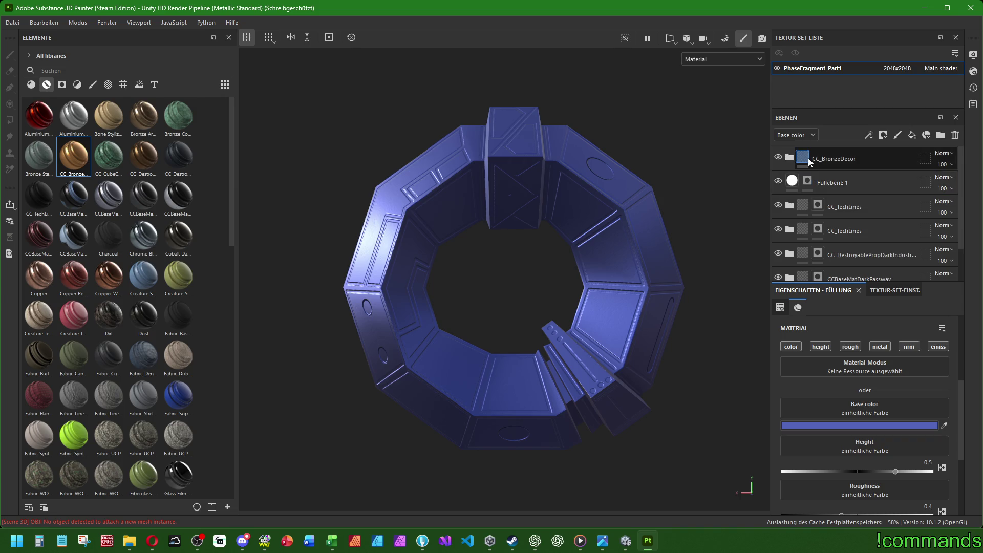
{"action": "right_click", "coordinate": [808, 160]}
{"action": "left_click", "coordinate": [862, 176]}
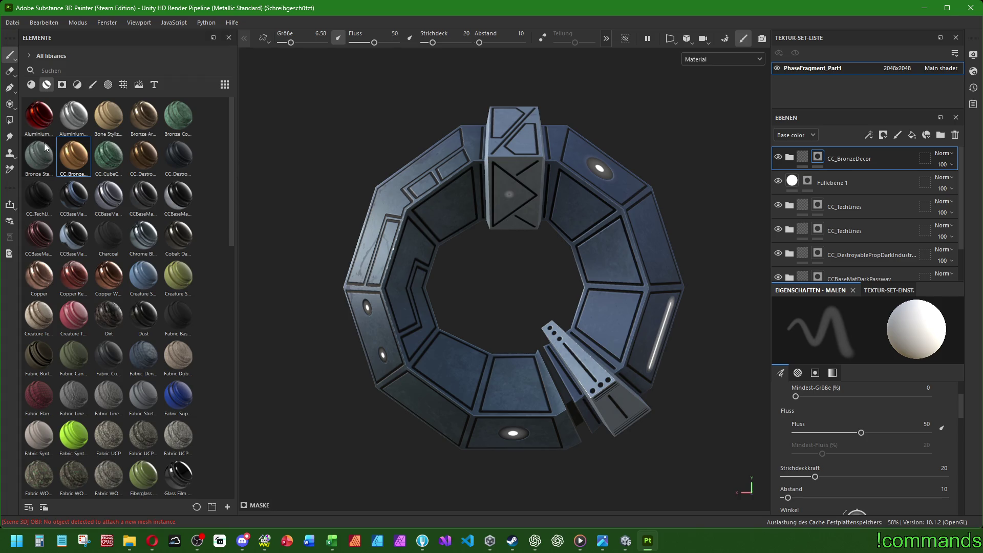
Switch to the brushes library, choose the Nail brush and frame the ring's top.
{"action": "left_click", "coordinate": [94, 85]}
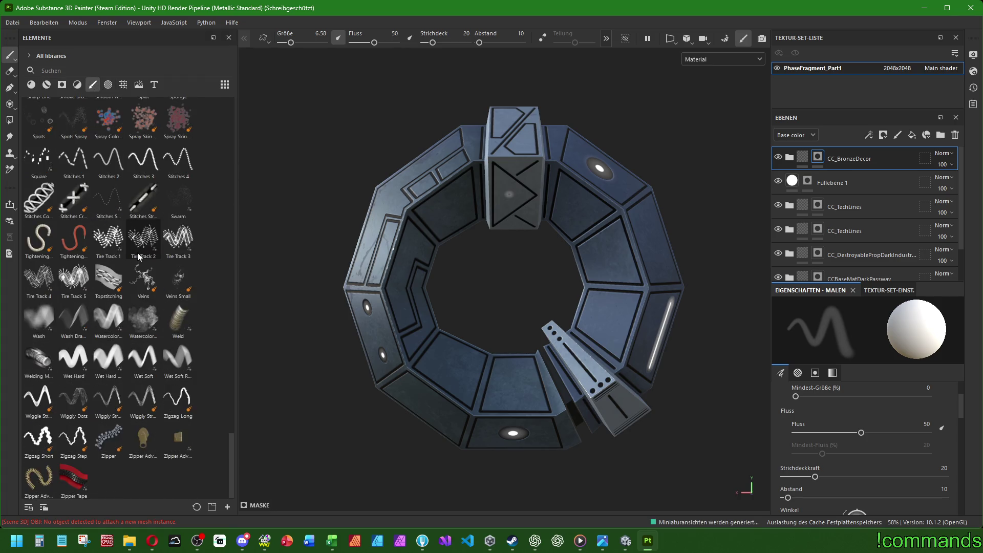
{"action": "scroll", "coordinate": [137, 253], "scroll_direction": "down", "scroll_amount": 10}
{"action": "scroll", "coordinate": [129, 286], "scroll_direction": "up", "scroll_amount": 5}
{"action": "left_click", "coordinate": [74, 263]}
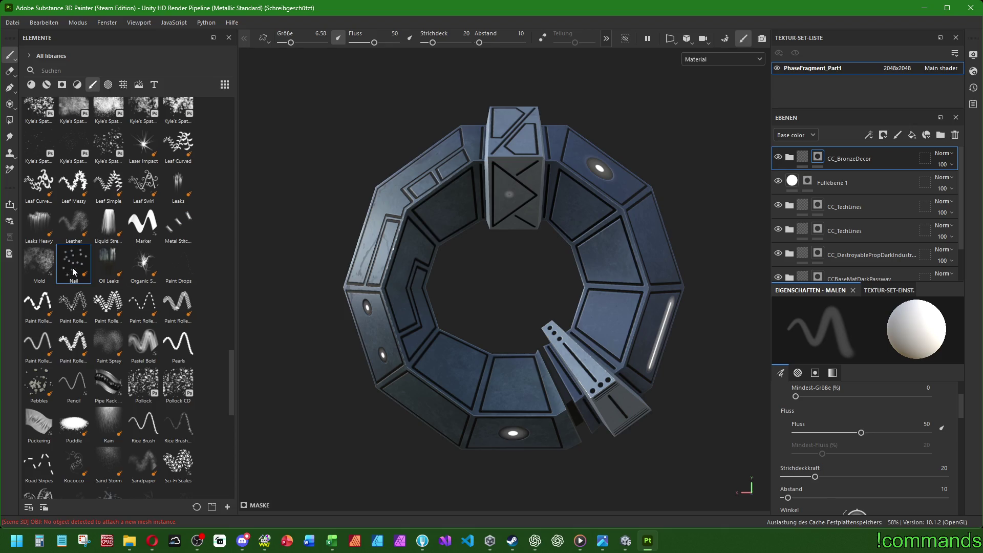
{"action": "scroll", "coordinate": [485, 201], "scroll_direction": "up", "scroll_amount": 3}
{"action": "scroll", "coordinate": [485, 202], "scroll_direction": "up", "scroll_amount": 5}
{"action": "left_click_drag", "start_coordinate": [541, 115], "coordinate": [403, 216], "text": "alt"}
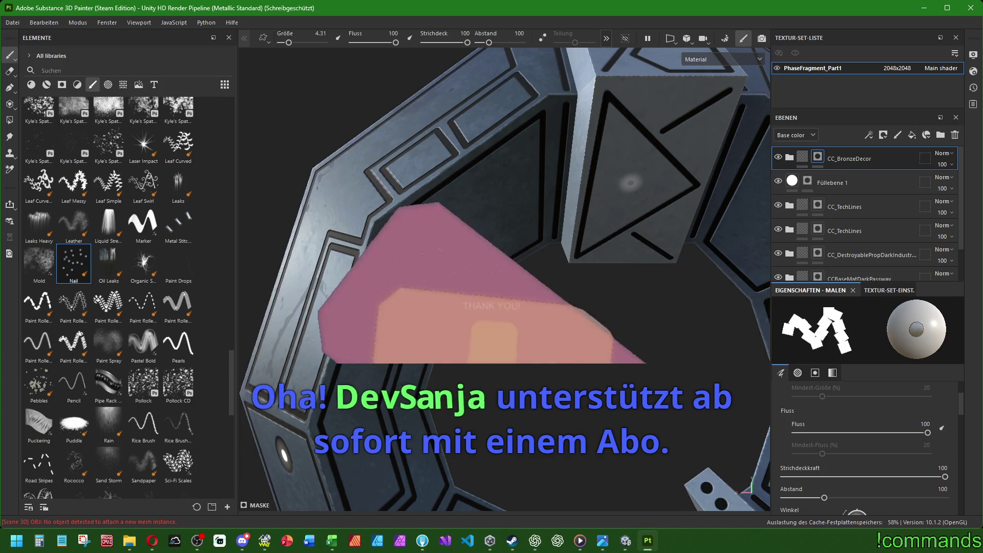
Set brush size to about 7 and stamp nail dots on the top and right panel corners.
{"action": "right_click_drag", "start_coordinate": [537, 200], "coordinate": [561, 200], "text": "ctrl"}
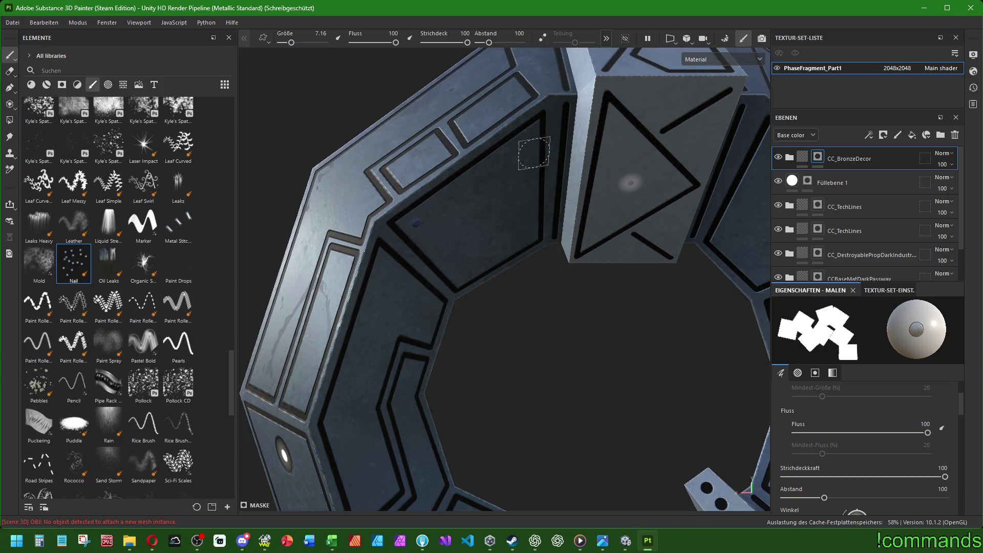
{"action": "left_click", "coordinate": [526, 144]}
{"action": "left_click", "coordinate": [462, 276]}
{"action": "scroll", "coordinate": [582, 269], "scroll_direction": "down", "scroll_amount": 5}
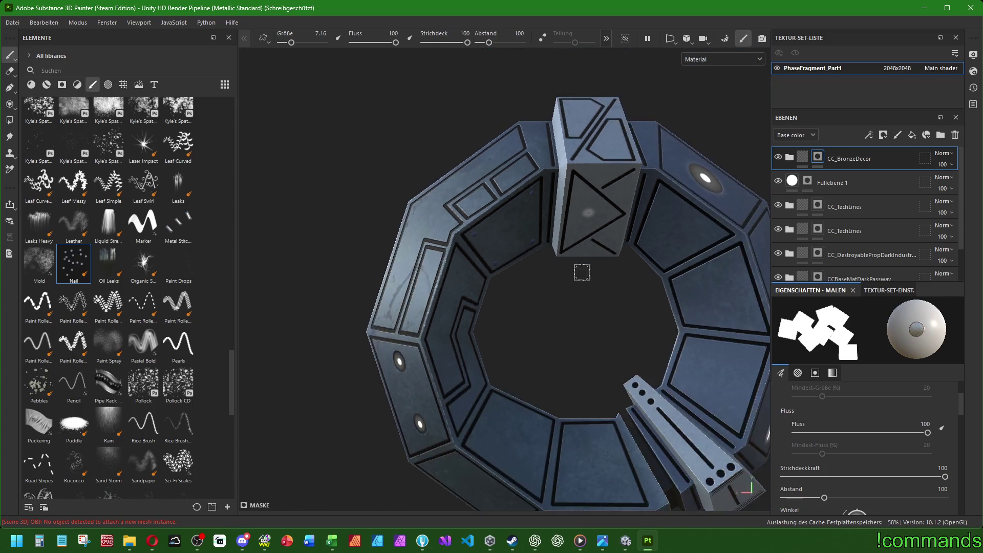
{"action": "scroll", "coordinate": [582, 269], "scroll_direction": "up", "scroll_amount": 6}
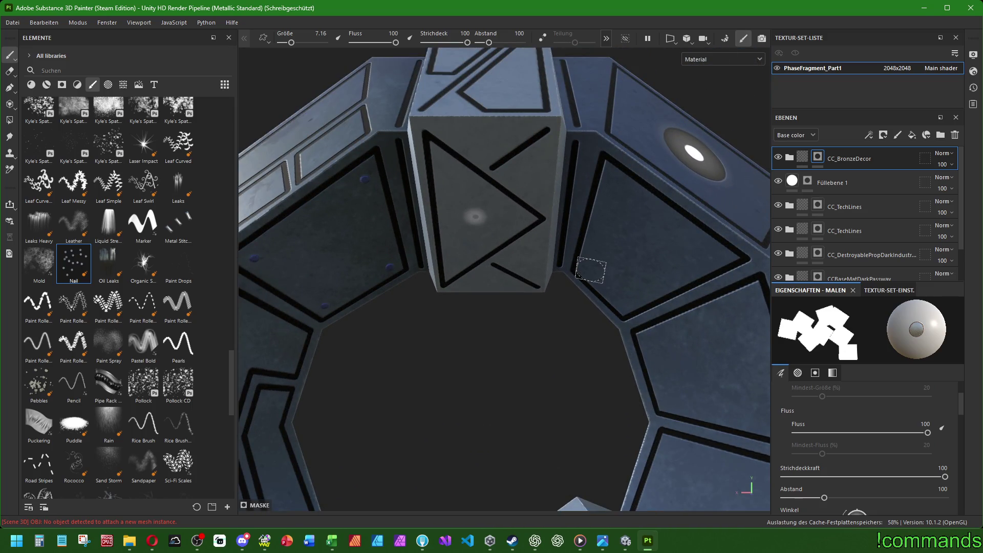
{"action": "left_click", "coordinate": [613, 181]}
{"action": "middle_click_drag", "start_coordinate": [625, 301], "coordinate": [556, 248], "text": "alt"}
{"action": "left_click", "coordinate": [550, 245]}
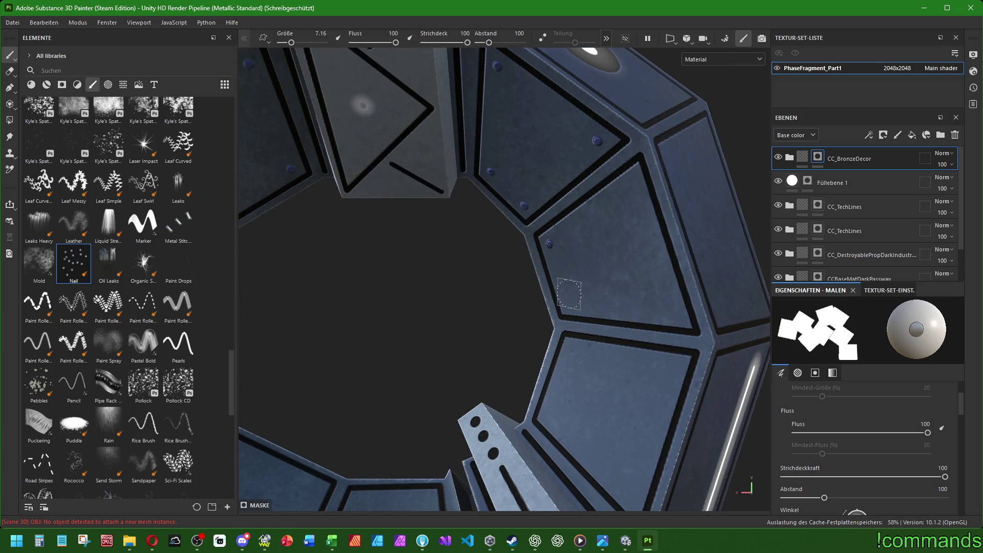
{"action": "left_click", "coordinate": [673, 314]}
{"action": "left_click_drag", "start_coordinate": [630, 187], "coordinate": [635, 192], "text": "alt"}
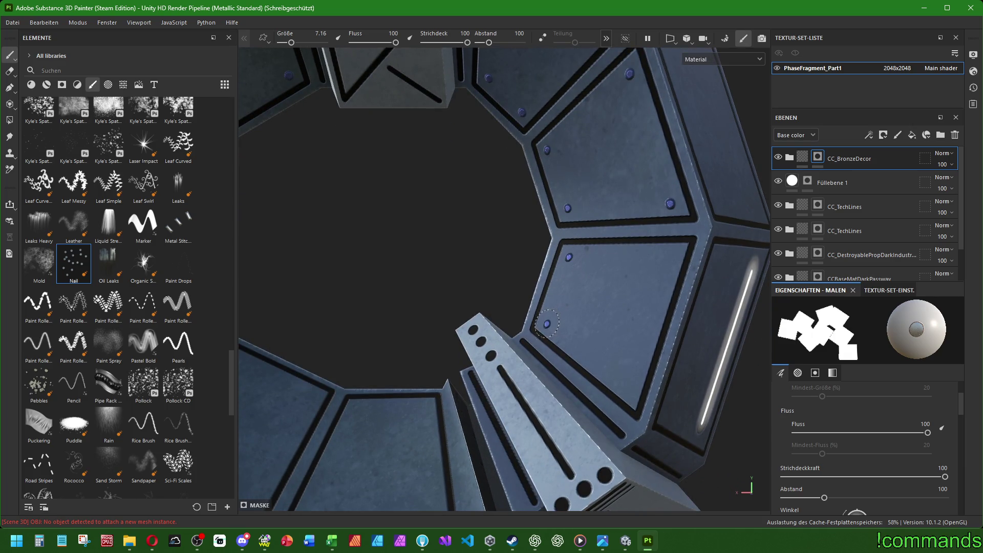
{"action": "left_click", "coordinate": [630, 391]}
Stamp nail dots on the bottom and lower-left panel corners of the ring.
{"action": "left_click_drag", "start_coordinate": [601, 223], "coordinate": [492, 303], "text": "alt"}
{"action": "left_click", "coordinate": [491, 300]}
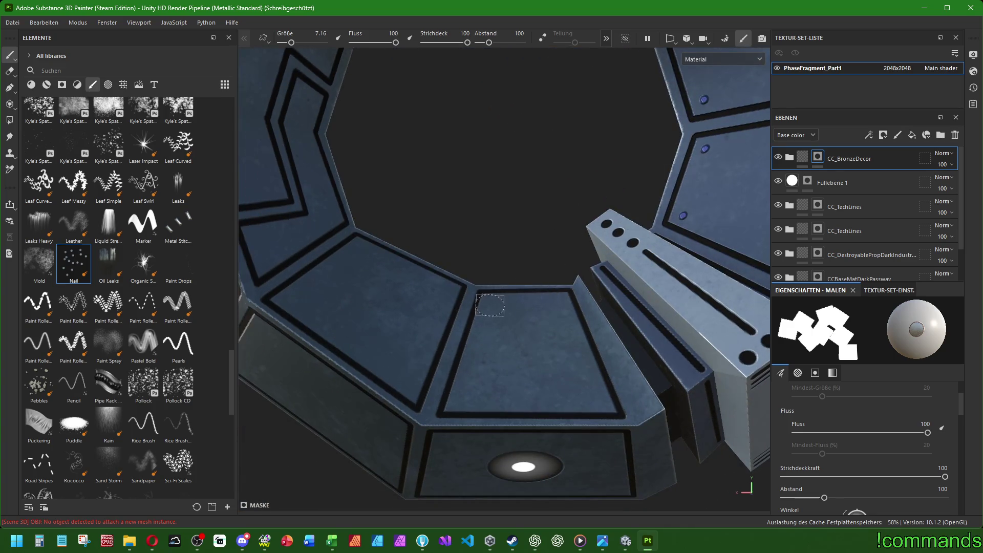
{"action": "left_click", "coordinate": [559, 302]}
{"action": "left_click", "coordinate": [460, 400]}
{"action": "left_click", "coordinate": [596, 400]}
{"action": "scroll", "coordinate": [596, 400], "scroll_direction": "down", "scroll_amount": 5}
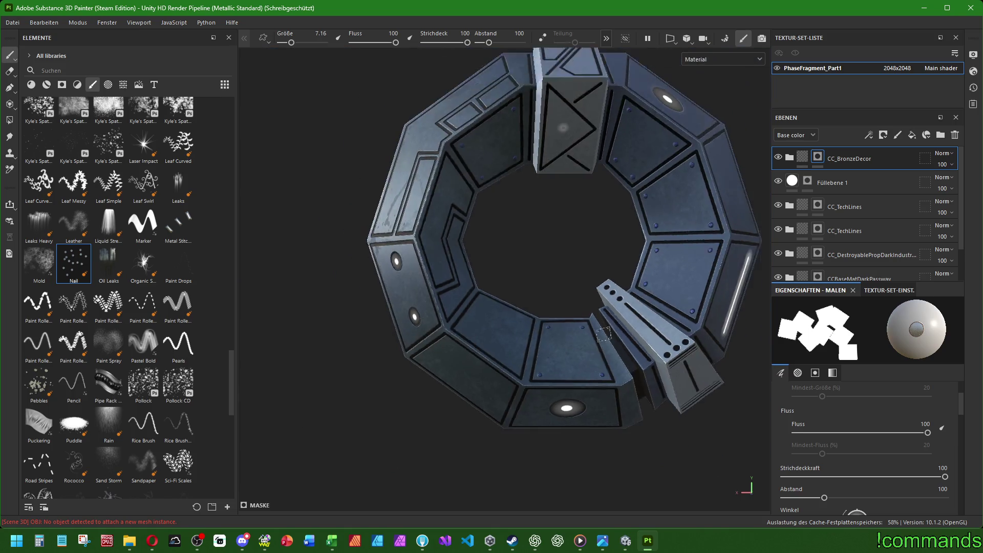
{"action": "scroll", "coordinate": [573, 324], "scroll_direction": "up", "scroll_amount": 3}
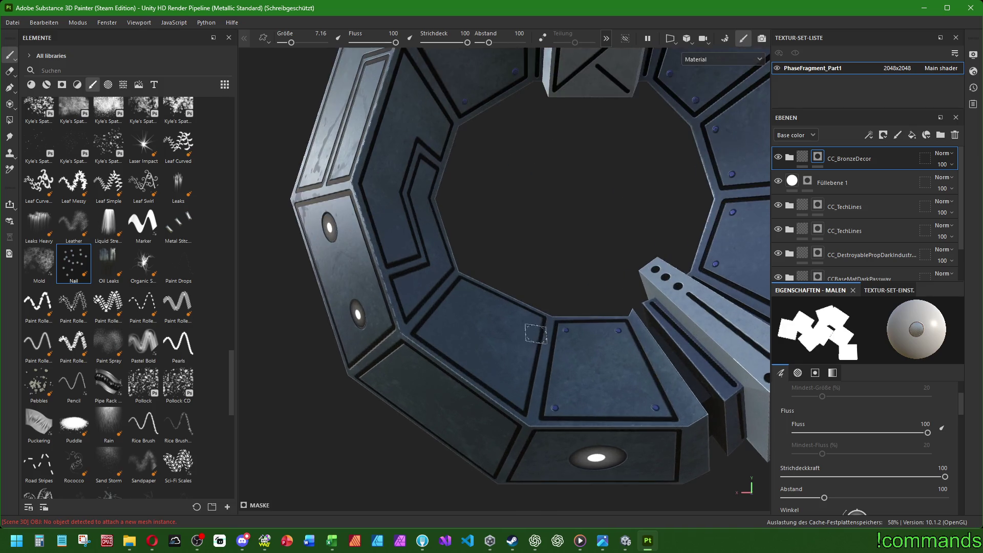
{"action": "left_click", "coordinate": [432, 332]}
{"action": "scroll", "coordinate": [465, 288], "scroll_direction": "up", "scroll_amount": 2}
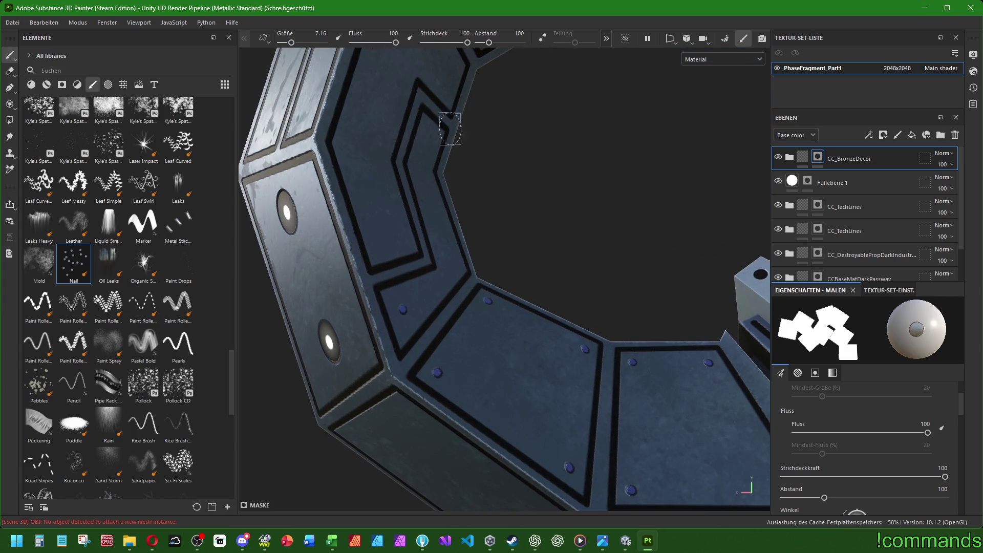
{"action": "middle_click_drag", "start_coordinate": [430, 127], "coordinate": [431, 376]}
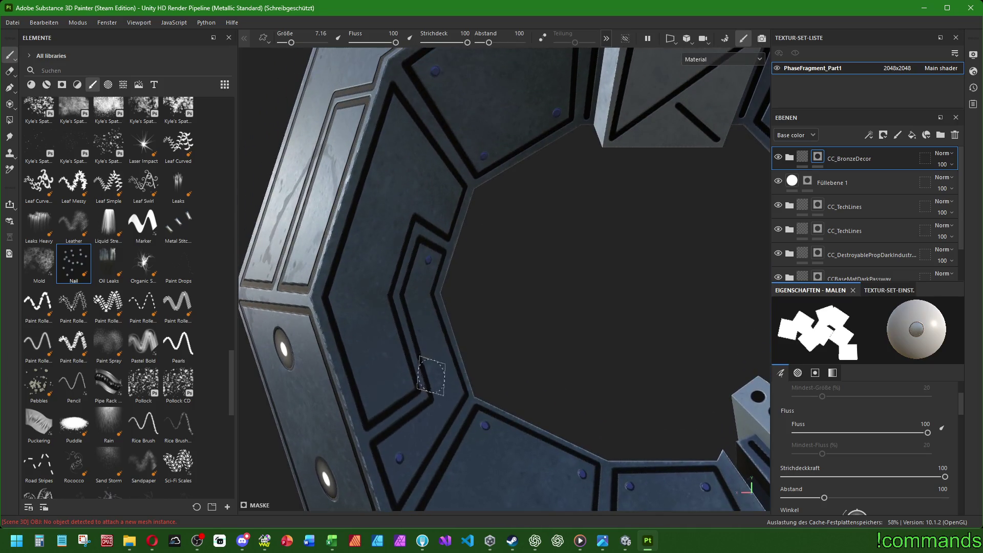
Frame the ring and stamp rivets on the upper, inner and adjacent panel corners.
{"action": "key", "text": "f"}
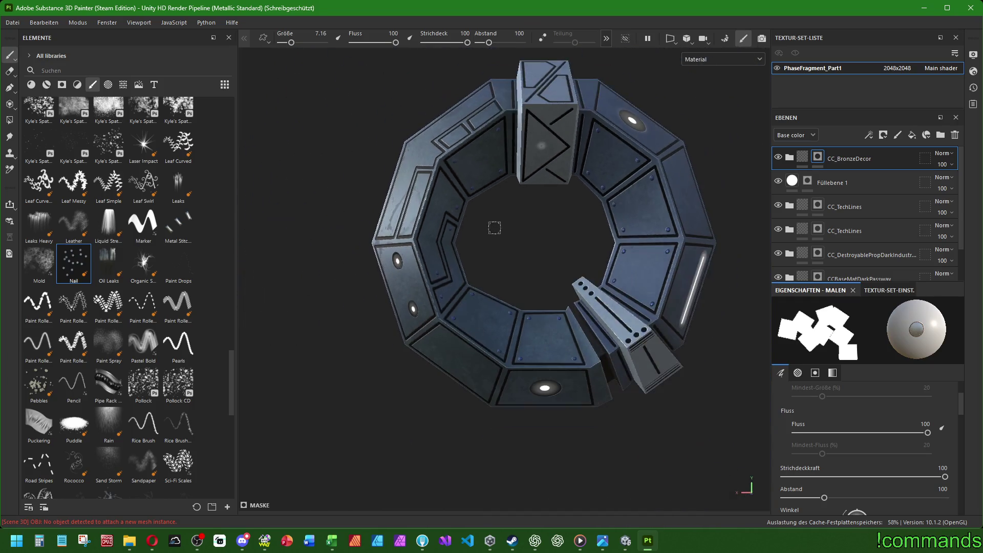
{"action": "scroll", "coordinate": [541, 235], "scroll_direction": "up", "scroll_amount": 2}
{"action": "scroll", "coordinate": [542, 223], "scroll_direction": "up", "scroll_amount": 3}
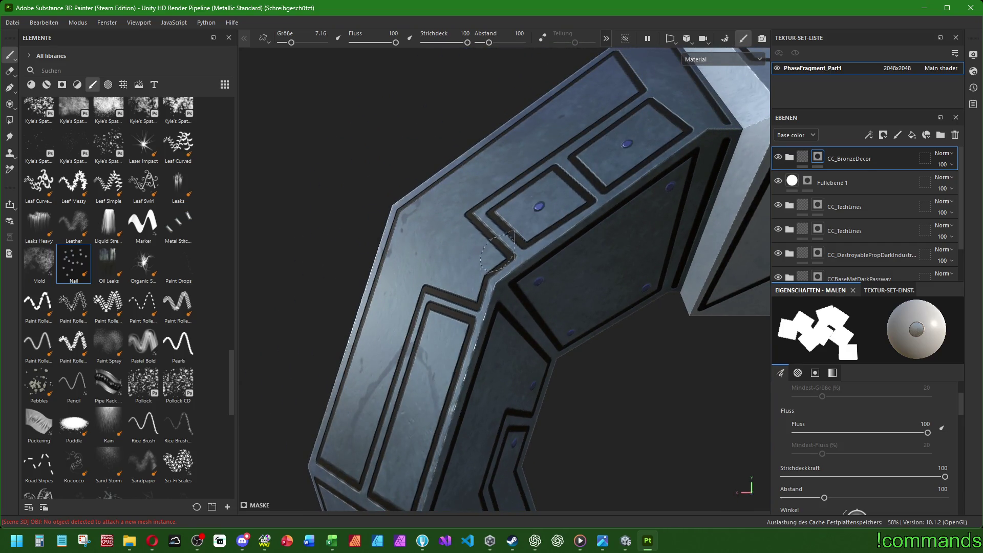
{"action": "scroll", "coordinate": [550, 200], "scroll_direction": "up", "scroll_amount": 2}
{"action": "left_click", "coordinate": [515, 239]}
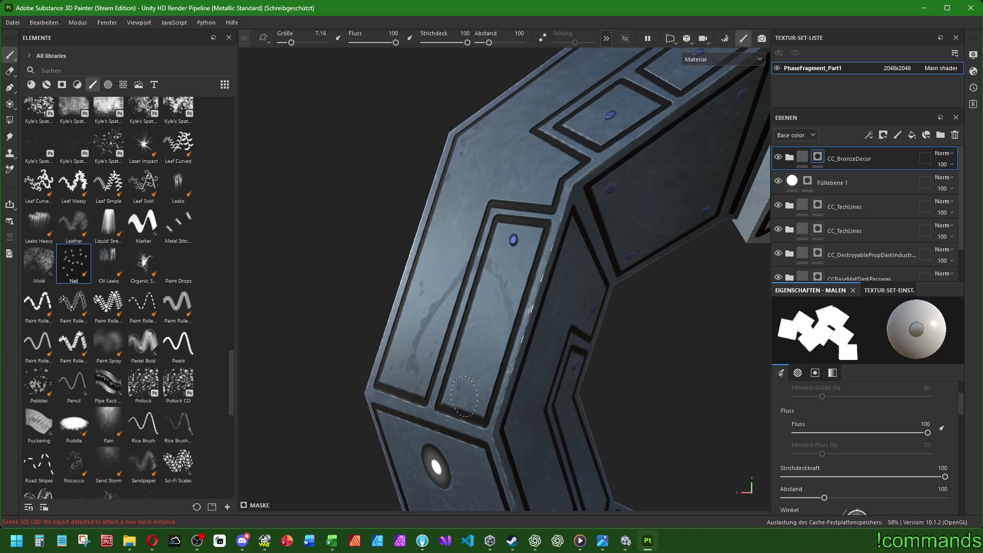
{"action": "left_click", "coordinate": [463, 397]}
{"action": "left_click_drag", "start_coordinate": [542, 173], "coordinate": [600, 193], "text": "alt"}
{"action": "left_click", "coordinate": [637, 165]}
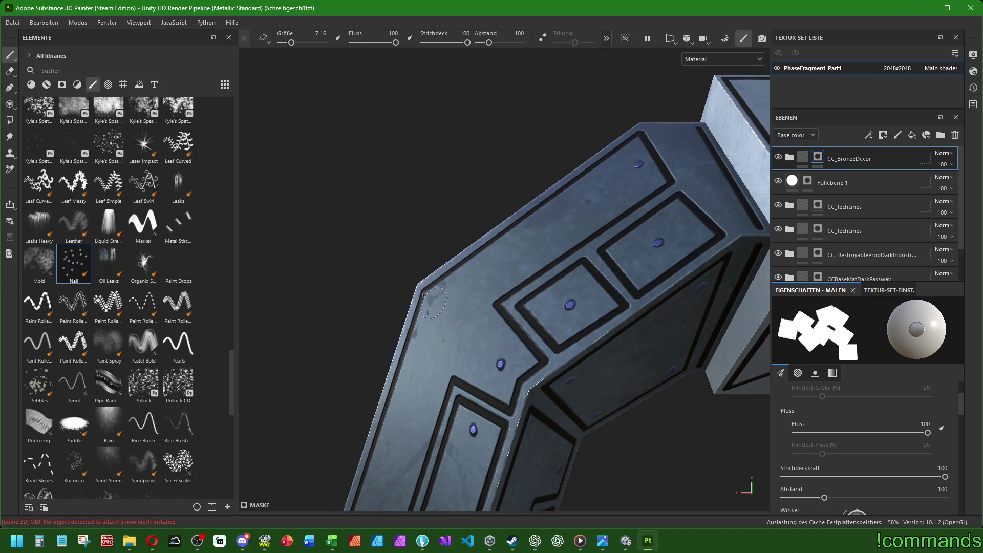
{"action": "left_click_drag", "start_coordinate": [434, 302], "coordinate": [448, 261], "text": "alt"}
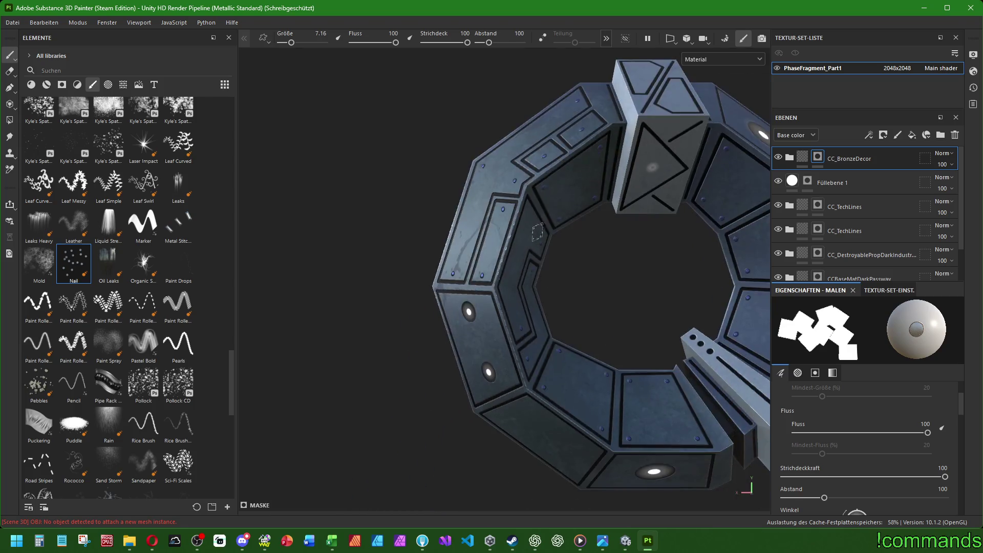
{"action": "left_click", "coordinate": [501, 236]}
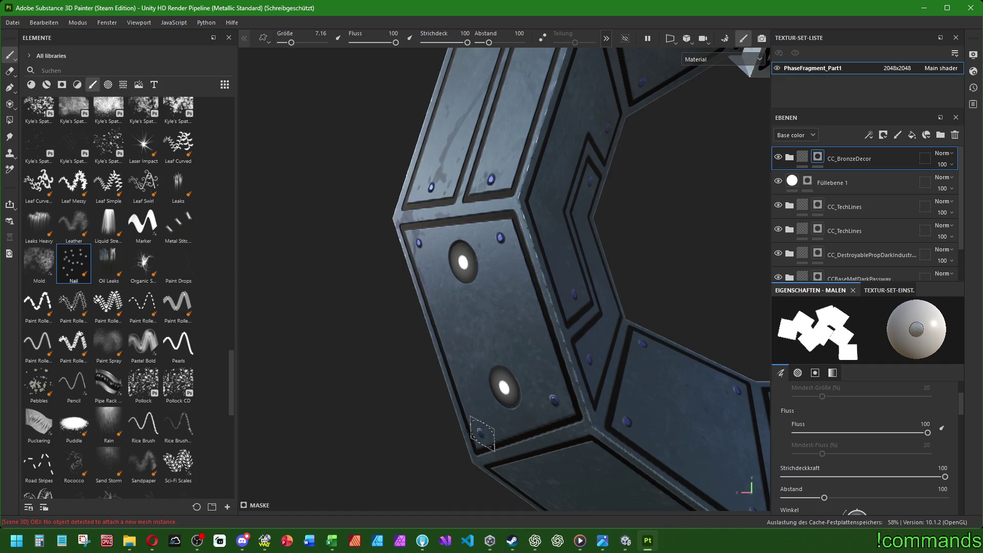
{"action": "left_click_drag", "start_coordinate": [485, 433], "coordinate": [438, 330], "text": "alt"}
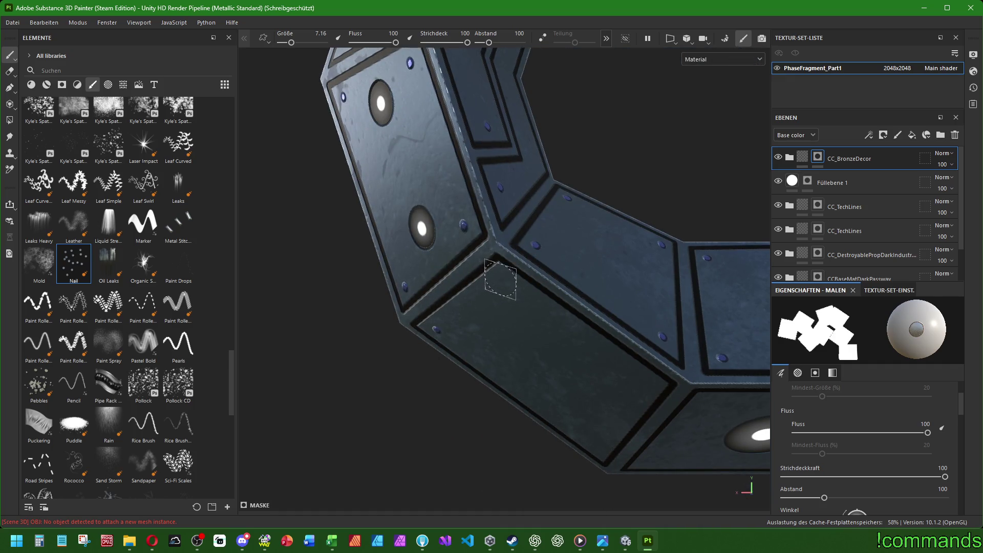
{"action": "left_click_drag", "start_coordinate": [589, 378], "coordinate": [555, 375], "text": "alt"}
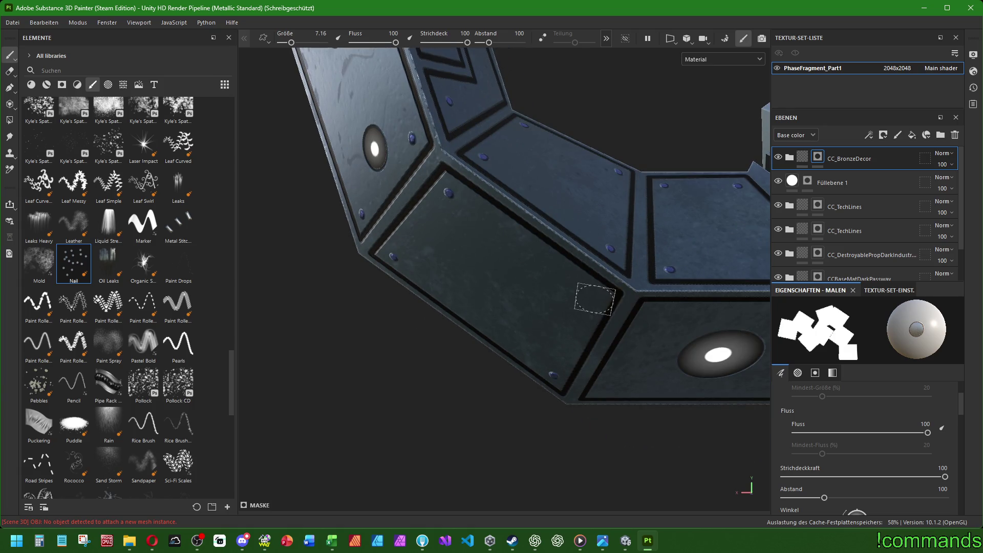
{"action": "left_click", "coordinate": [593, 297]}
{"action": "left_click", "coordinate": [652, 315]}
Stamp rivets on the corners and edges of the lamp panel and its neighbour.
{"action": "left_click_drag", "start_coordinate": [690, 369], "coordinate": [494, 333], "text": "alt"}
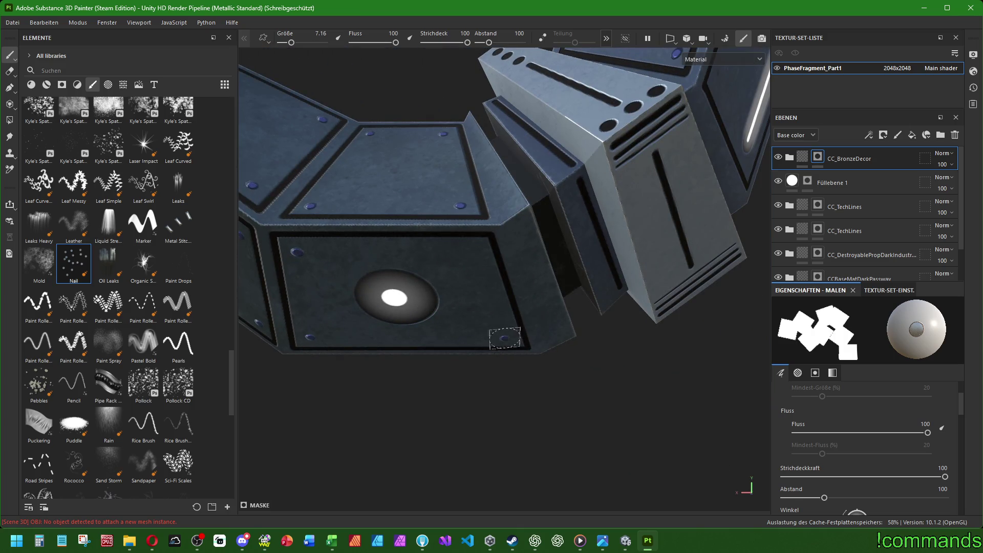
{"action": "left_click_drag", "start_coordinate": [476, 250], "coordinate": [548, 324], "text": "alt"}
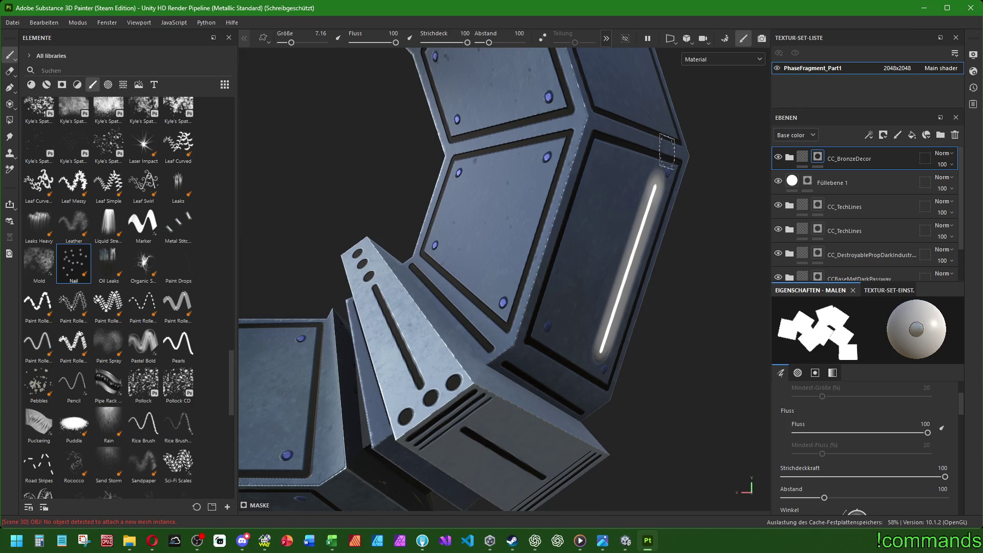
{"action": "middle_click_drag", "start_coordinate": [608, 154], "coordinate": [474, 256], "text": "alt"}
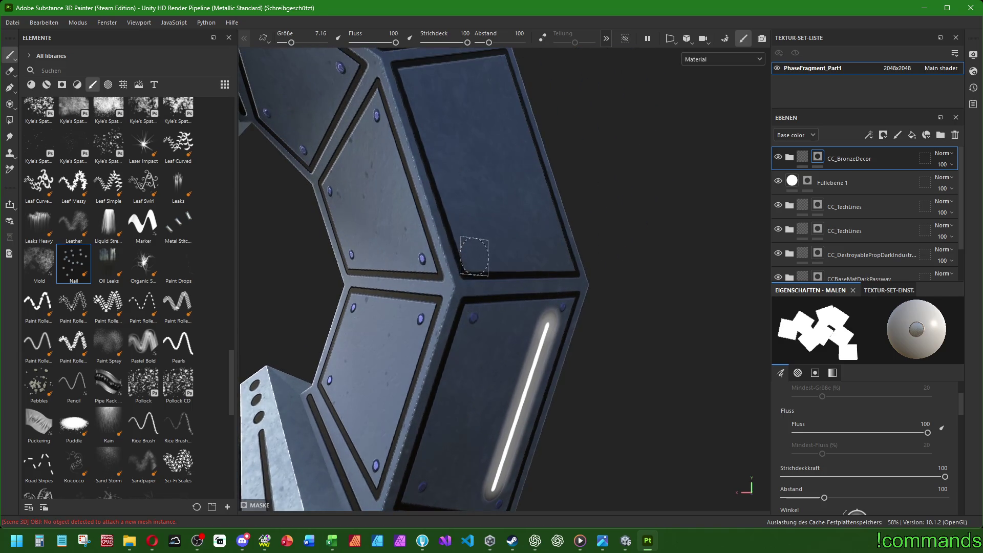
{"action": "left_click_drag", "start_coordinate": [560, 256], "coordinate": [431, 250], "text": "alt"}
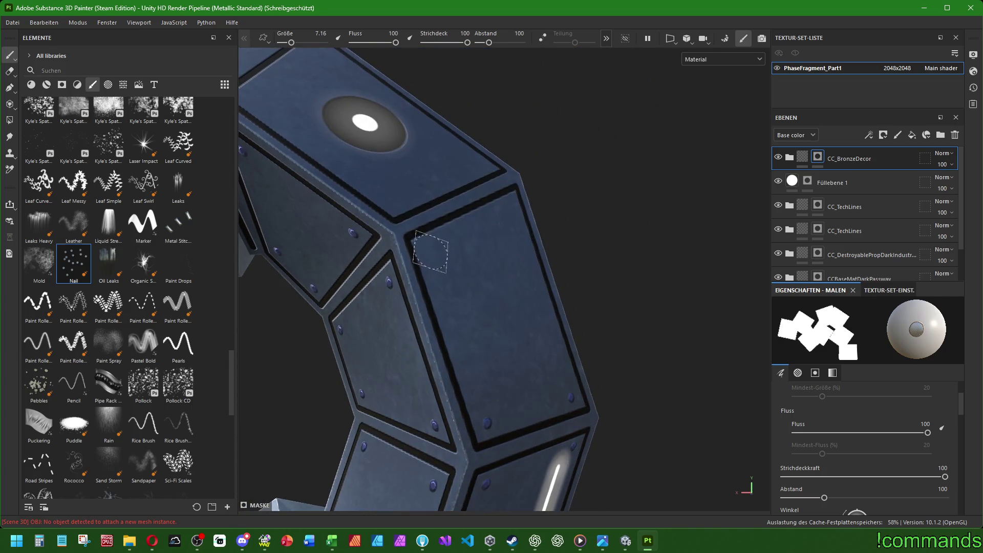
{"action": "left_click", "coordinate": [430, 251]}
{"action": "left_click", "coordinate": [510, 206]}
{"action": "left_click_drag", "start_coordinate": [481, 193], "coordinate": [486, 365], "text": "alt"}
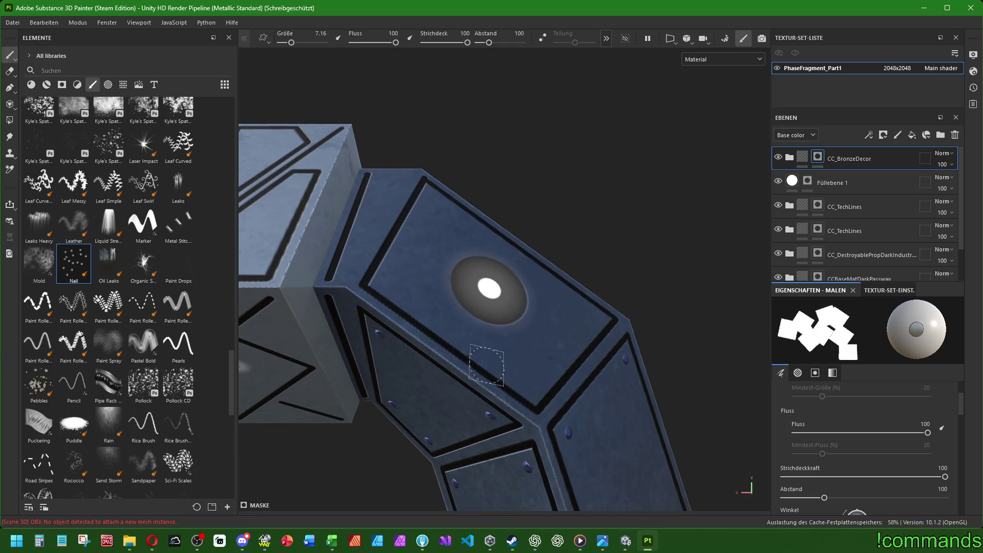
{"action": "left_click", "coordinate": [529, 385]}
{"action": "left_click", "coordinate": [596, 317]}
{"action": "left_click", "coordinate": [430, 196]}
{"action": "left_click", "coordinate": [389, 283]}
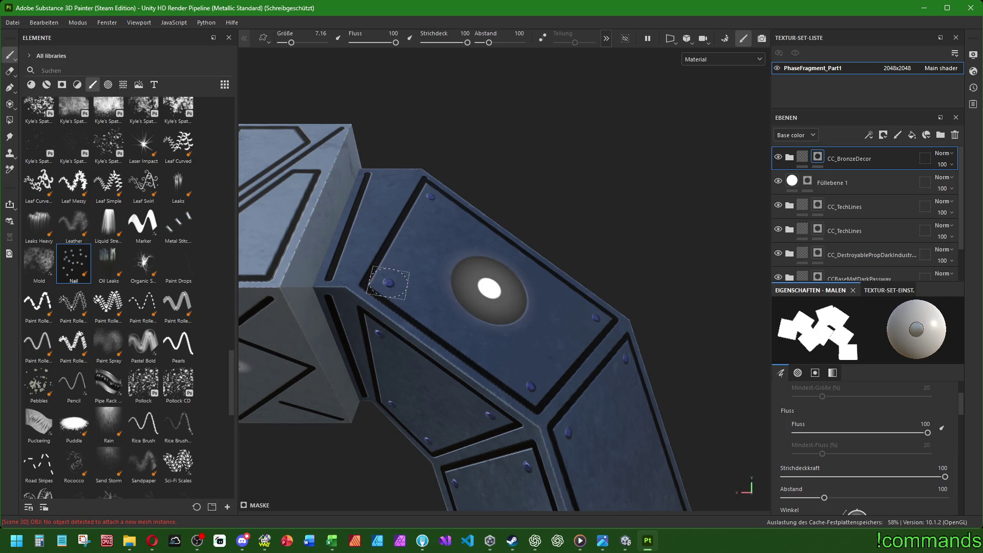
{"action": "scroll", "coordinate": [389, 283], "scroll_direction": "down", "scroll_amount": 5}
Stamp rivets on the upper-left and upper panels on the ring's opposite side.
{"action": "left_click_drag", "start_coordinate": [389, 283], "coordinate": [552, 239], "text": "alt"}
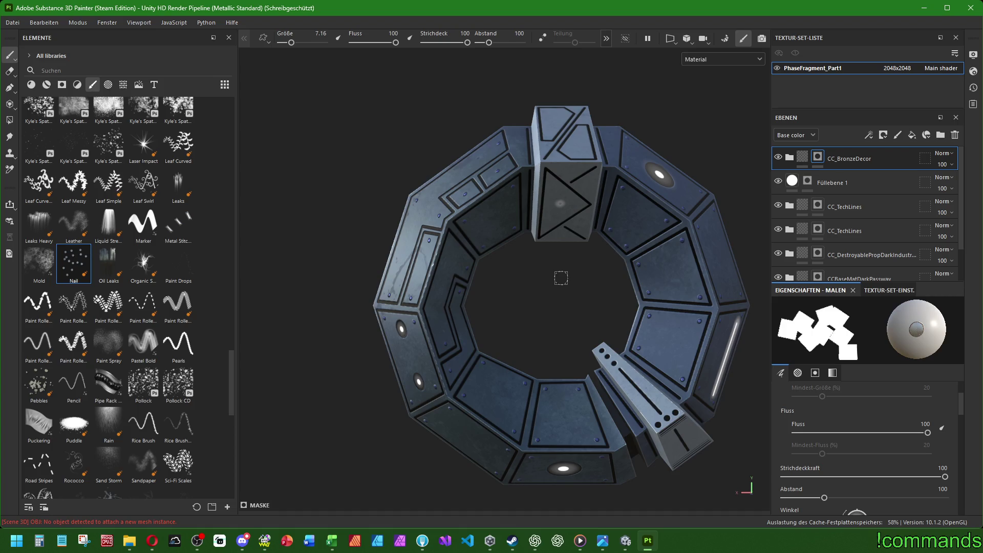
{"action": "left_click_drag", "start_coordinate": [564, 259], "coordinate": [269, 246], "text": "alt"}
{"action": "right_click_drag", "start_coordinate": [249, 244], "coordinate": [466, 226], "text": "alt"}
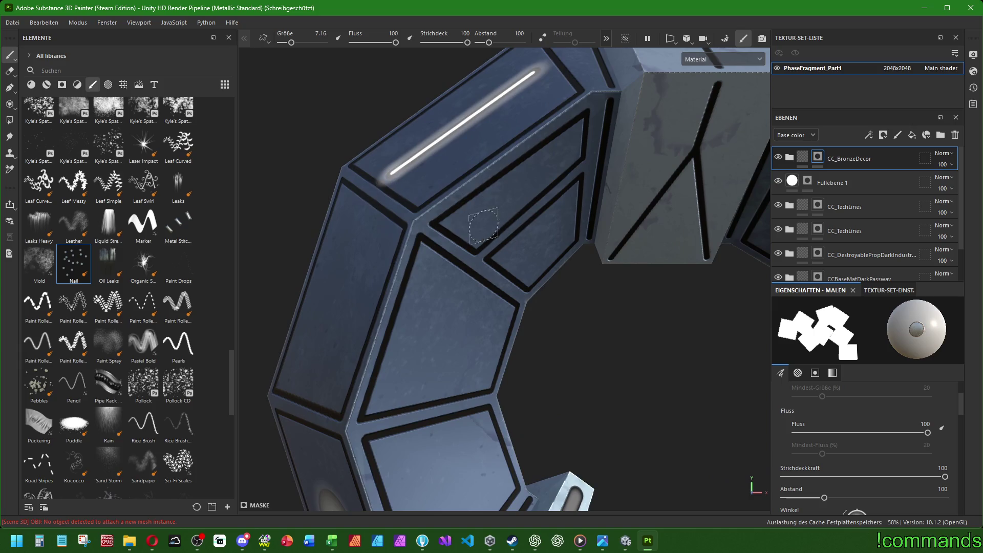
{"action": "left_click", "coordinate": [466, 227]}
{"action": "left_click", "coordinate": [569, 143]}
{"action": "key", "text": "f"}
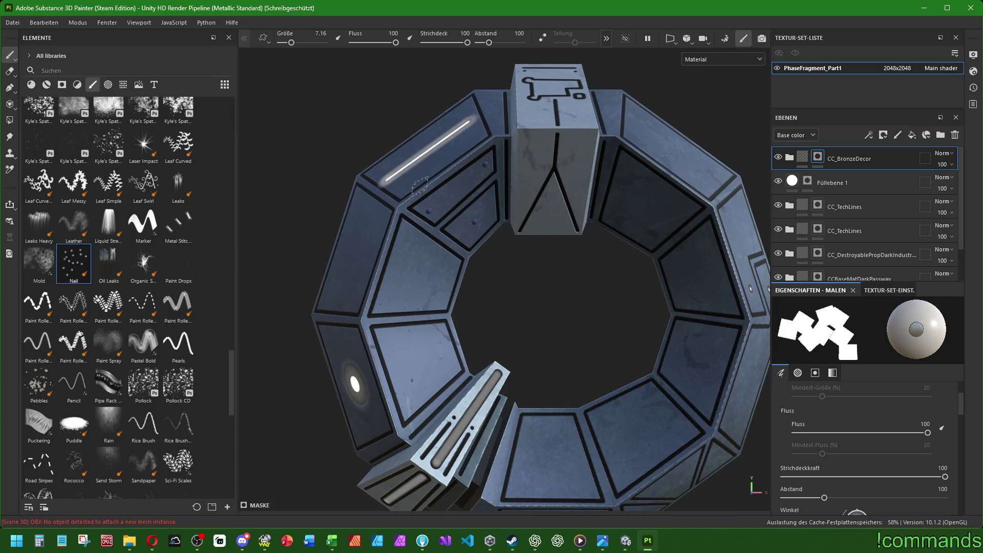
{"action": "scroll", "coordinate": [338, 258], "scroll_direction": "up", "scroll_amount": 3}
{"action": "middle_click_drag", "start_coordinate": [332, 254], "coordinate": [487, 136]}
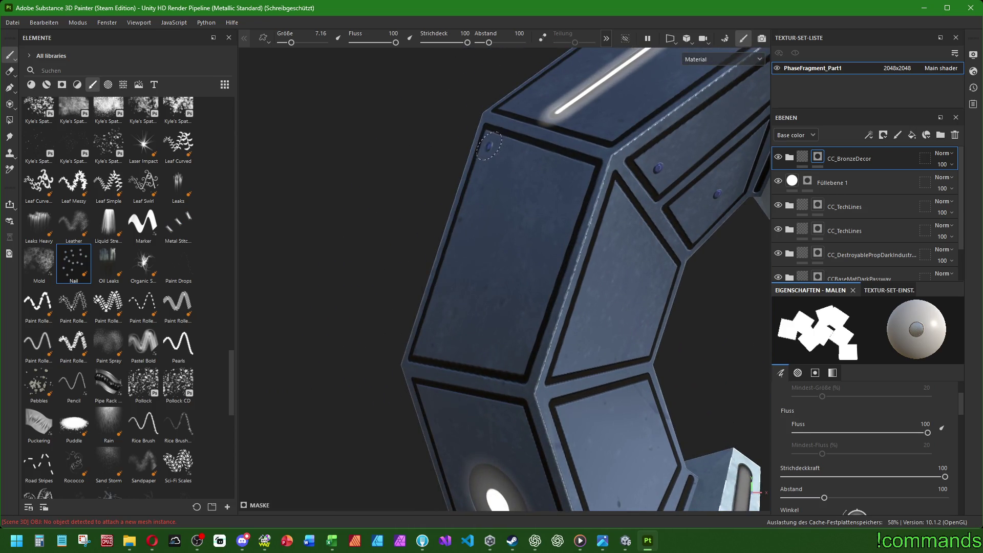
{"action": "left_click", "coordinate": [576, 178]}
{"action": "left_click", "coordinate": [513, 359]}
Stamp rivets along the panel edges and corners near the glowing light.
{"action": "left_click_drag", "start_coordinate": [573, 358], "coordinate": [485, 236], "text": "alt"}
{"action": "left_click", "coordinate": [514, 205]}
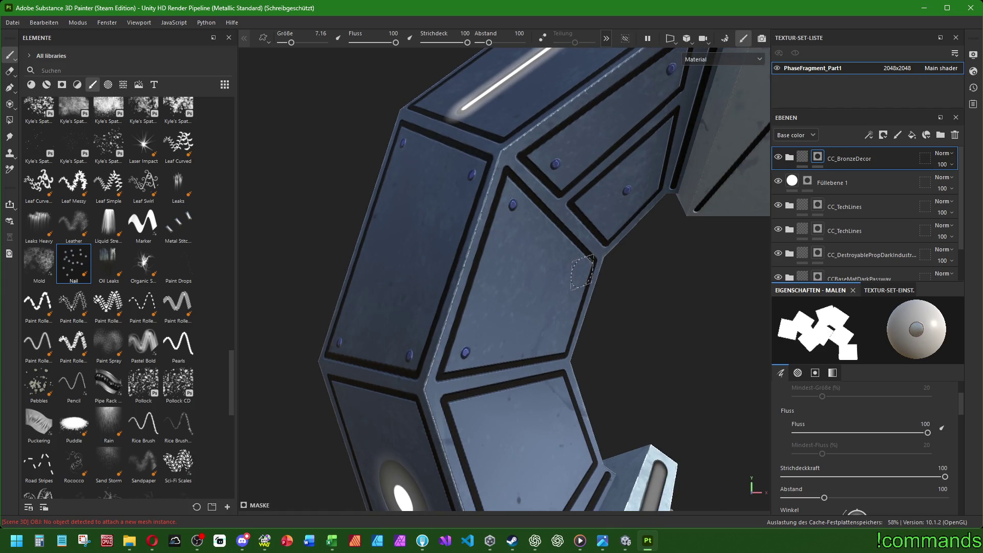
{"action": "left_click", "coordinate": [582, 271]}
{"action": "left_click", "coordinate": [558, 340]}
{"action": "left_click_drag", "start_coordinate": [628, 368], "coordinate": [589, 211], "text": "alt"}
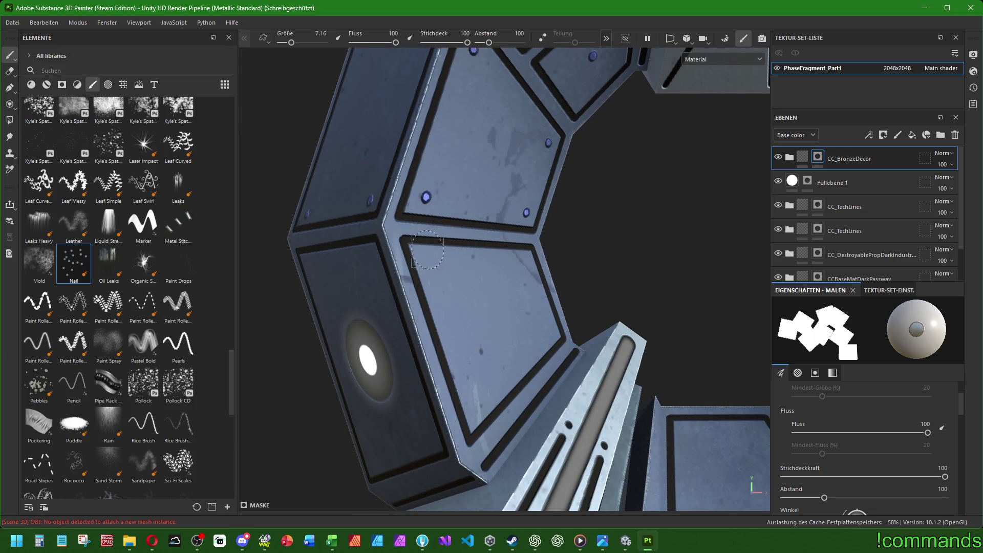
{"action": "left_click", "coordinate": [428, 262]}
{"action": "left_click", "coordinate": [527, 265]}
{"action": "left_click", "coordinate": [548, 331]}
{"action": "left_click", "coordinate": [475, 405]}
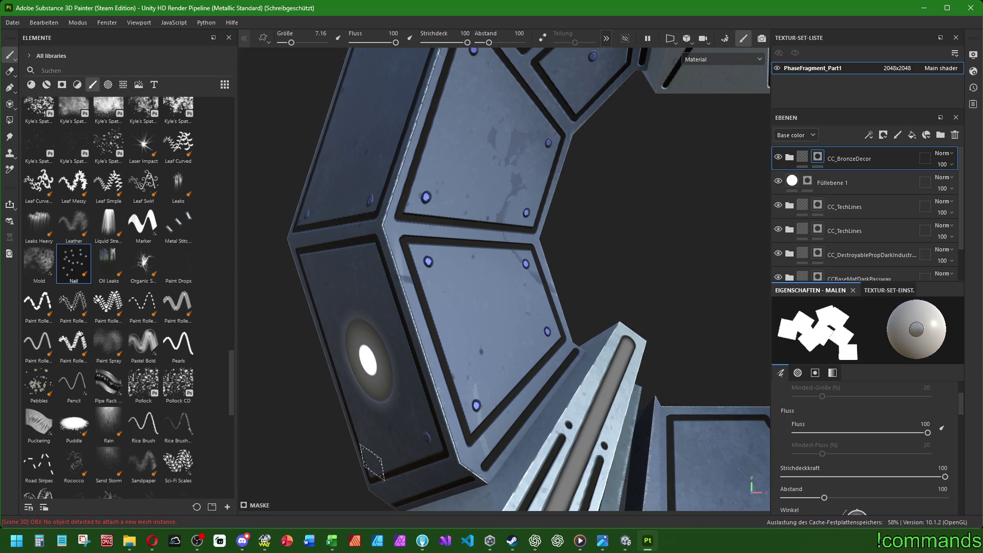
{"action": "left_click_drag", "start_coordinate": [404, 388], "coordinate": [656, 354], "text": "alt"}
{"action": "left_click", "coordinate": [478, 254]}
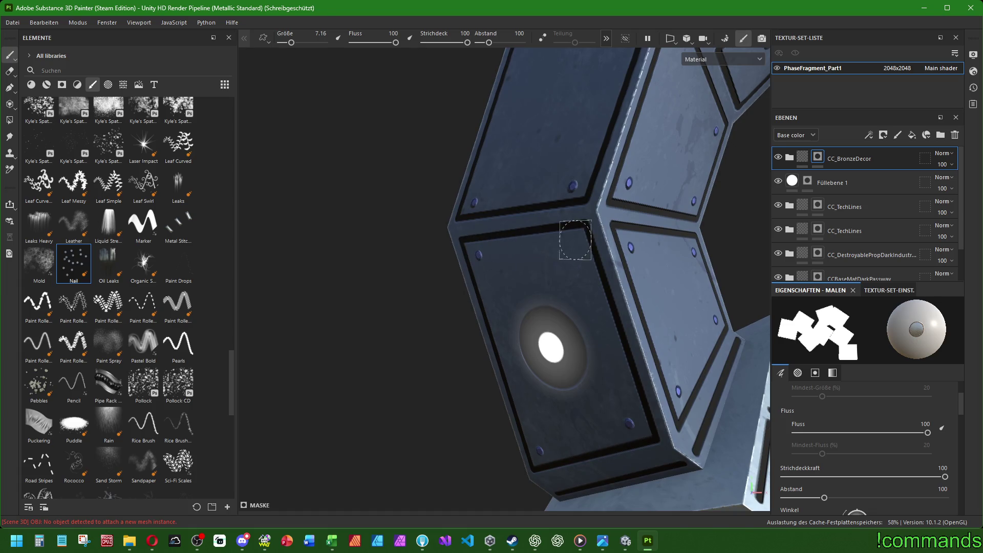
Stamp rivets on the bracket-section top panel, the two-light front panel and the triangular panels.
{"action": "left_click_drag", "start_coordinate": [572, 247], "coordinate": [511, 302], "text": "alt"}
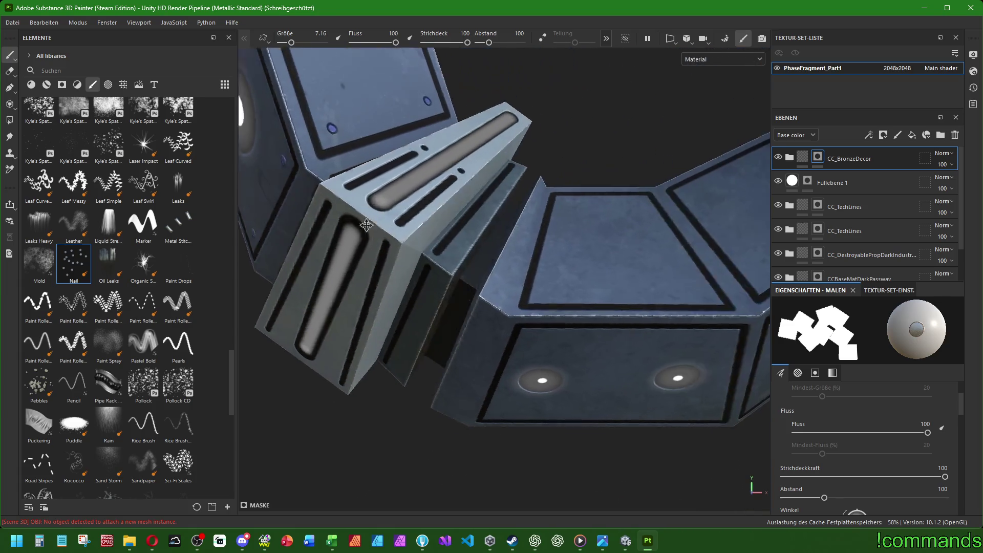
{"action": "left_click", "coordinate": [518, 299]}
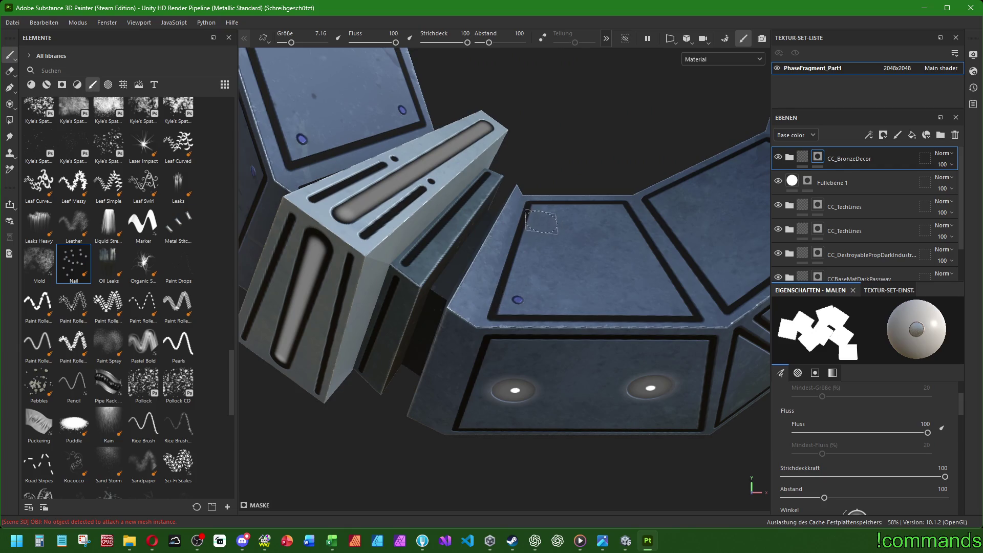
{"action": "left_click", "coordinate": [544, 213]}
{"action": "left_click", "coordinate": [613, 213]}
{"action": "left_click_drag", "start_coordinate": [669, 304], "coordinate": [418, 213], "text": "alt"}
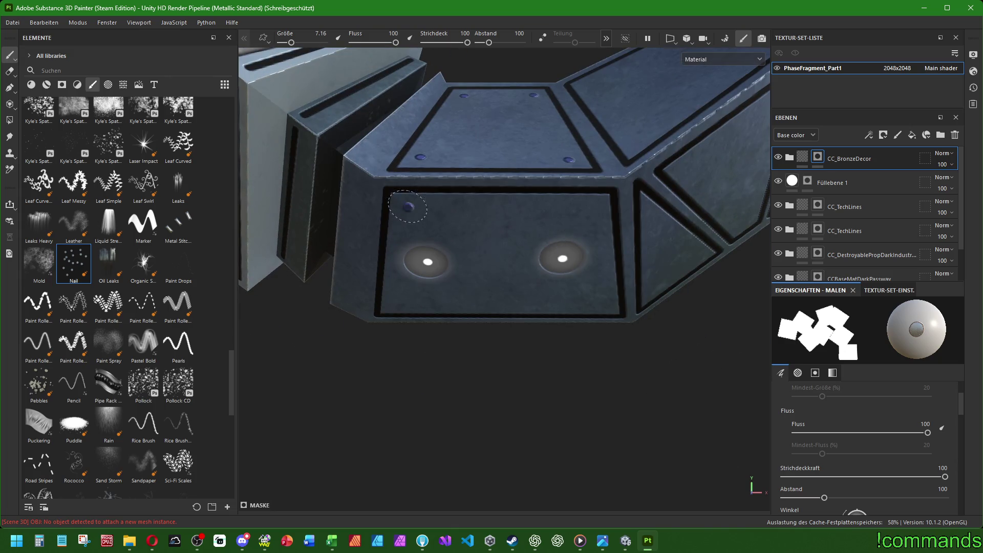
{"action": "left_click", "coordinate": [395, 304]}
{"action": "left_click", "coordinate": [606, 306]}
{"action": "left_click", "coordinate": [595, 207]}
{"action": "left_click_drag", "start_coordinate": [687, 192], "coordinate": [507, 308], "text": "alt"}
{"action": "left_click", "coordinate": [558, 293]}
{"action": "left_click", "coordinate": [648, 268]}
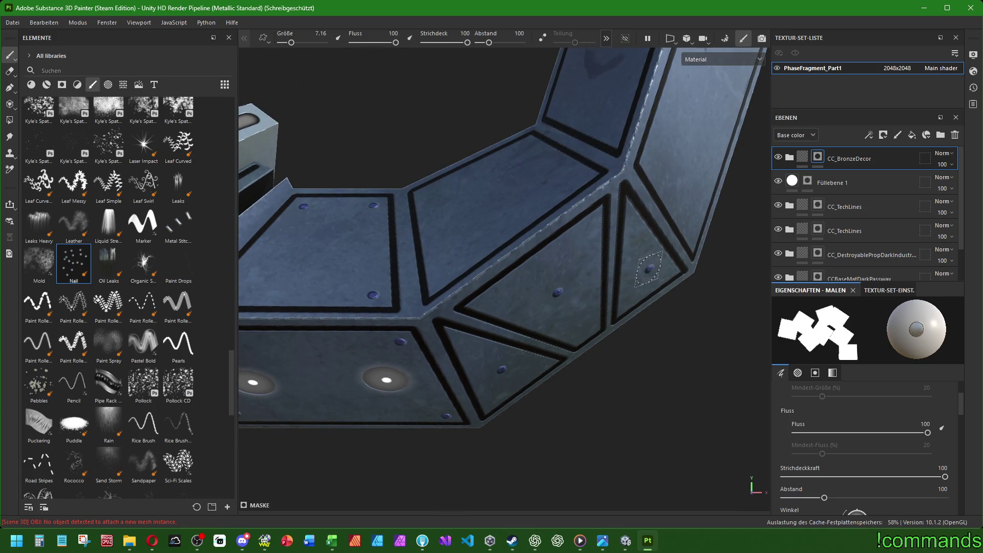
Stamp rivets on the ring's inner and right panel corners.
{"action": "left_click_drag", "start_coordinate": [496, 174], "coordinate": [501, 301], "text": "alt"}
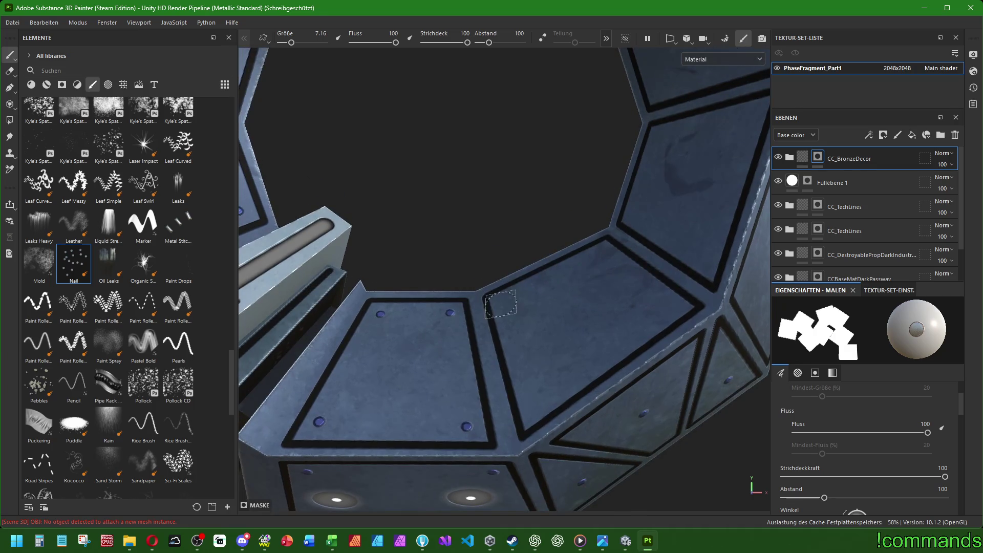
{"action": "left_click", "coordinate": [501, 302]}
{"action": "left_click", "coordinate": [599, 253]}
{"action": "left_click", "coordinate": [669, 308]}
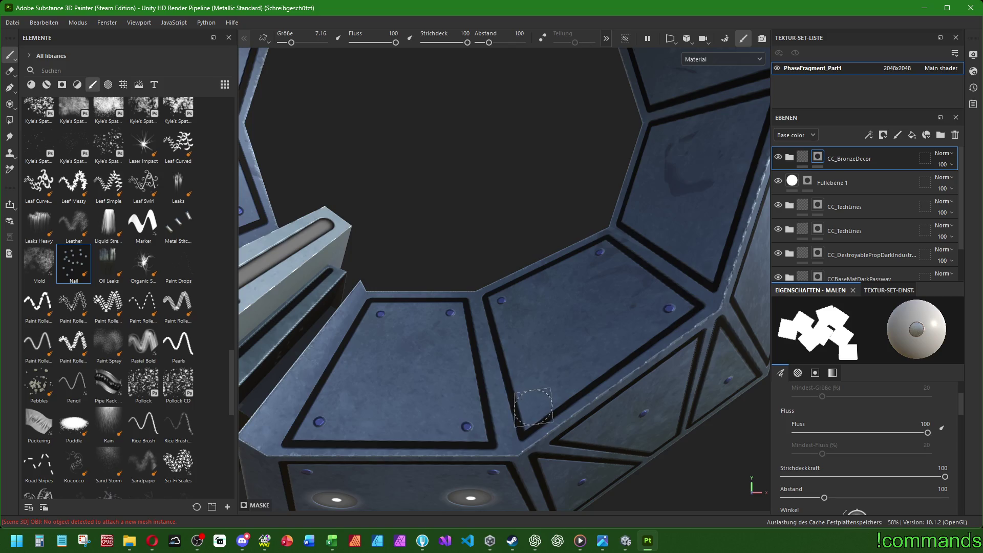
{"action": "left_click", "coordinate": [534, 406]}
{"action": "left_click_drag", "start_coordinate": [589, 345], "coordinate": [486, 367], "text": "alt"}
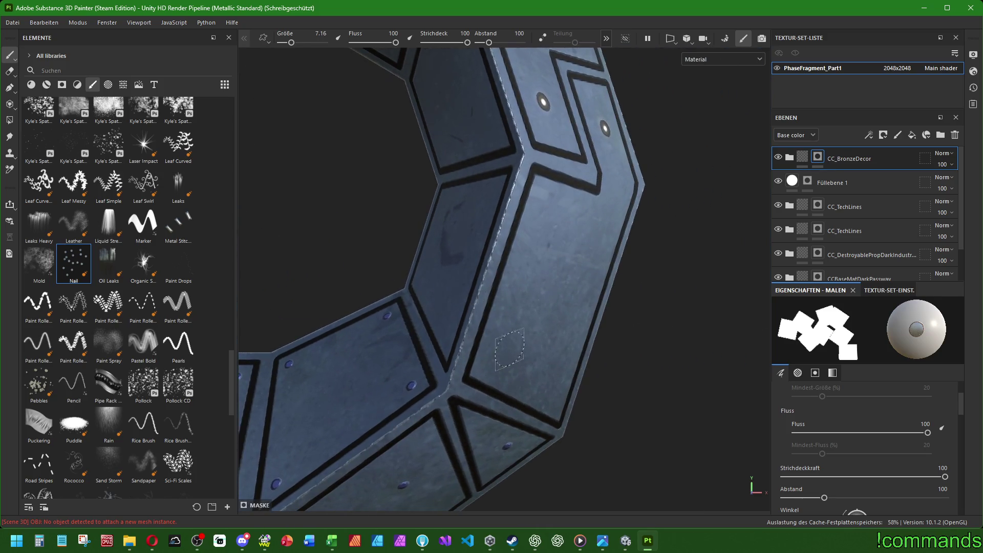
{"action": "left_click", "coordinate": [486, 365]}
{"action": "left_click", "coordinate": [555, 403]}
Stamp rivets on the remaining upper and left panel corners from a closer view.
{"action": "mouse_move", "coordinate": [539, 196]}
{"action": "left_mouse_down", "text": "alt"}
{"action": "mouse_move", "coordinate": [498, 214]}
{"action": "mouse_move", "coordinate": [513, 238]}
{"action": "left_mouse_up", "text": "alt"}
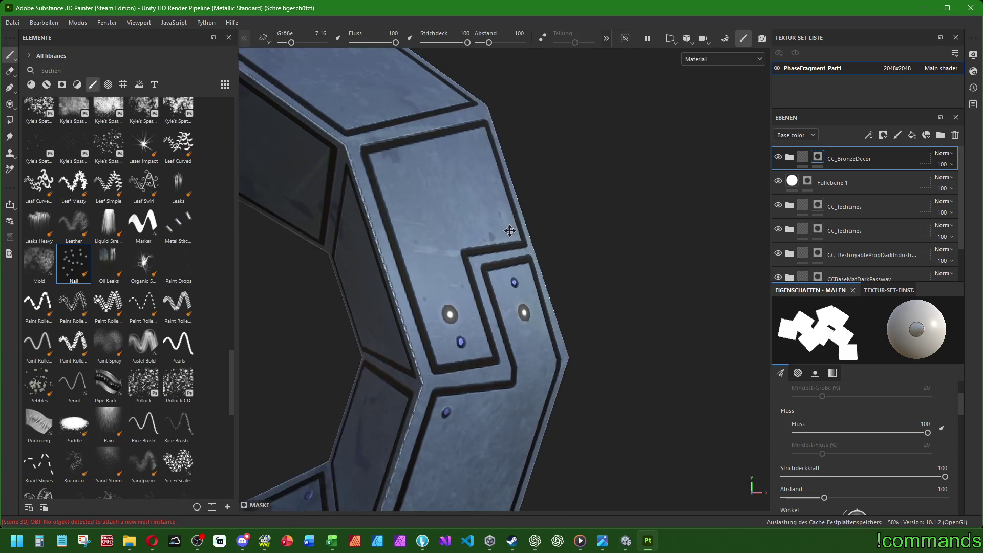
{"action": "left_click", "coordinate": [512, 248]}
{"action": "left_click", "coordinate": [484, 160]}
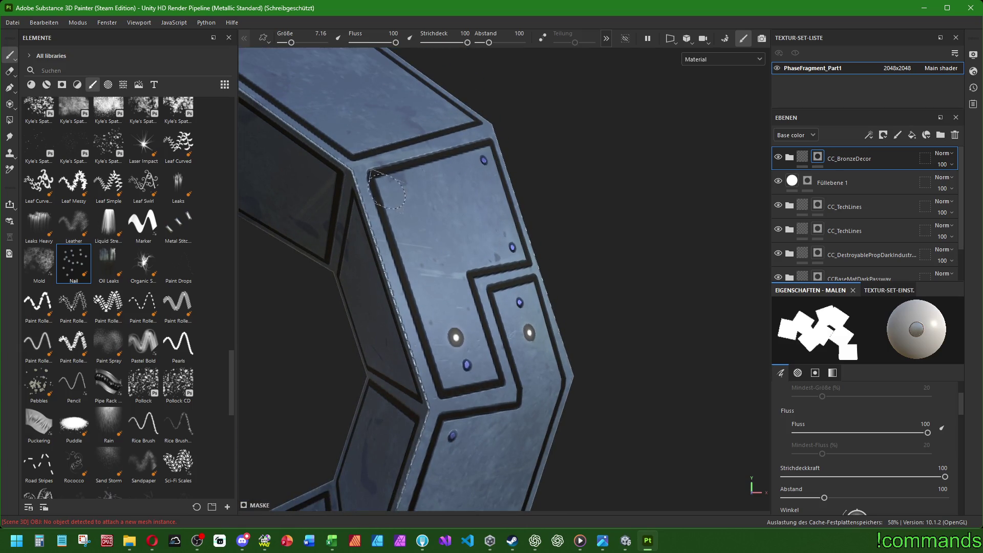
{"action": "left_click", "coordinate": [395, 190]}
{"action": "mouse_move", "coordinate": [396, 190]}
{"action": "left_mouse_down", "text": "alt"}
{"action": "mouse_move", "coordinate": [549, 186]}
{"action": "mouse_move", "coordinate": [559, 231]}
{"action": "mouse_move", "coordinate": [553, 222]}
{"action": "left_mouse_up", "text": "alt"}
{"action": "left_click", "coordinate": [556, 238]}
{"action": "left_click", "coordinate": [534, 315]}
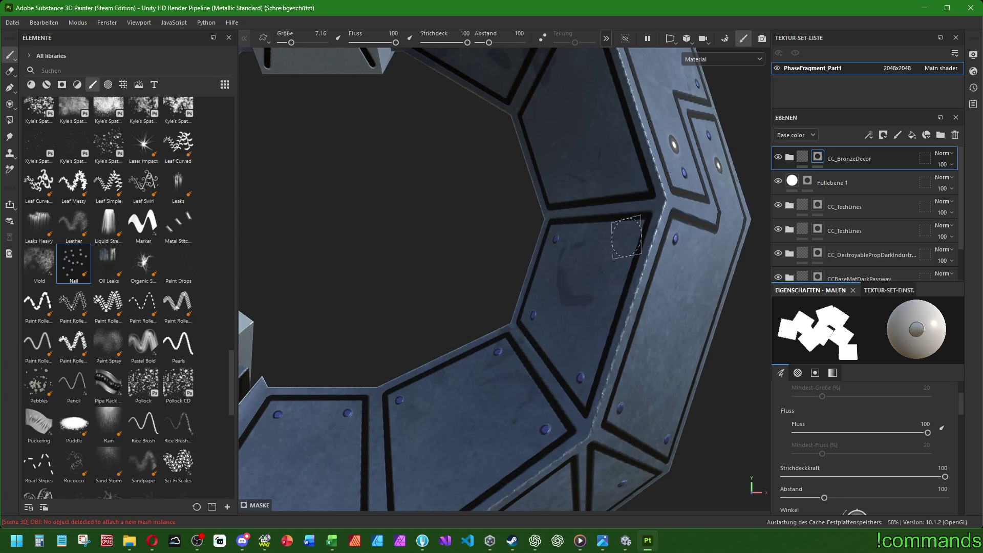
Stamp nails on an outer panel, then bolts onto the dark inner panel past the top block.
{"action": "key", "text": "f"}
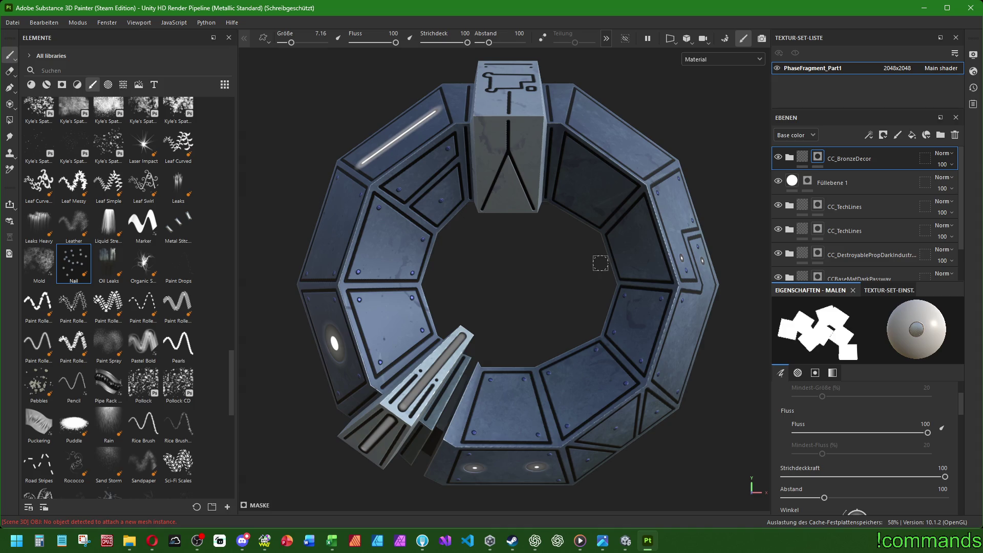
{"action": "scroll", "coordinate": [589, 206], "scroll_direction": "up", "scroll_amount": 3}
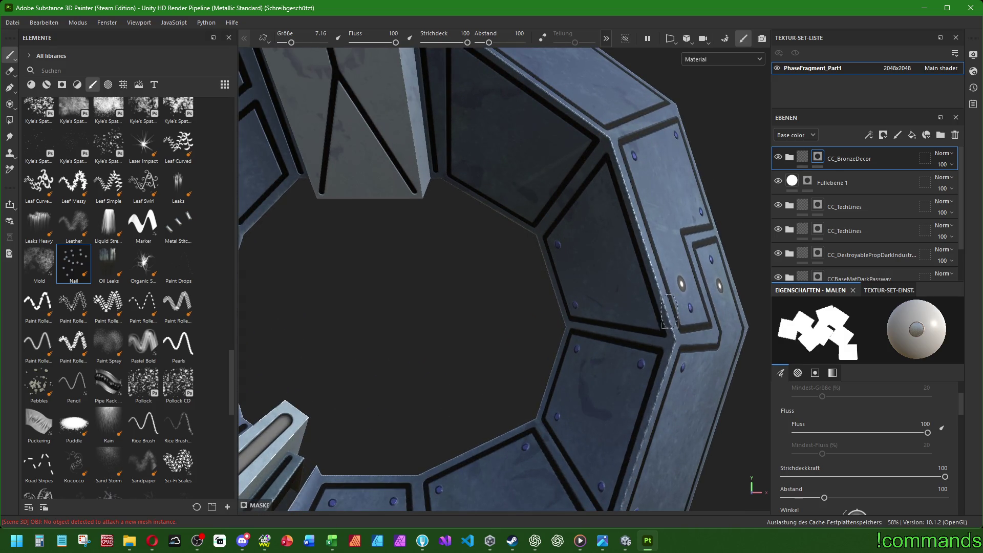
{"action": "left_click", "coordinate": [645, 315]}
{"action": "left_click", "coordinate": [602, 187]}
{"action": "middle_click_drag", "start_coordinate": [614, 131], "coordinate": [642, 224]}
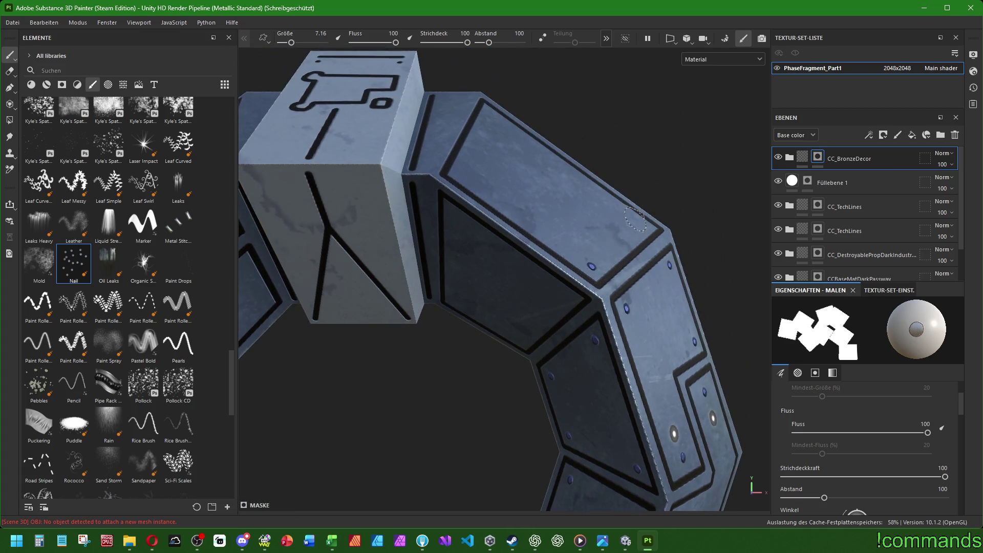
{"action": "middle_click_drag", "start_coordinate": [542, 145], "coordinate": [470, 189]}
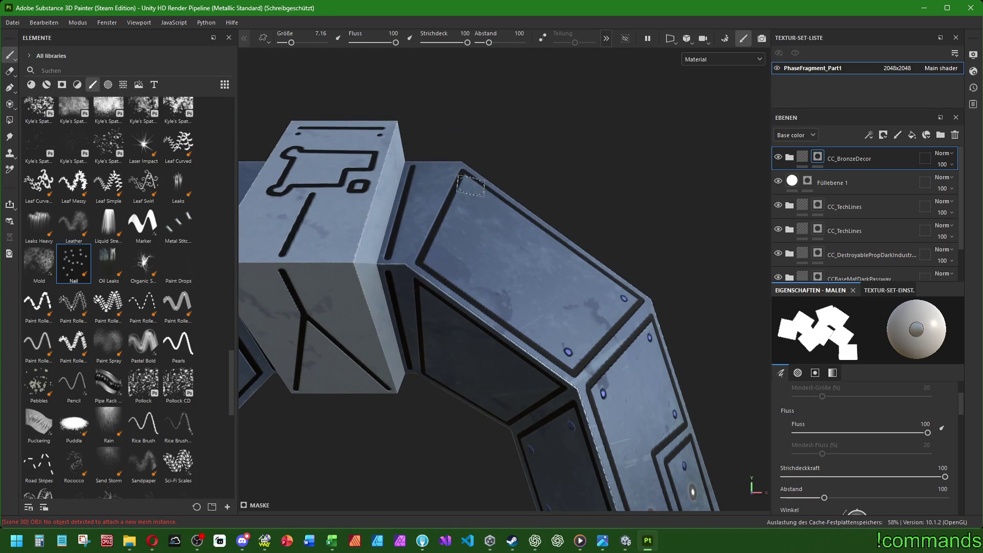
{"action": "left_click_drag", "start_coordinate": [442, 261], "coordinate": [507, 142], "text": "alt"}
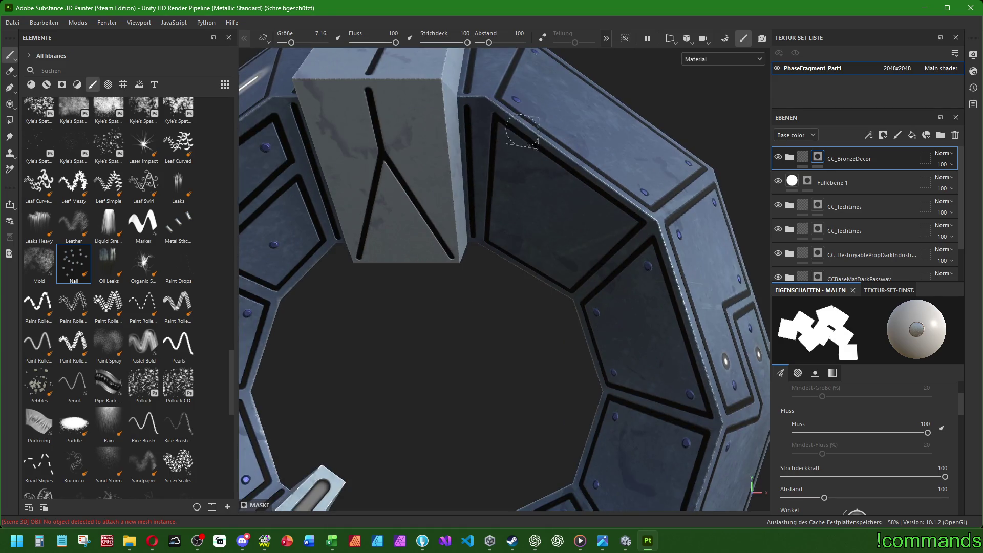
{"action": "left_click", "coordinate": [511, 145]}
{"action": "left_click", "coordinate": [501, 238]}
{"action": "key", "text": "f"}
{"action": "middle_click_drag", "start_coordinate": [555, 203], "coordinate": [572, 189], "text": "alt"}
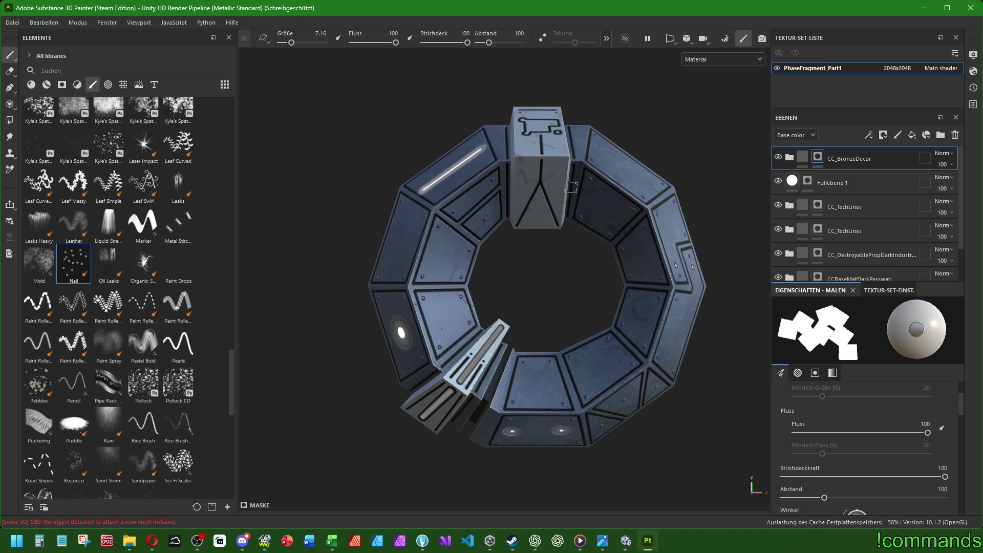
{"action": "scroll", "coordinate": [434, 140], "scroll_direction": "up", "scroll_amount": 5}
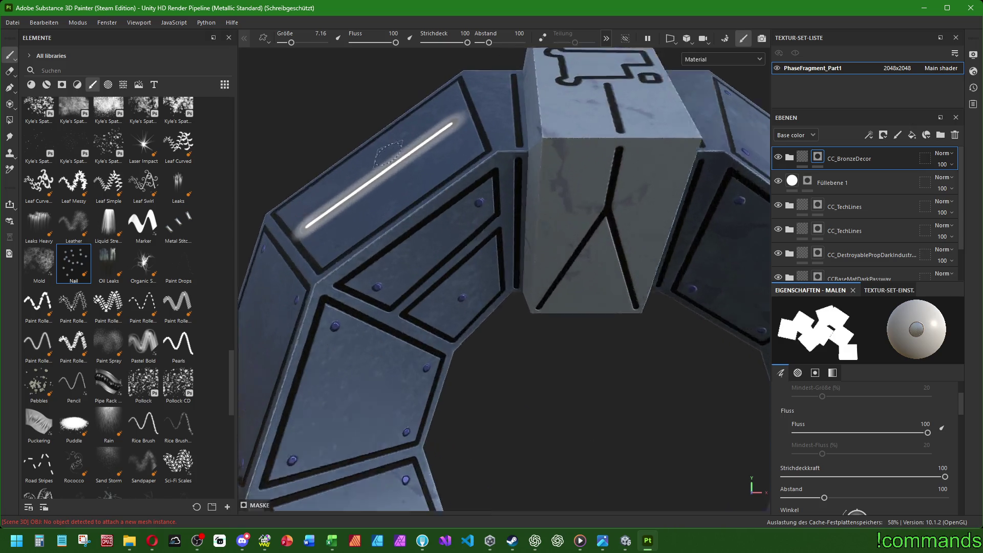
Stamp additional rivets on the panel beside the glowing strip.
{"action": "left_click", "coordinate": [505, 332]}
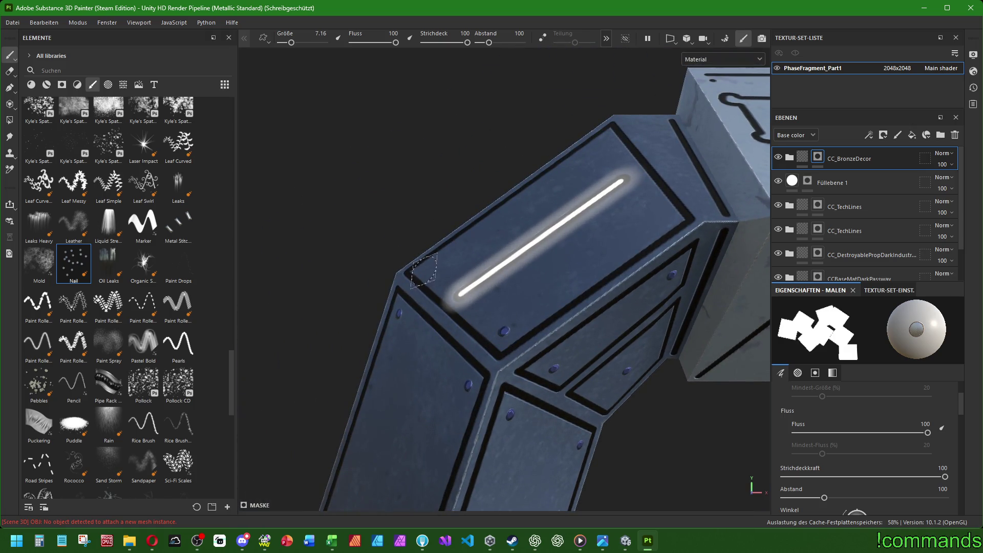
{"action": "left_click", "coordinate": [428, 271]}
{"action": "scroll", "coordinate": [653, 284], "scroll_direction": "down", "scroll_amount": 2}
{"action": "scroll", "coordinate": [654, 284], "scroll_direction": "down", "scroll_amount": 5}
{"action": "left_click_drag", "start_coordinate": [529, 217], "coordinate": [567, 260], "text": "alt"}
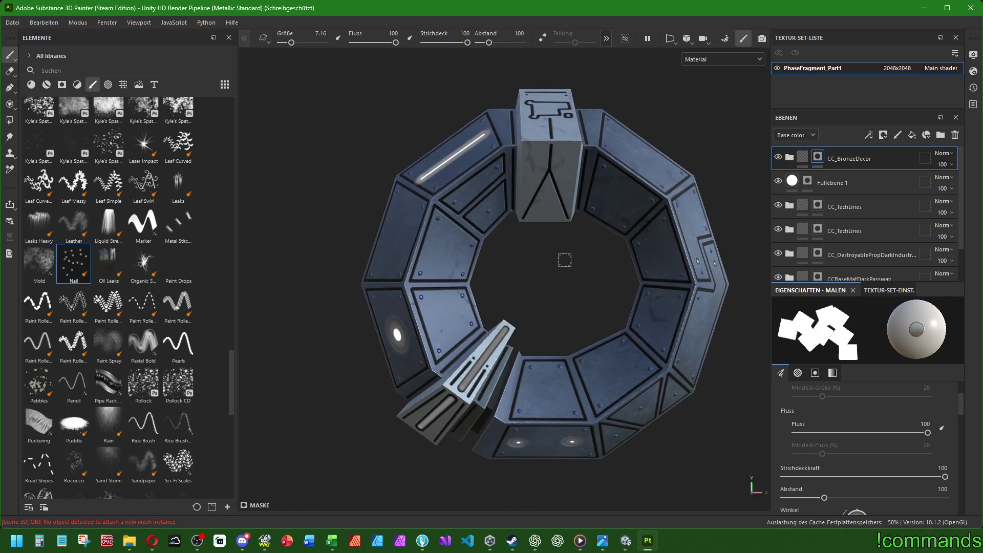
{"action": "mouse_move", "coordinate": [428, 268]}
{"action": "left_mouse_down", "text": "alt"}
{"action": "mouse_move", "coordinate": [654, 274]}
{"action": "mouse_move", "coordinate": [549, 269]}
{"action": "mouse_move", "coordinate": [694, 260]}
{"action": "mouse_move", "coordinate": [606, 264]}
{"action": "left_mouse_up", "text": "alt"}
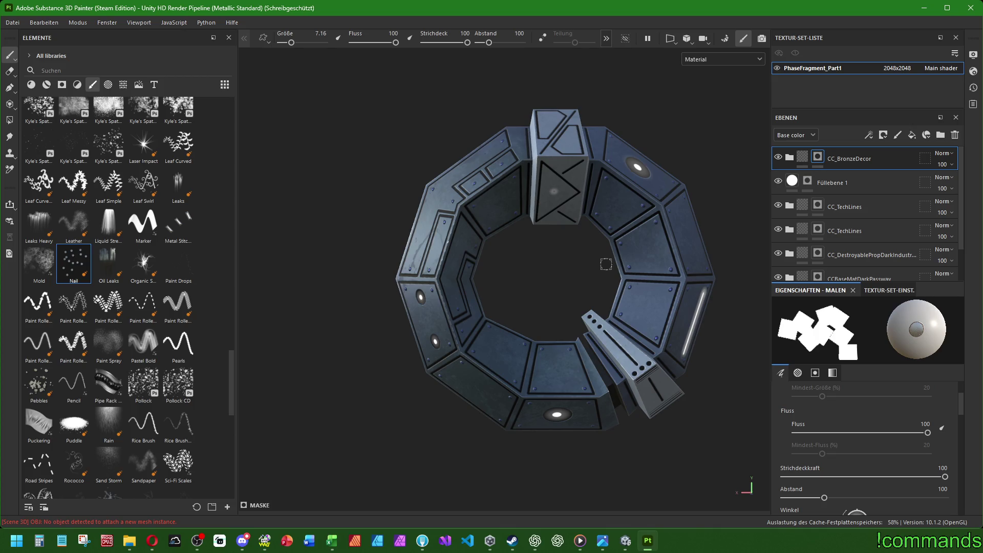
Orbit the ring to review the rivet detailing from every side.
{"action": "mouse_move", "coordinate": [604, 257]}
{"action": "left_mouse_down", "text": "alt"}
{"action": "mouse_move", "coordinate": [541, 302]}
{"action": "mouse_move", "coordinate": [492, 277]}
{"action": "left_mouse_up", "text": "alt"}
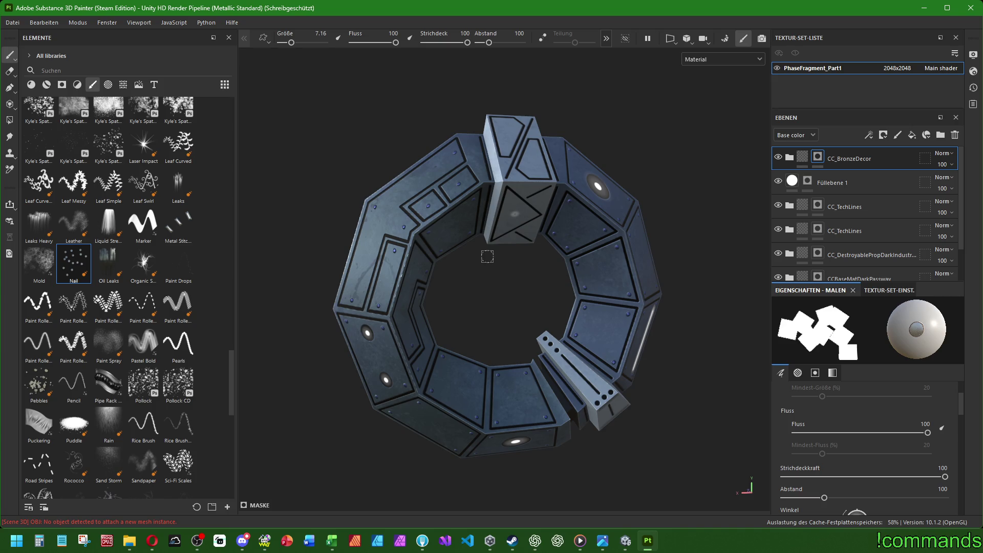
{"action": "left_click_drag", "start_coordinate": [487, 255], "coordinate": [504, 259], "text": "alt"}
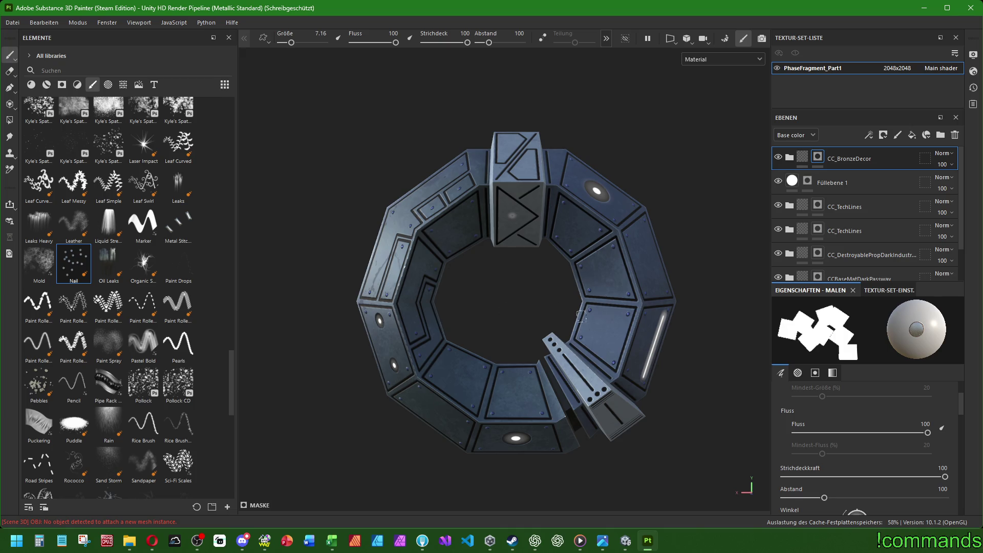
{"action": "left_click_drag", "start_coordinate": [488, 299], "coordinate": [753, 317], "text": "alt"}
{"action": "mouse_move", "coordinate": [481, 286]}
{"action": "left_mouse_down", "text": "alt"}
{"action": "mouse_move", "coordinate": [592, 282]}
{"action": "mouse_move", "coordinate": [539, 281]}
{"action": "left_mouse_up", "text": "alt"}
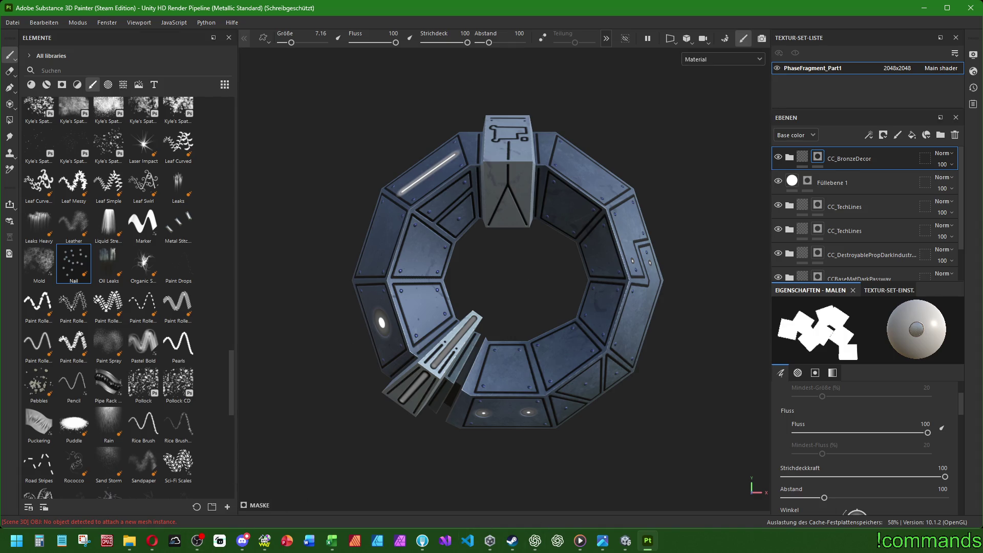
{"action": "left_click", "coordinate": [242, 541]}
{"action": "scroll", "coordinate": [131, 292], "scroll_direction": "down", "scroll_amount": 5}
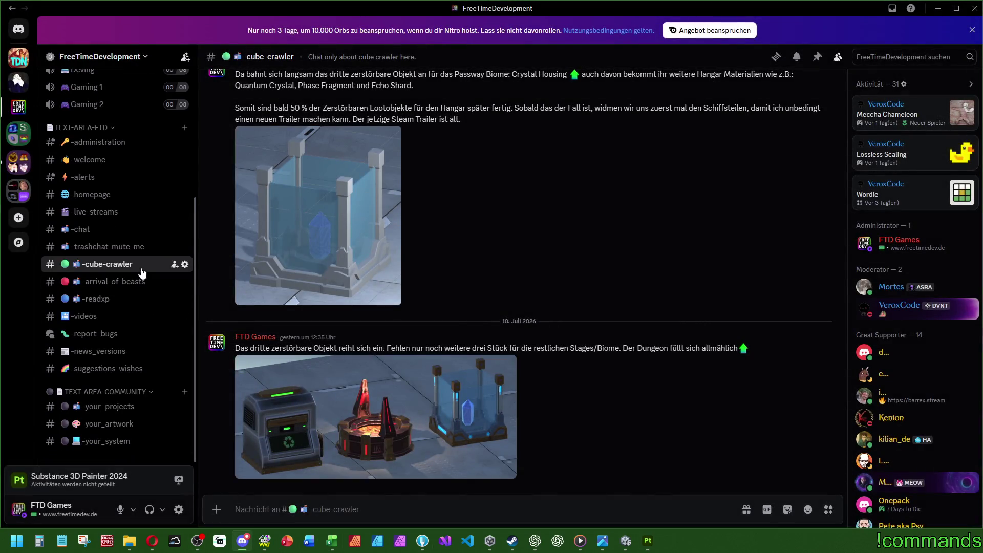
{"action": "scroll", "coordinate": [141, 270], "scroll_direction": "up", "scroll_amount": 5}
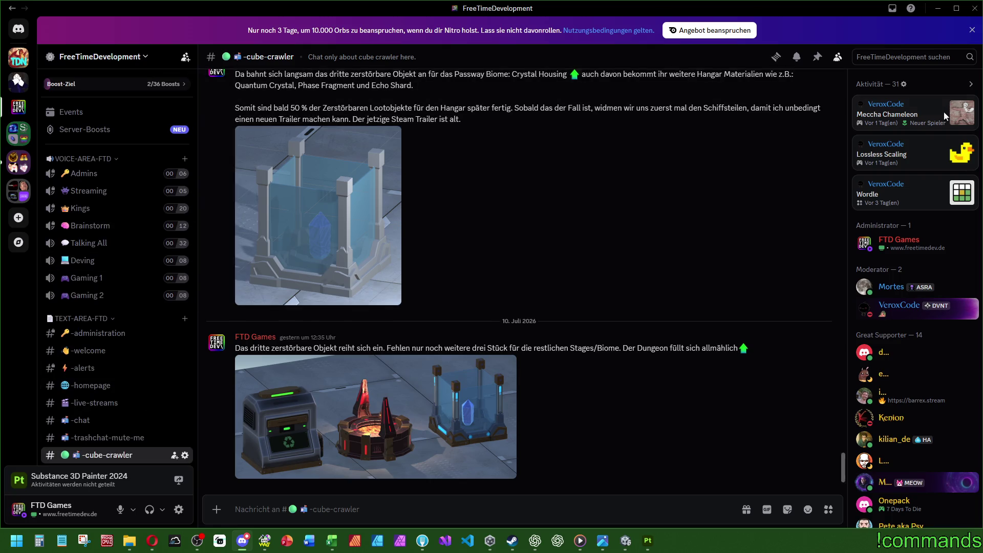
{"action": "left_click", "coordinate": [937, 9]}
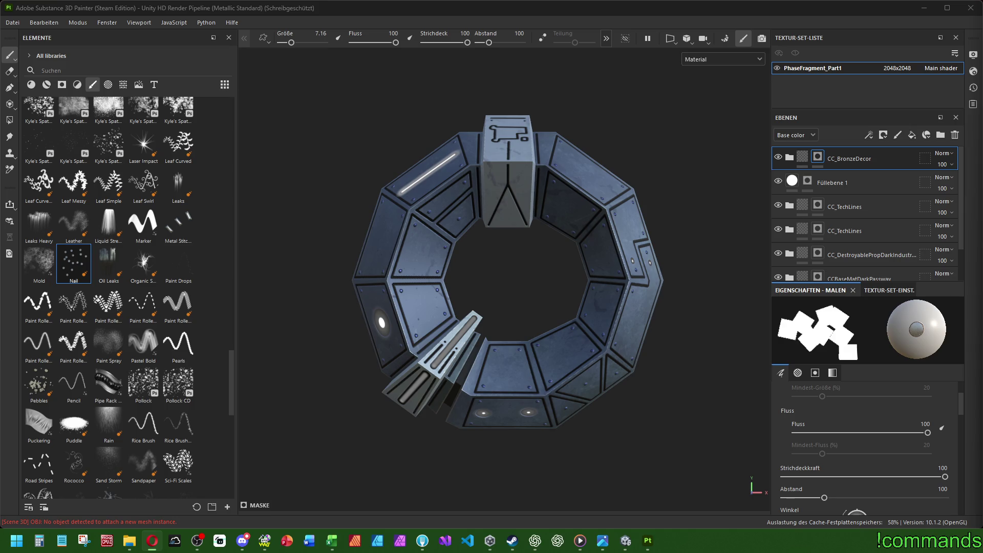
{"action": "scroll", "coordinate": [476, 302], "scroll_direction": "down", "scroll_amount": 2}
{"action": "mouse_move", "coordinate": [477, 302]}
{"action": "left_mouse_down", "text": "alt"}
{"action": "mouse_move", "coordinate": [591, 329]}
{"action": "mouse_move", "coordinate": [541, 307]}
{"action": "left_mouse_up", "text": "alt"}
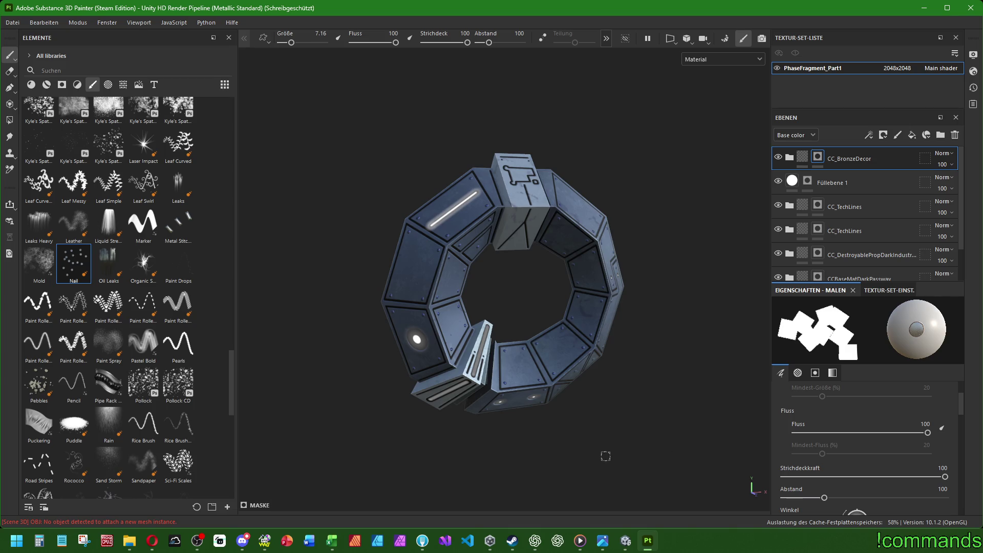
{"action": "left_click_drag", "start_coordinate": [631, 474], "coordinate": [586, 463], "text": "alt"}
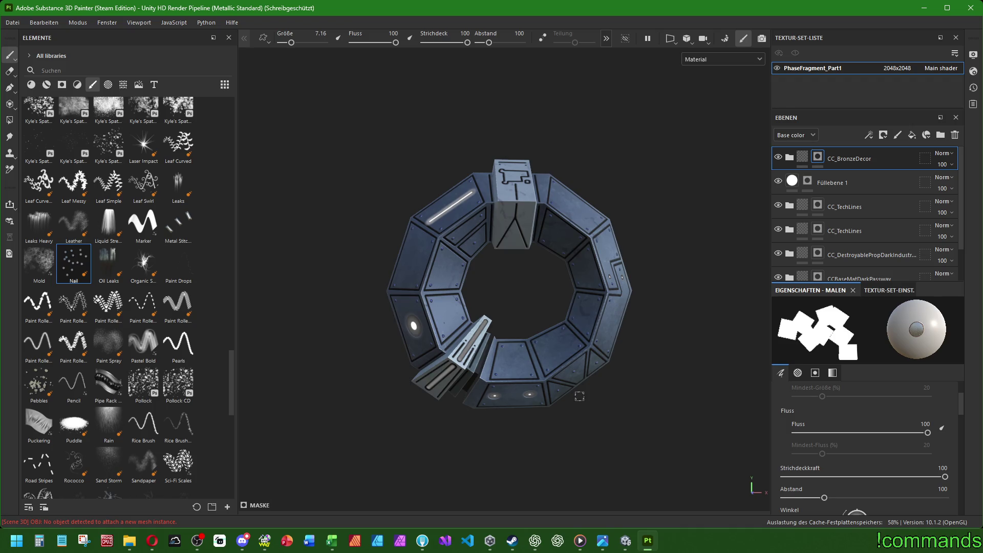
{"action": "right_click_drag", "start_coordinate": [612, 333], "coordinate": [579, 324], "text": "alt"}
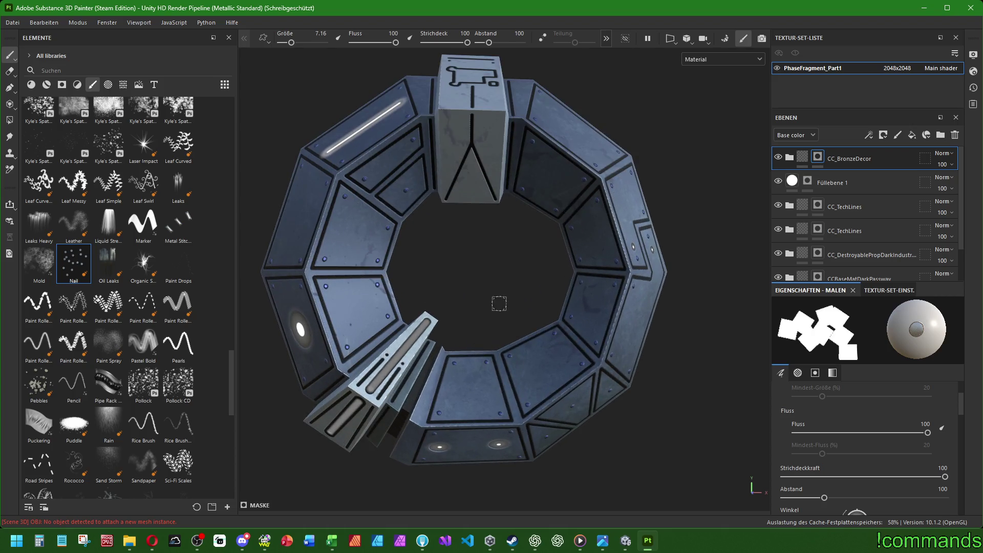
{"action": "key", "text": "f"}
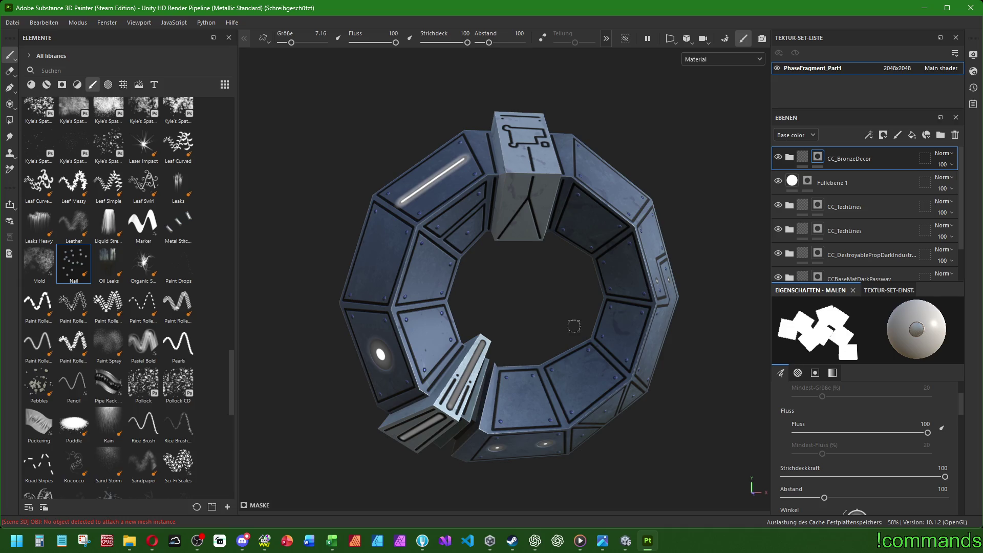
{"action": "scroll", "coordinate": [575, 308], "scroll_direction": "down", "scroll_amount": 5}
{"action": "mouse_move", "coordinate": [593, 288]}
{"action": "left_mouse_down", "text": "alt"}
{"action": "mouse_move", "coordinate": [328, 298]}
{"action": "mouse_move", "coordinate": [235, 274]}
{"action": "mouse_move", "coordinate": [607, 280]}
{"action": "mouse_move", "coordinate": [619, 303]}
{"action": "left_mouse_up", "text": "alt"}
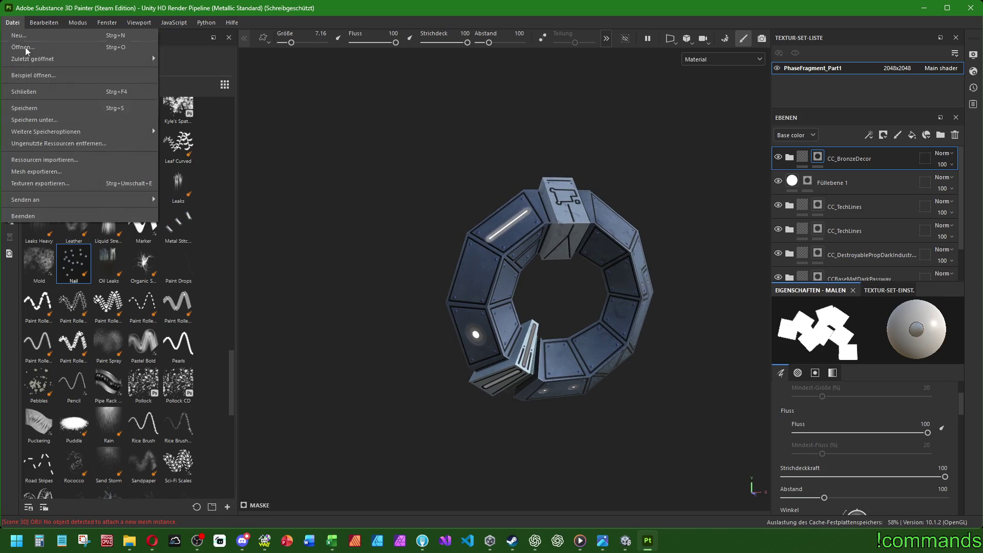
Start Speichern unter and browse to SubstanceMats/HangarMaterials/Passway.
{"action": "left_click", "coordinate": [12, 22]}
{"action": "left_click", "coordinate": [50, 122]}
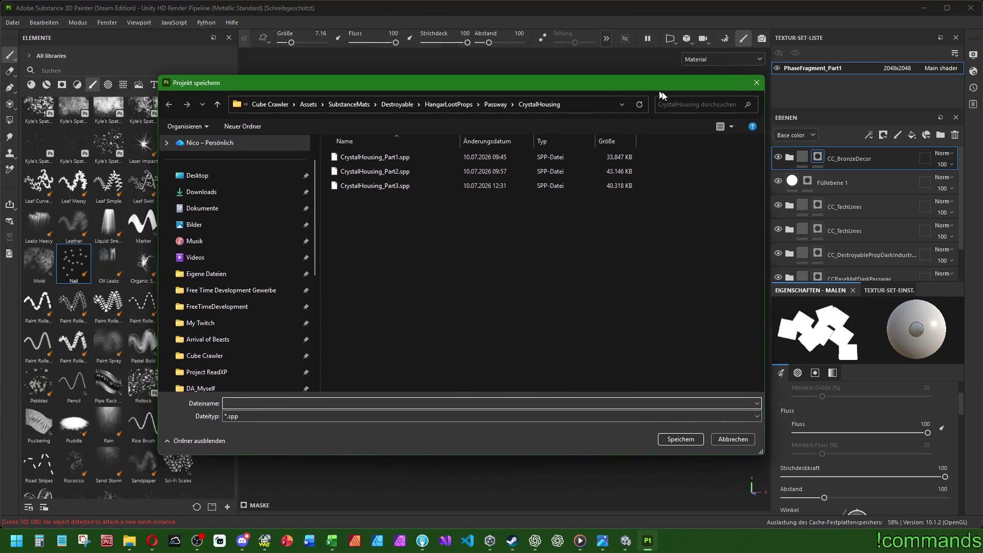
{"action": "left_click", "coordinate": [496, 136]}
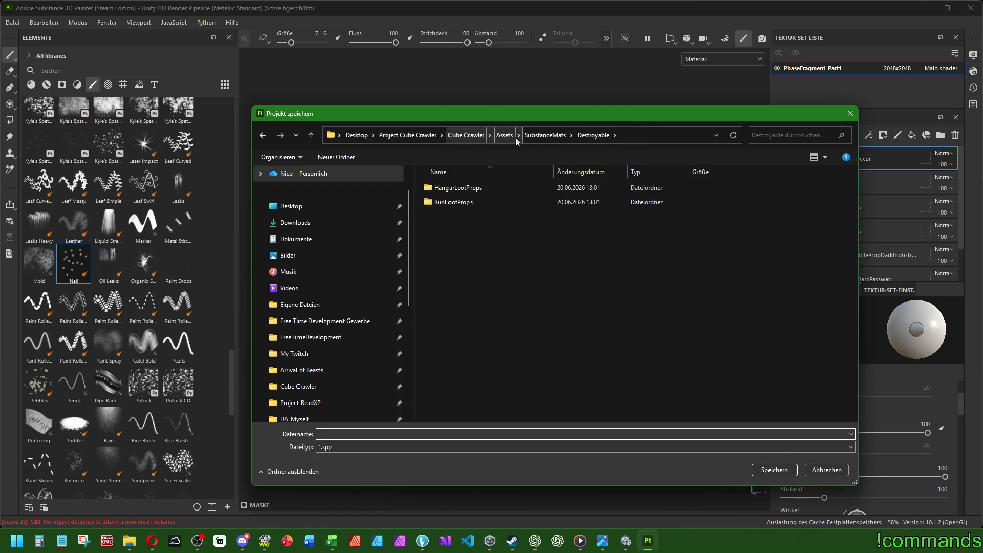
{"action": "left_click", "coordinate": [535, 139]}
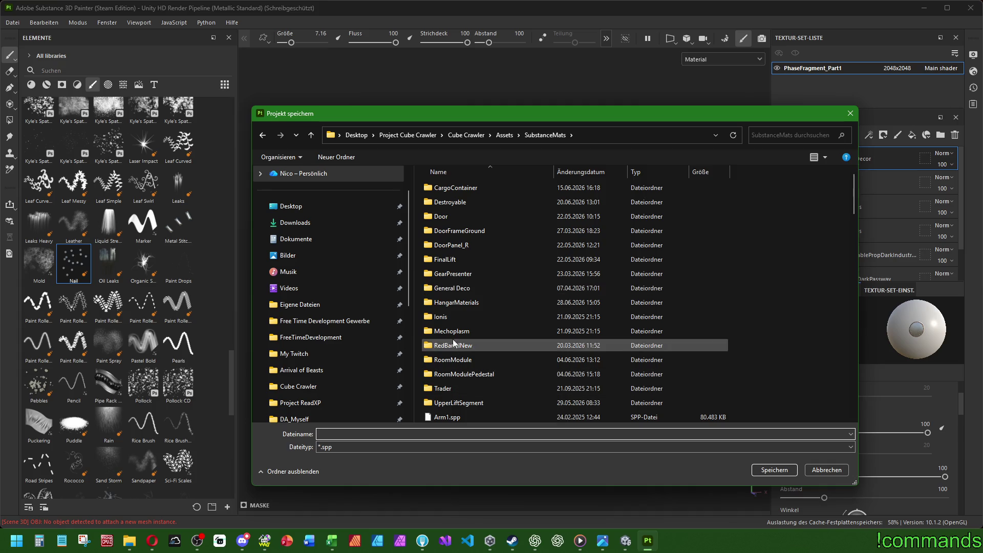
{"action": "double_click", "coordinate": [458, 303]}
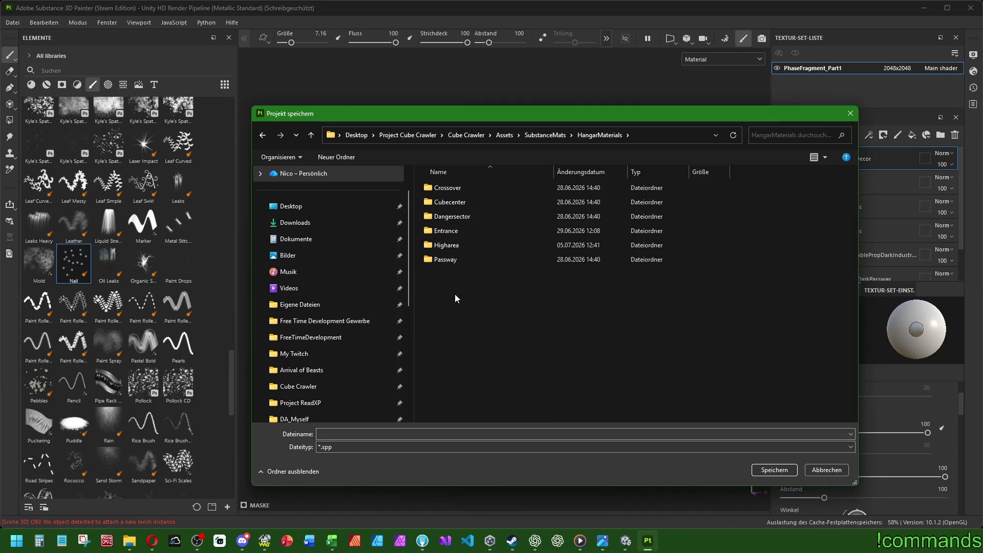
{"action": "double_click", "coordinate": [449, 260]}
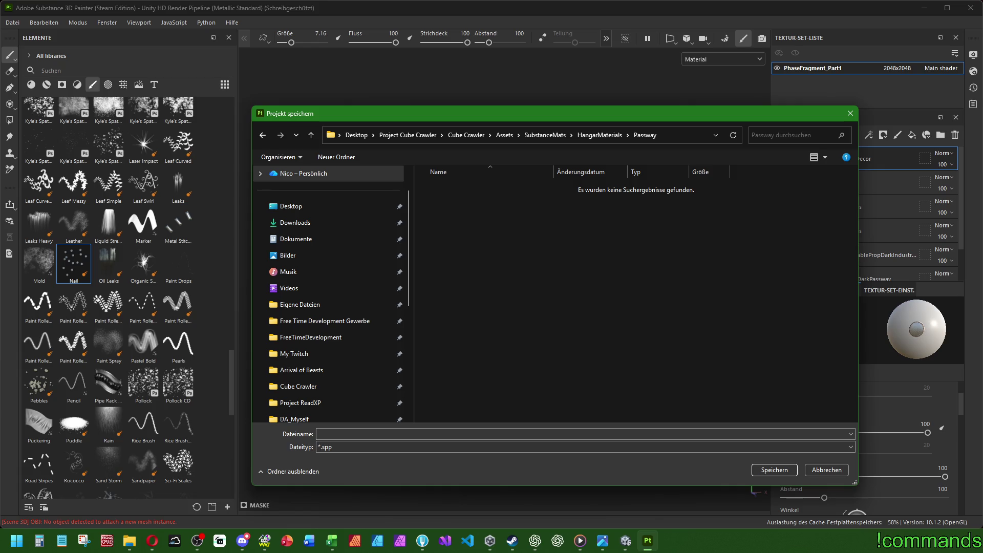
{"action": "left_click", "coordinate": [599, 136]}
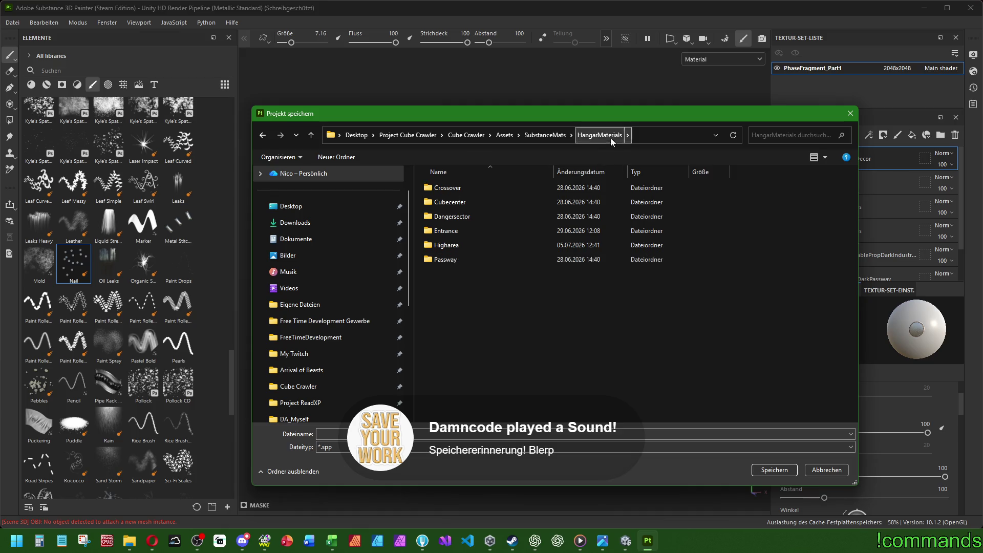
{"action": "double_click", "coordinate": [445, 260]}
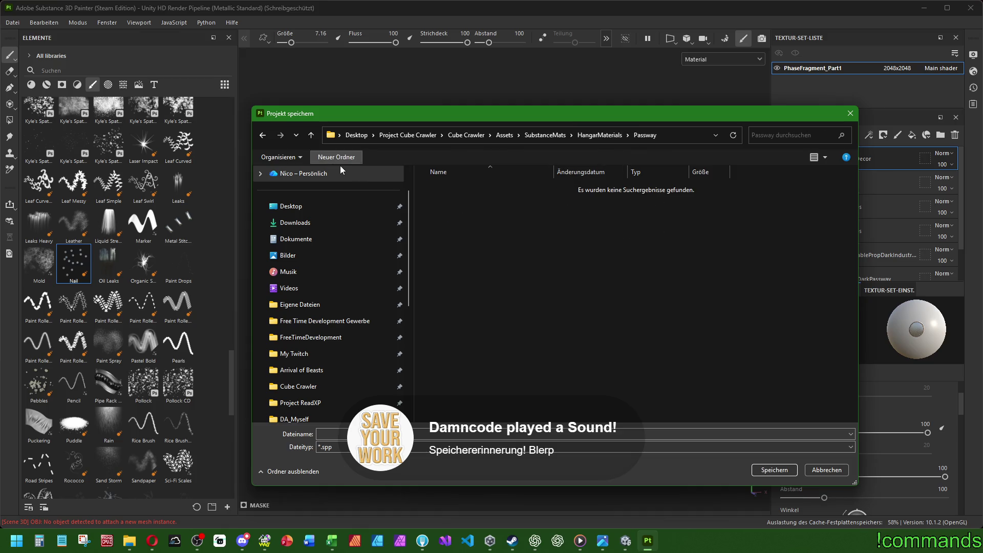
{"action": "type", "text": "Phase"}
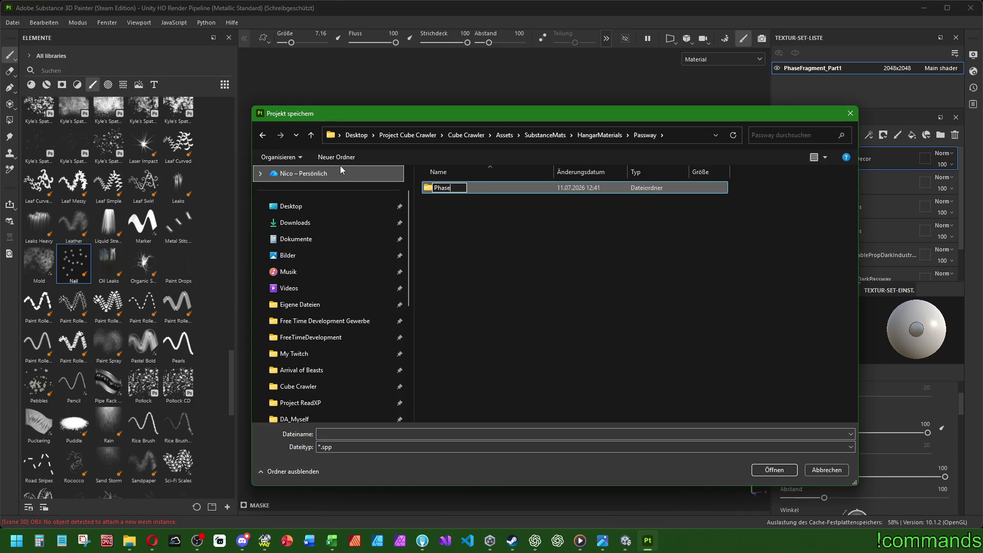
{"action": "type", "text": "Fragment"}
Create folder PhaseFragment and save the project there as PhaseFragment_Part1.
{"action": "key", "text": "Return"}
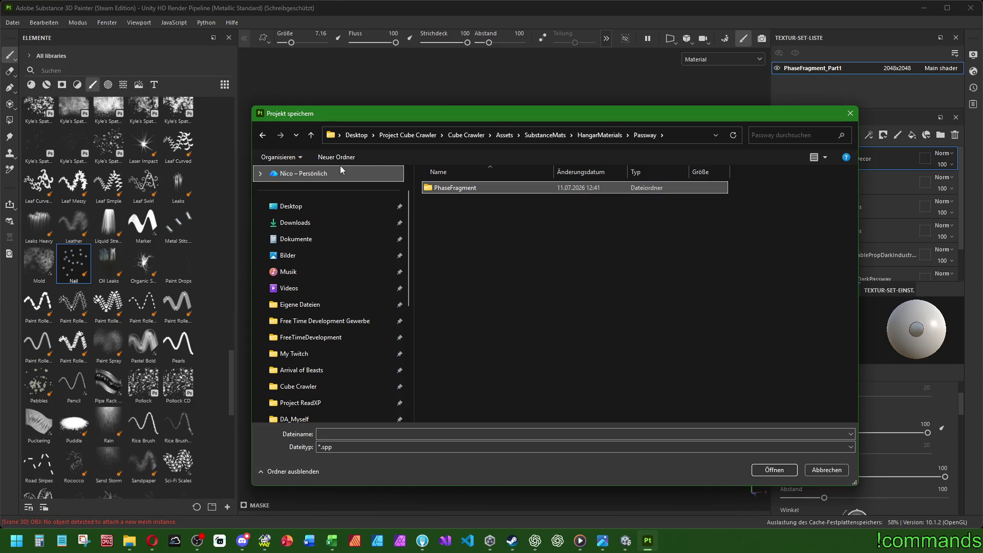
{"action": "key", "text": "Return"}
{"action": "left_click", "coordinate": [357, 436]}
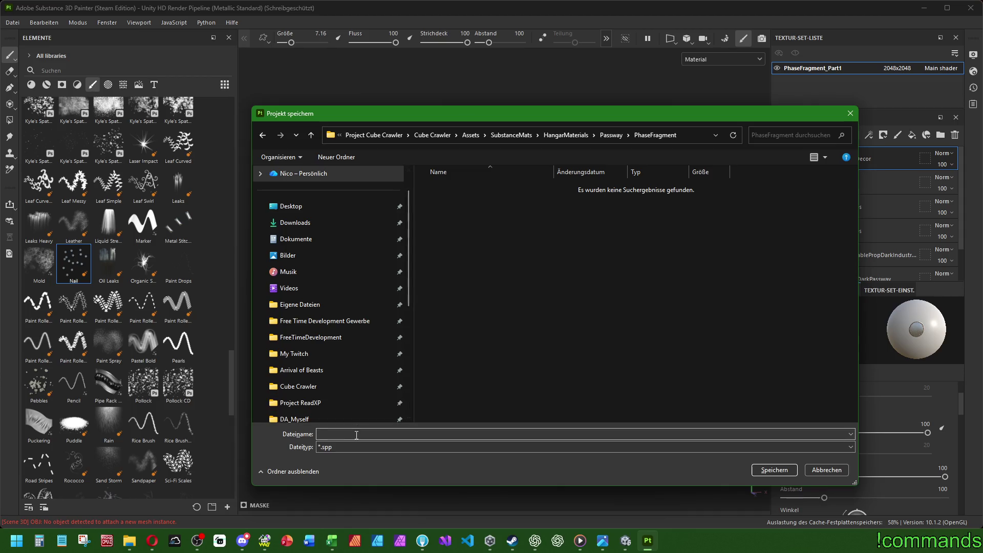
{"action": "type", "text": "PhaseF"}
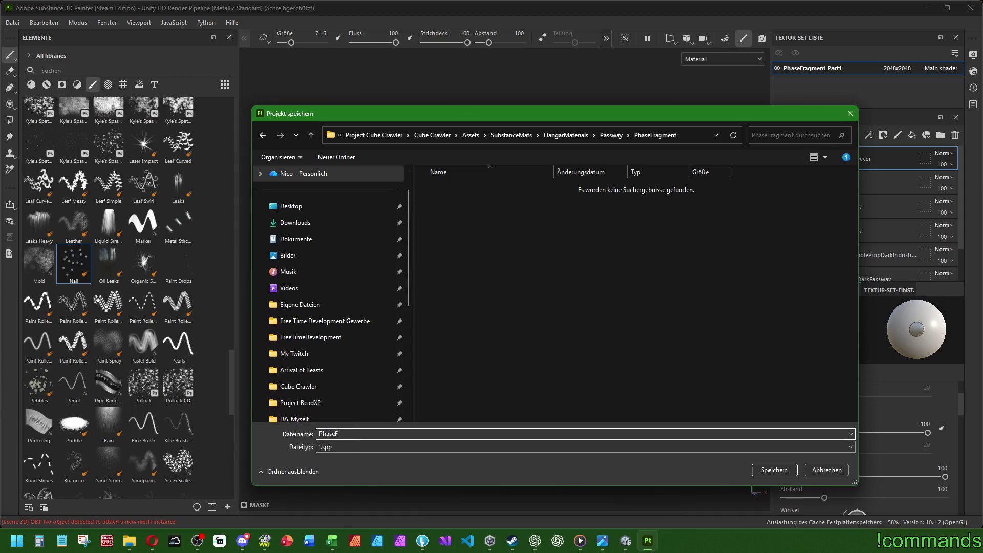
{"action": "type", "text": "ragment_"}
{"action": "type", "text": "Part1"}
{"action": "key", "text": "Return"}
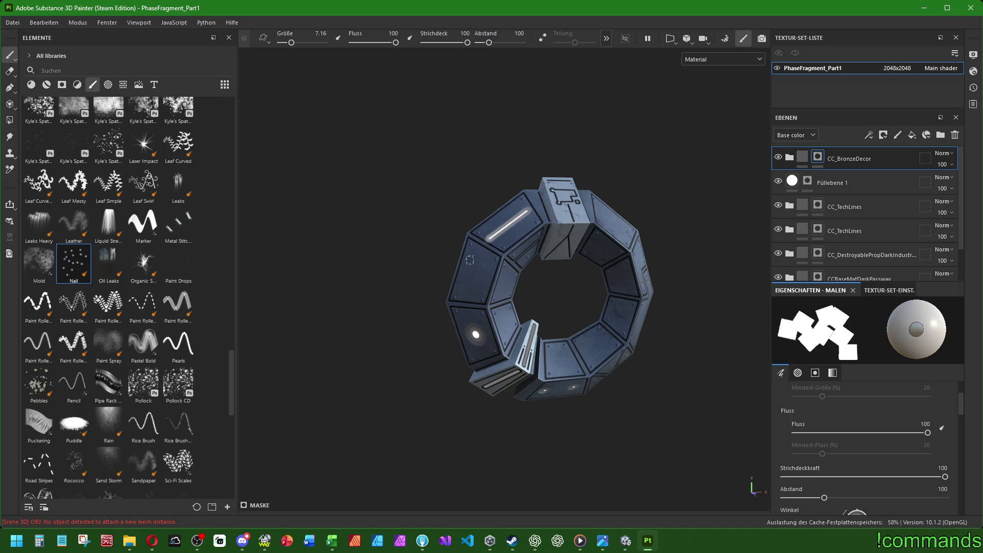
Bring up the texture export settings and start choosing a different output folder.
{"action": "left_click", "coordinate": [13, 23]}
{"action": "left_click", "coordinate": [27, 109]}
{"action": "left_click", "coordinate": [13, 23]}
{"action": "left_click", "coordinate": [40, 184]}
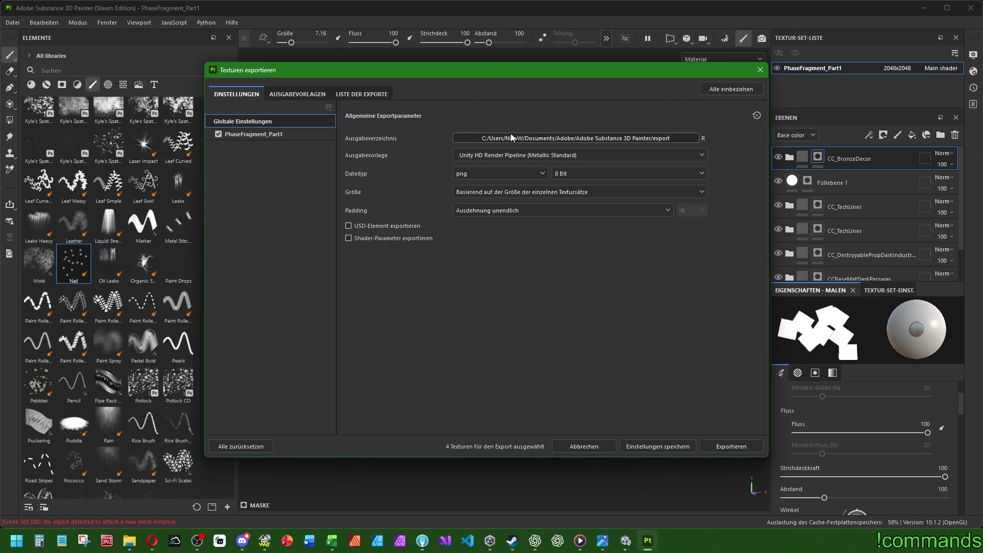
{"action": "left_click", "coordinate": [522, 138]}
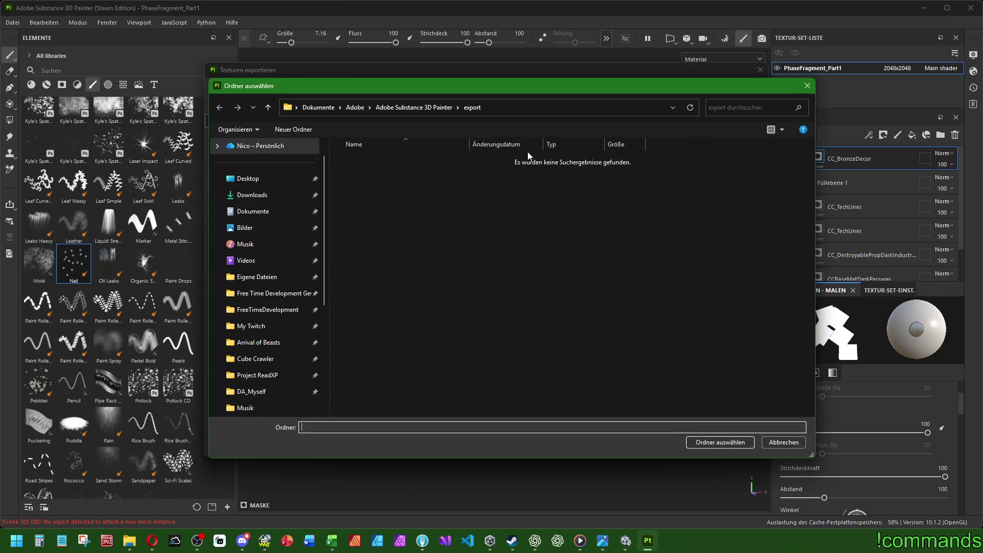
Browse to Cube Crawler/Assets/Art/Textures/HangarMaterials/Passway in the folder picker.
{"action": "left_click", "coordinate": [223, 366]}
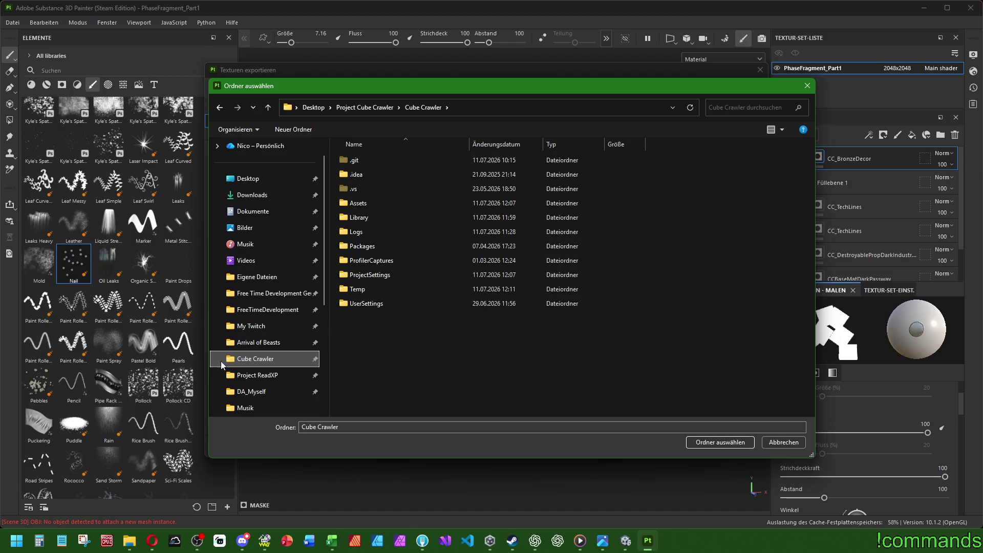
{"action": "double_click", "coordinate": [357, 203]}
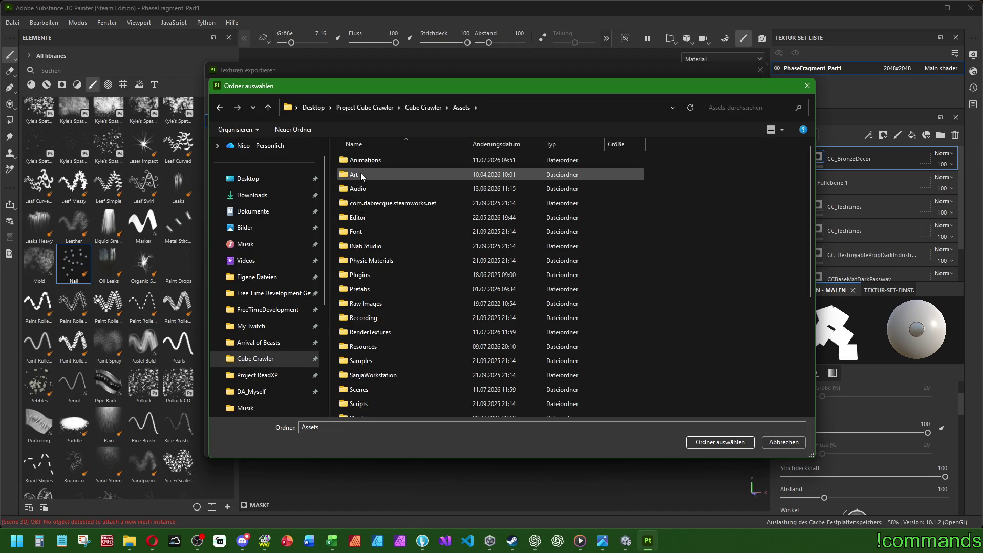
{"action": "double_click", "coordinate": [360, 173]}
{"action": "double_click", "coordinate": [353, 175]}
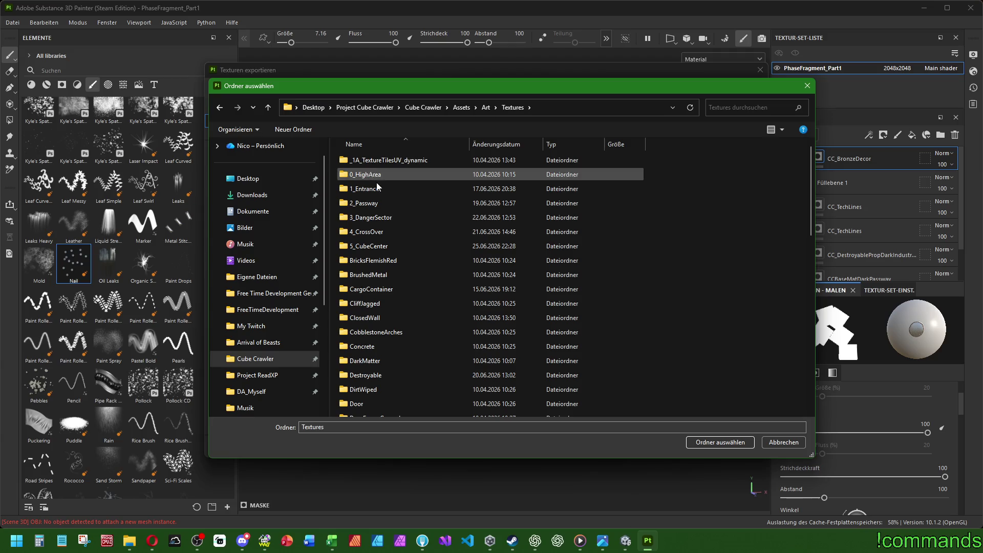
{"action": "scroll", "coordinate": [423, 254], "scroll_direction": "down", "scroll_amount": 2}
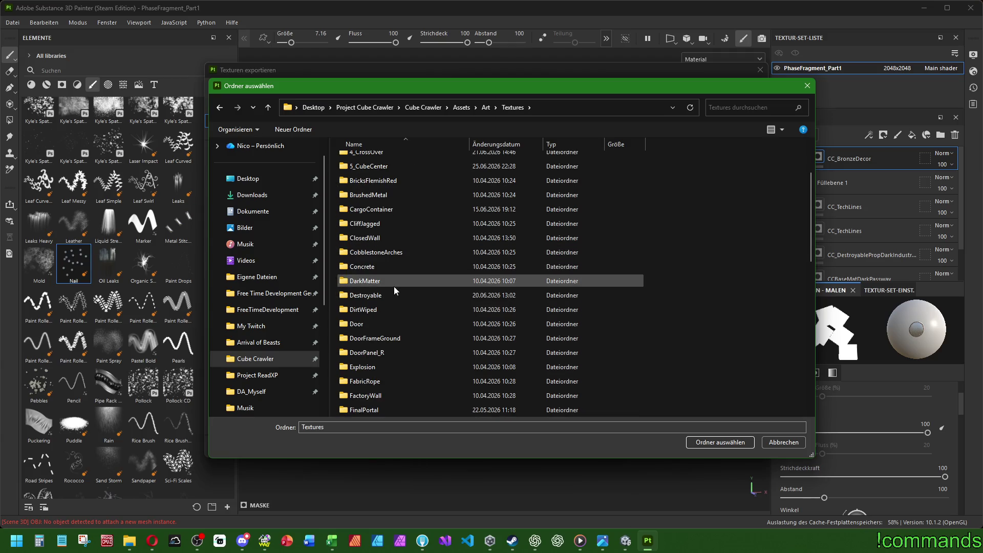
{"action": "scroll", "coordinate": [377, 291], "scroll_direction": "down", "scroll_amount": 2}
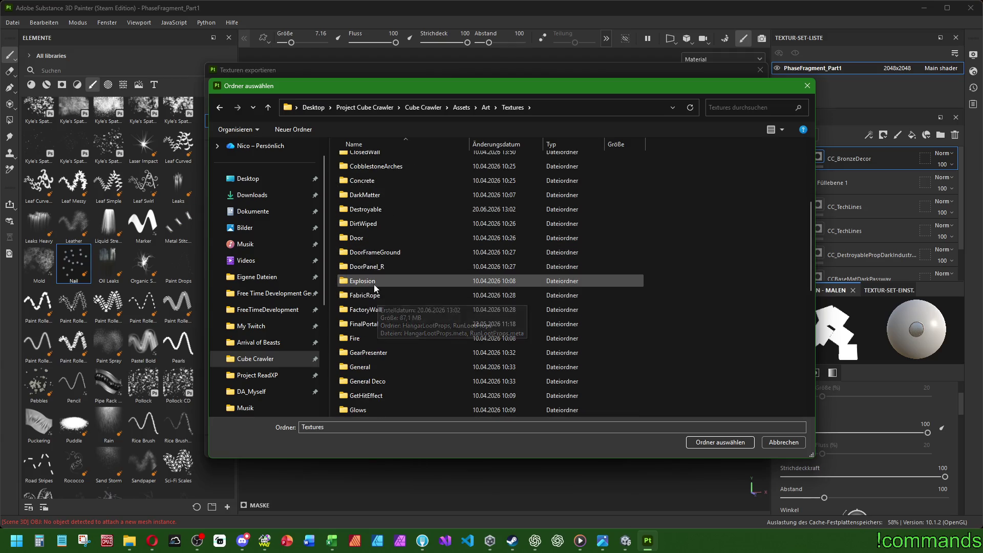
{"action": "scroll", "coordinate": [388, 332], "scroll_direction": "down", "scroll_amount": 2}
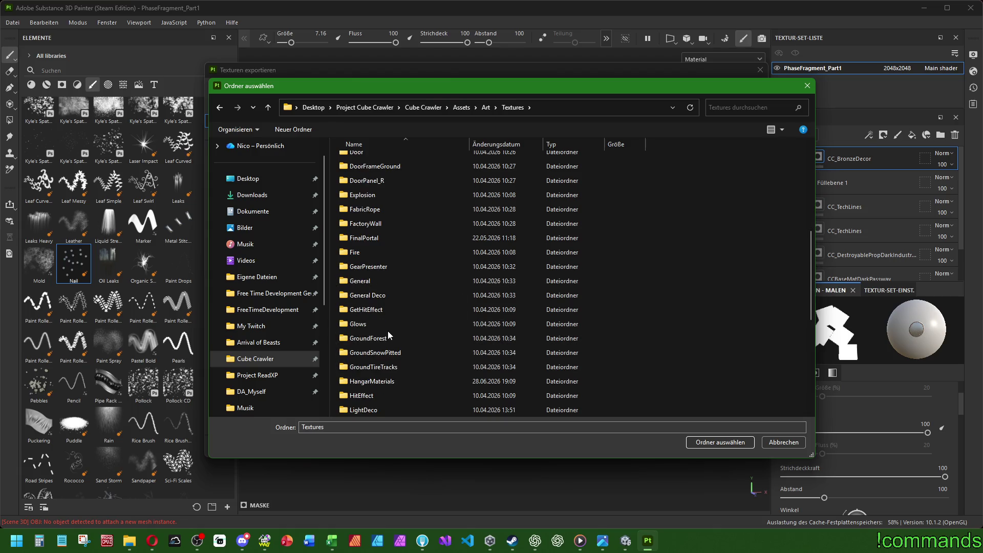
{"action": "double_click", "coordinate": [376, 382]}
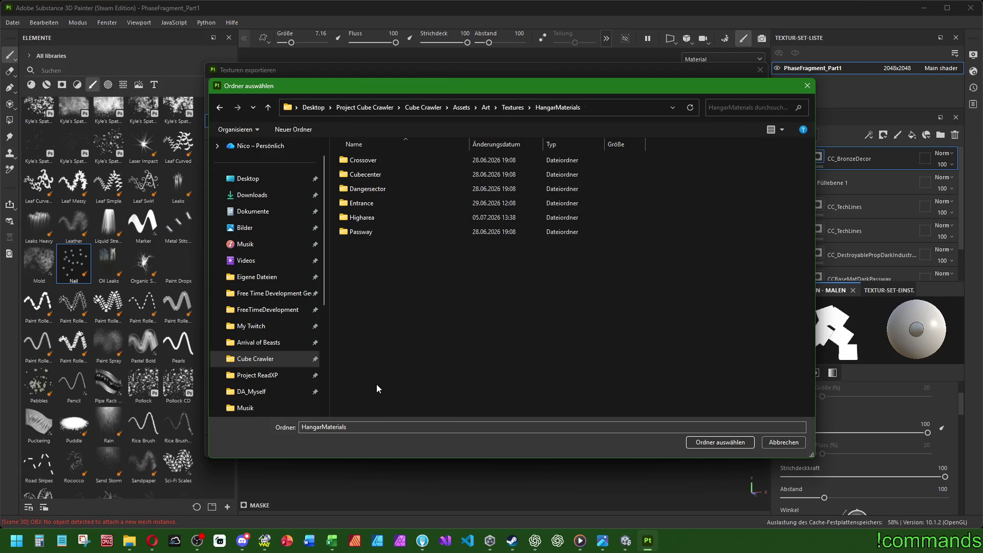
{"action": "double_click", "coordinate": [371, 234]}
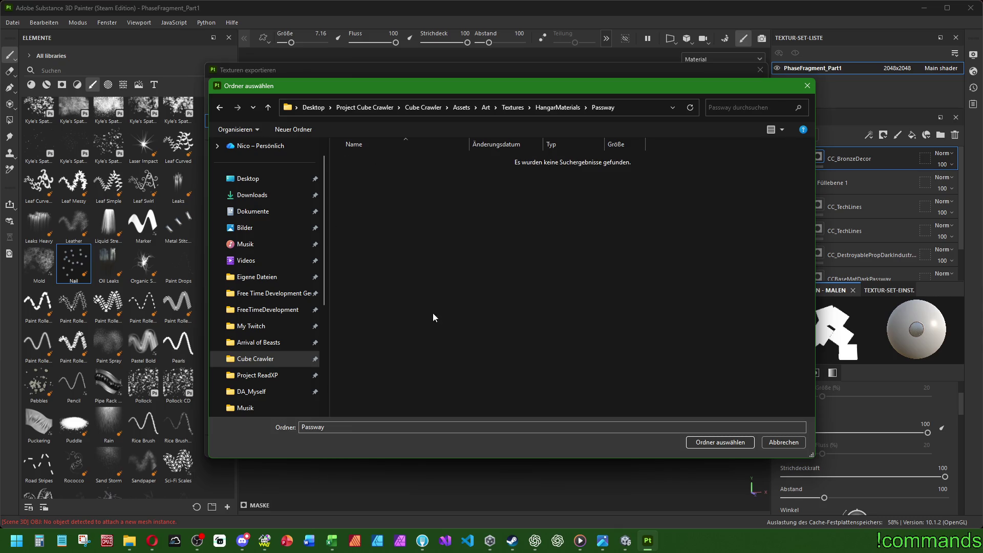
Create a PhaseFragment folder inside Passway and select it as the export output folder.
{"action": "left_click", "coordinate": [302, 129]}
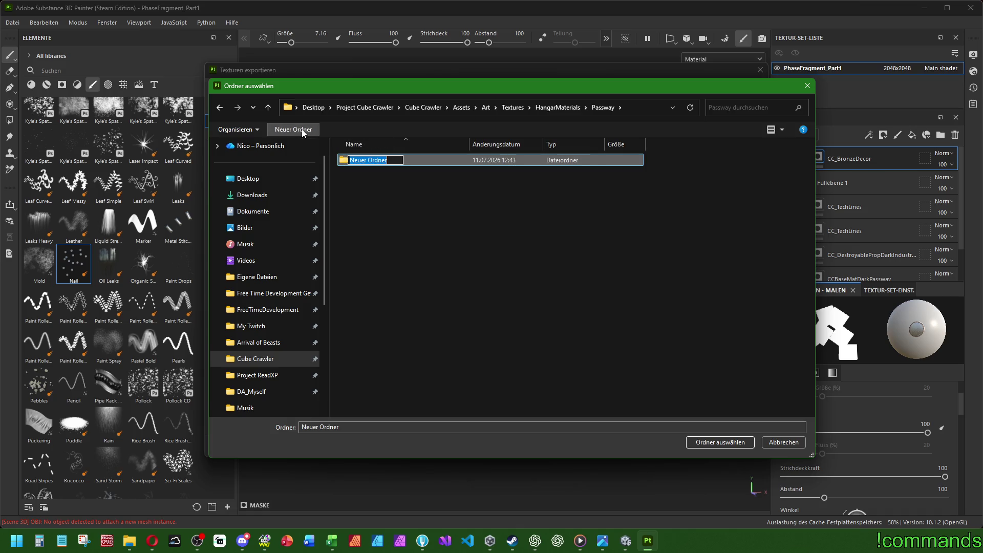
{"action": "type", "text": "P"}
{"action": "type", "text": "haseFrag"}
{"action": "type", "text": "ment"}
{"action": "key", "text": "Return"}
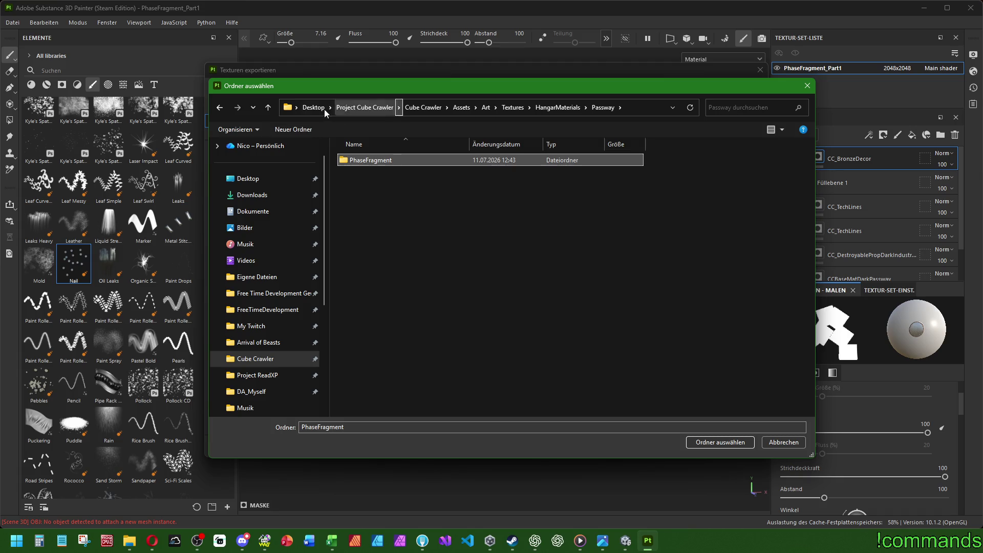
{"action": "double_click", "coordinate": [375, 162]}
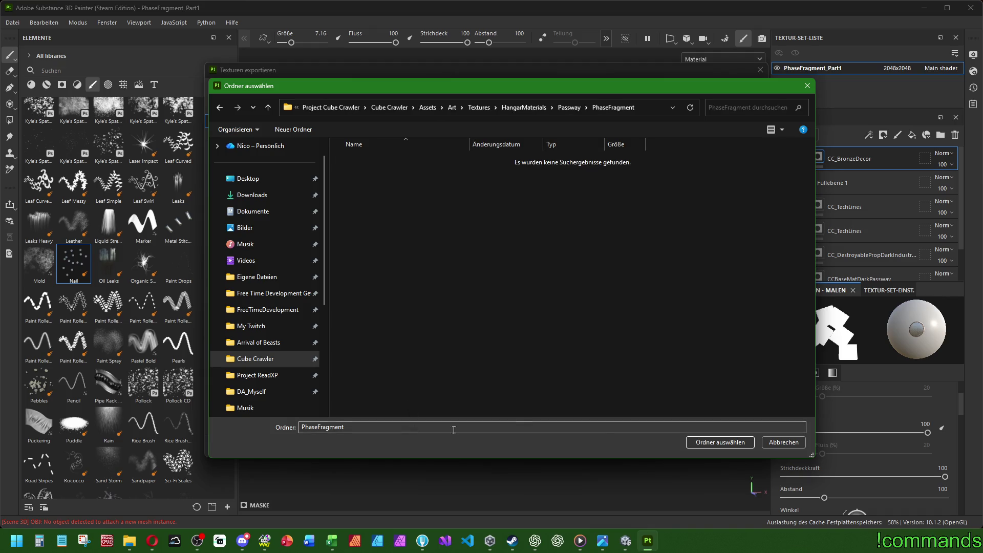
{"action": "left_click", "coordinate": [704, 439]}
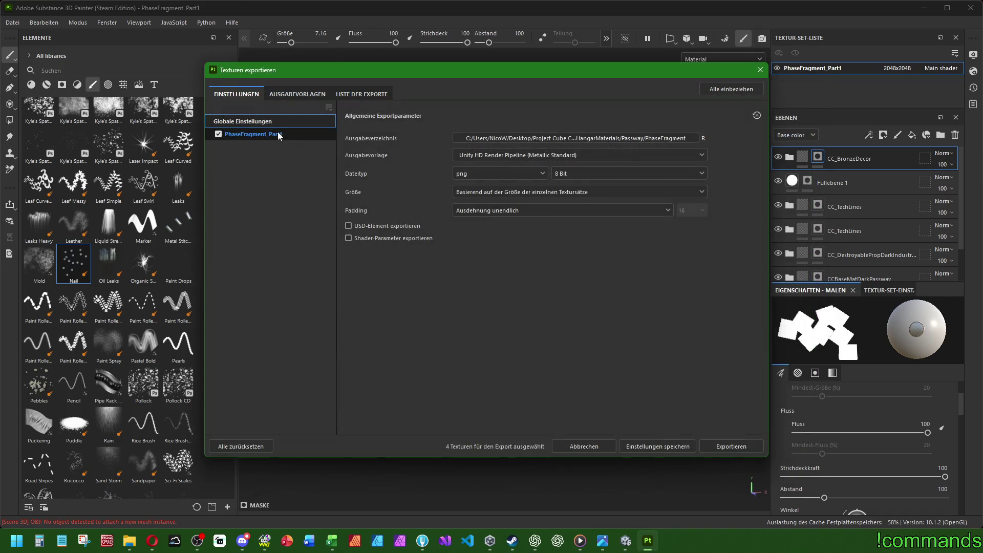
Review the output templates, then export the four Unity HDRP PNG texture maps.
{"action": "left_click", "coordinate": [289, 94]}
{"action": "left_click", "coordinate": [270, 356]}
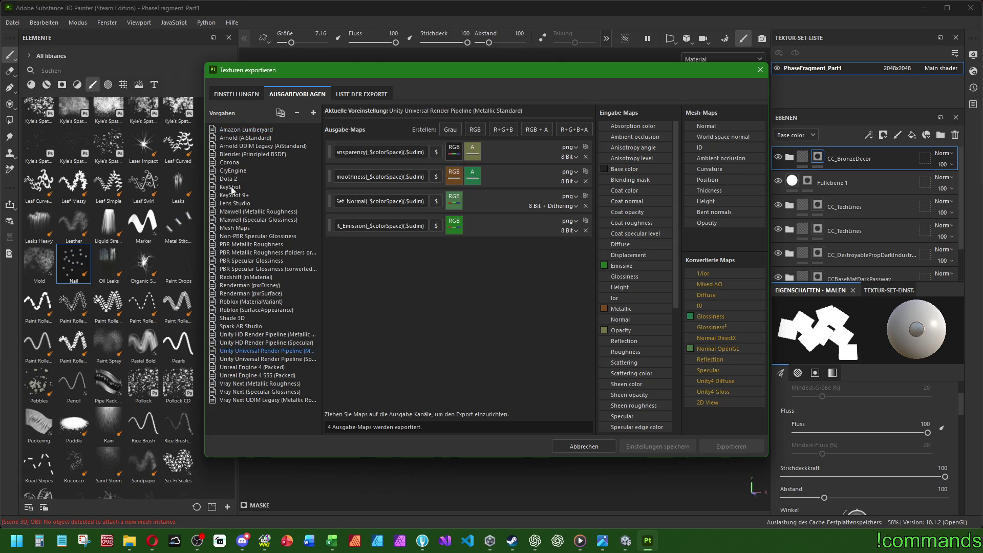
{"action": "left_click", "coordinate": [237, 94]}
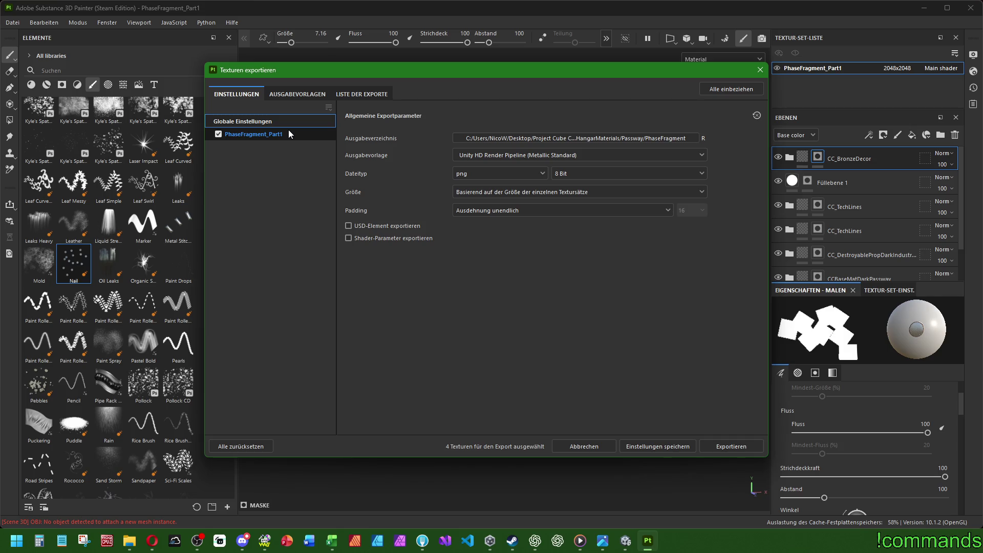
{"action": "left_click", "coordinate": [742, 446]}
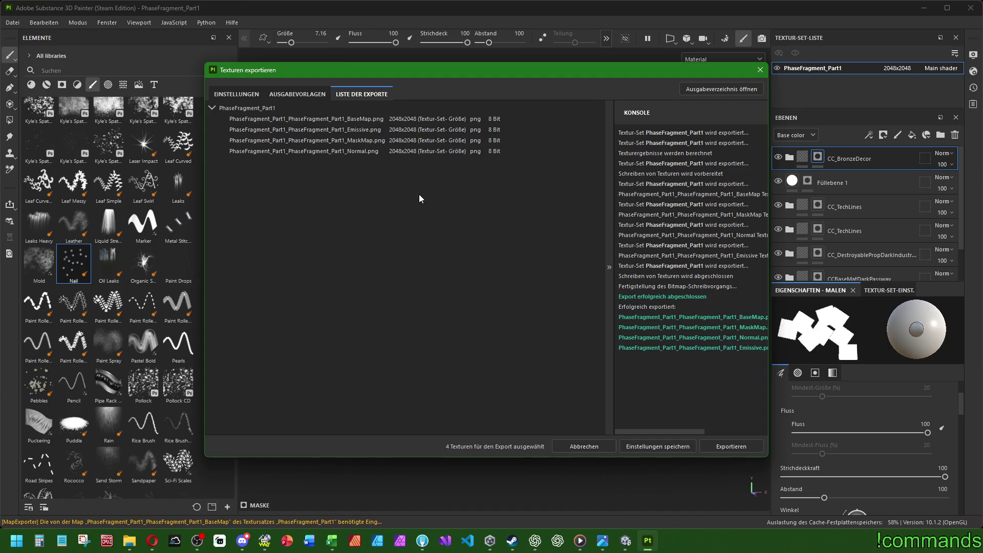
Switch to Discord and browse the your_system and your_projects channels, playing the shared videos.
{"action": "left_click", "coordinate": [243, 540]}
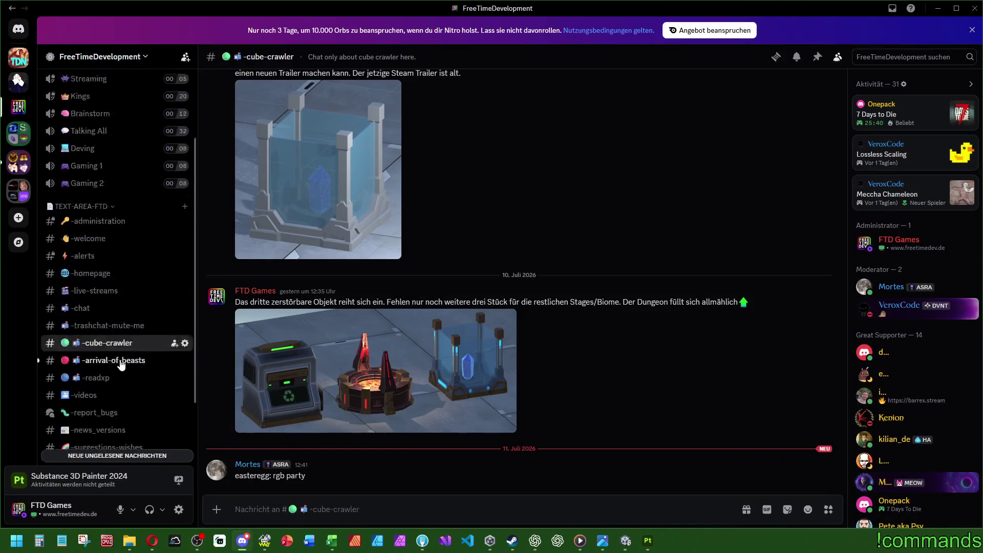
{"action": "scroll", "coordinate": [120, 364], "scroll_direction": "down", "scroll_amount": 2}
{"action": "left_click", "coordinate": [110, 442]}
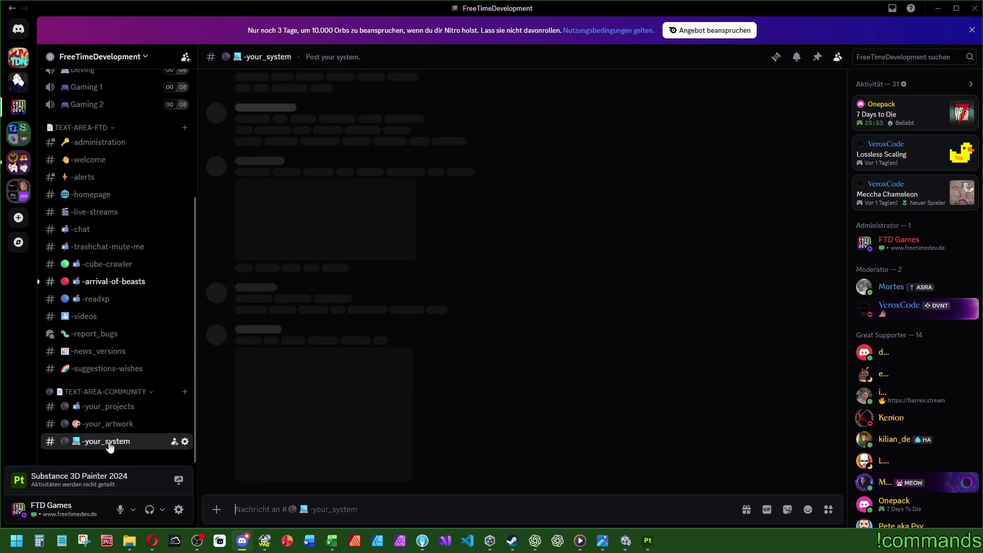
{"action": "left_click", "coordinate": [103, 406]}
{"action": "scroll", "coordinate": [331, 352], "scroll_direction": "up", "scroll_amount": 3}
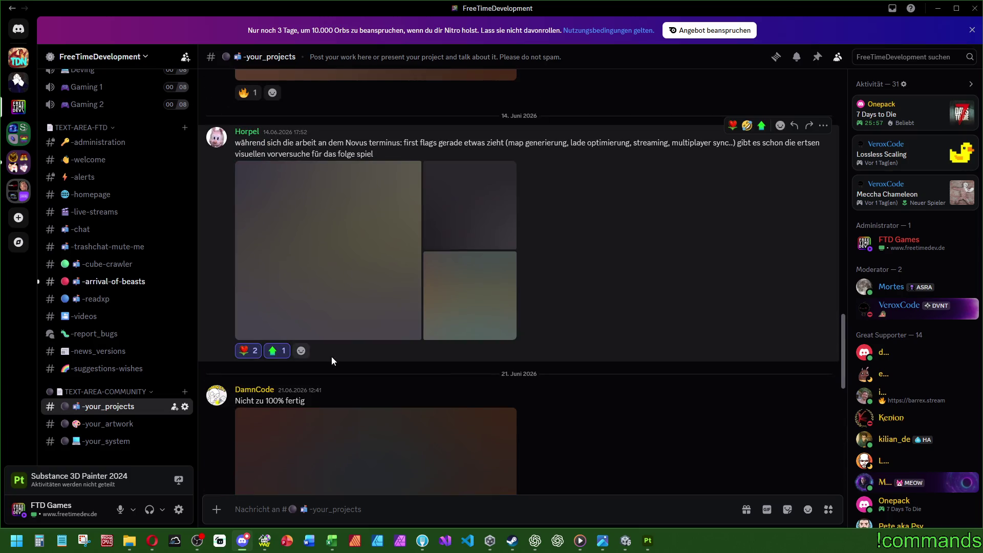
{"action": "scroll", "coordinate": [331, 357], "scroll_direction": "down", "scroll_amount": 3}
{"action": "left_click", "coordinate": [398, 292]}
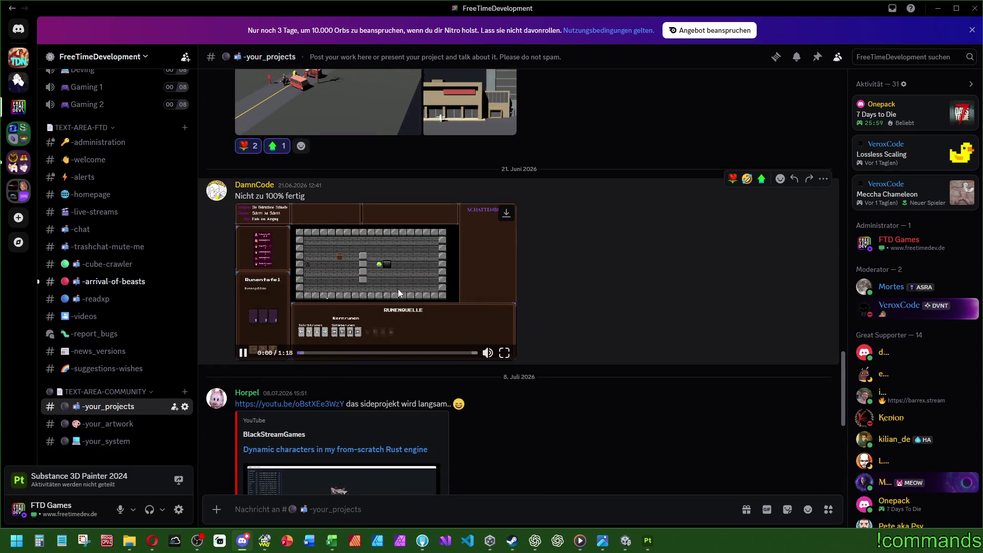
{"action": "left_click", "coordinate": [243, 353]}
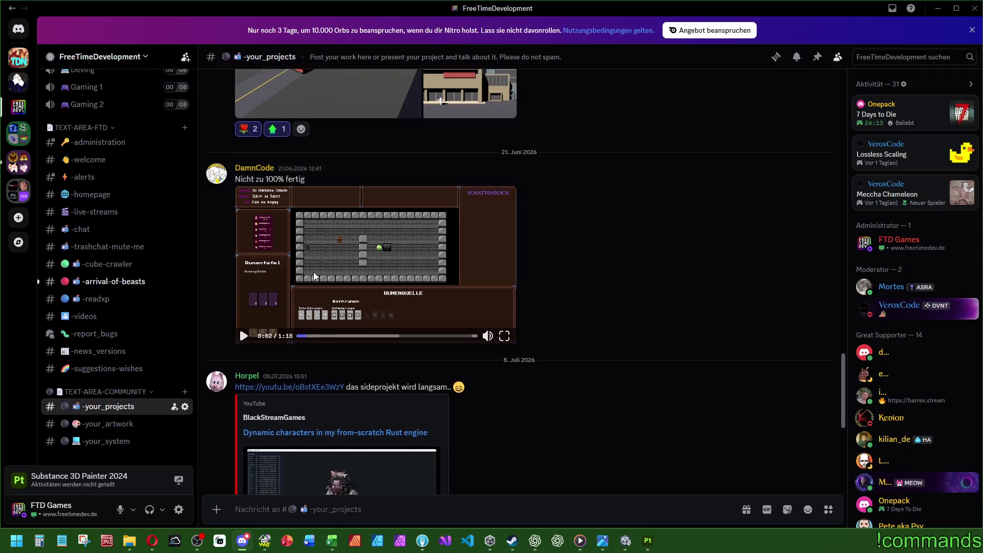
{"action": "scroll", "coordinate": [314, 272], "scroll_direction": "down", "scroll_amount": 5}
{"action": "left_click", "coordinate": [336, 233]}
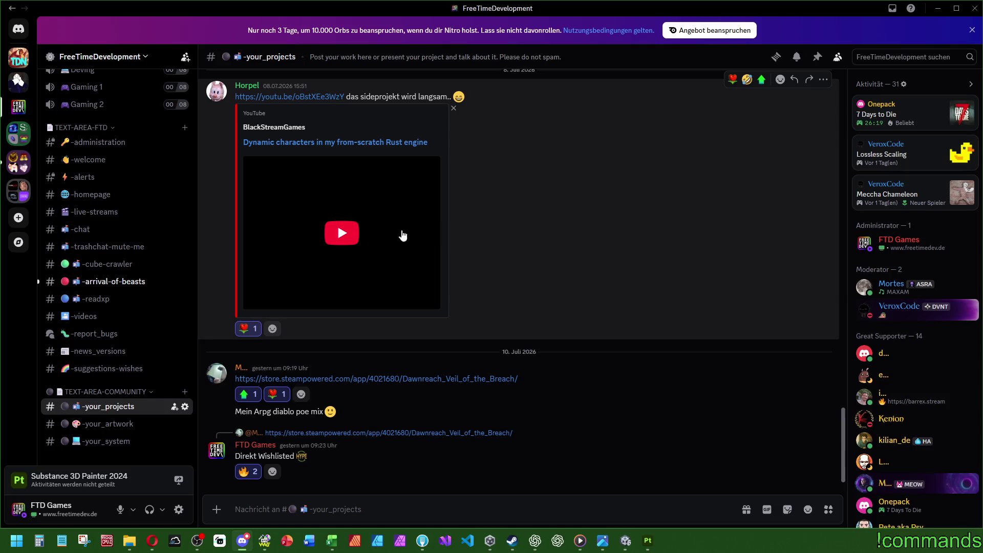
{"action": "left_click", "coordinate": [340, 234]}
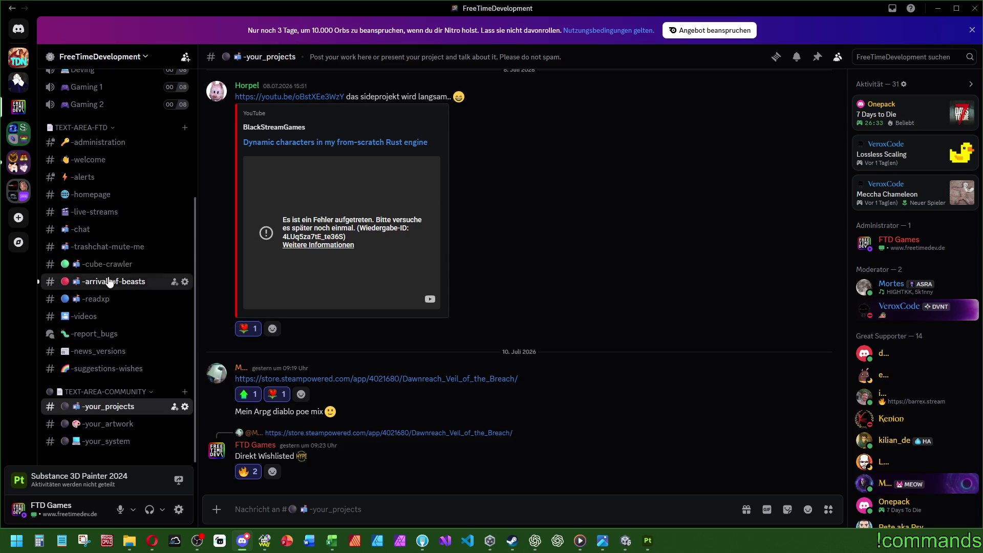
In #arrival-of-beasts, add upvote and rose reactions to the newest easter-egg message.
{"action": "left_click", "coordinate": [110, 282]}
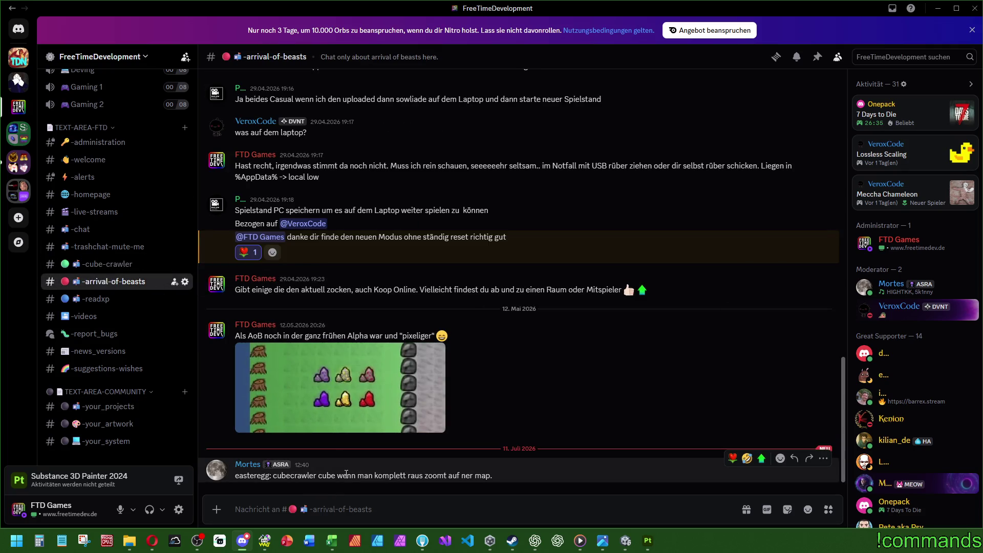
{"action": "left_click", "coordinate": [761, 458]}
{"action": "left_click", "coordinate": [733, 439]}
{"action": "double_click", "coordinate": [296, 456]}
{"action": "left_click", "coordinate": [521, 469]}
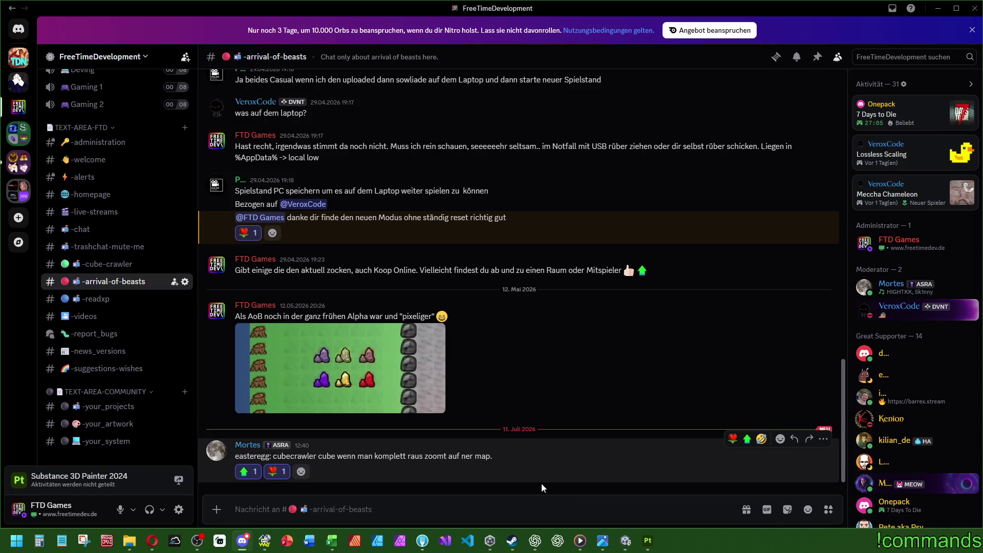
Close the Painter export window and return to Unity's Project asset folders.
{"action": "left_click", "coordinate": [603, 541]}
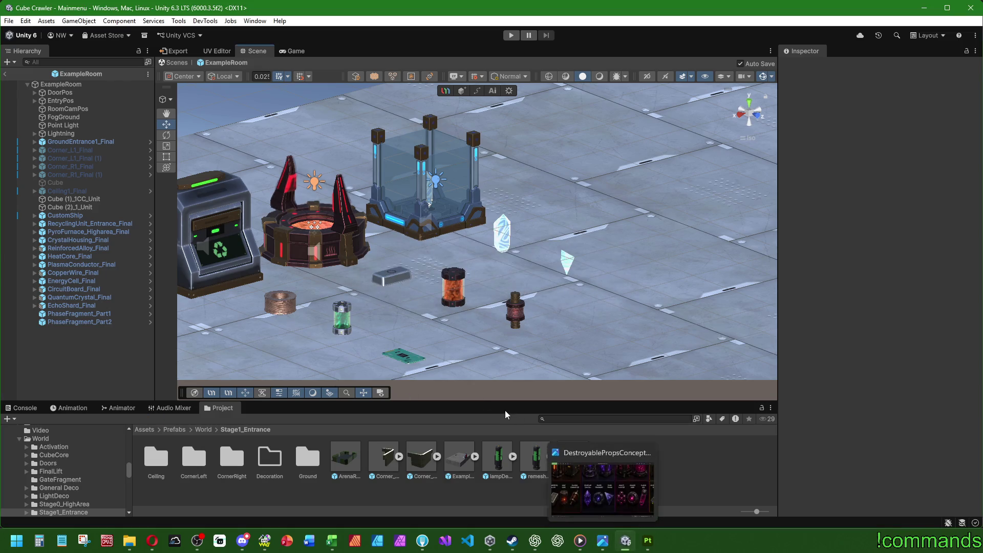
{"action": "left_click", "coordinate": [648, 541]}
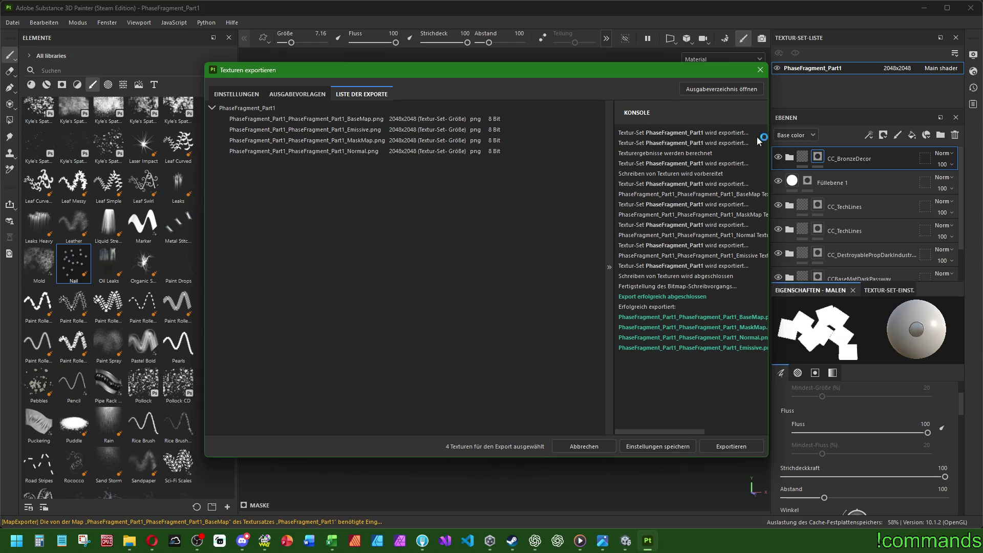
{"action": "left_click", "coordinate": [761, 70]}
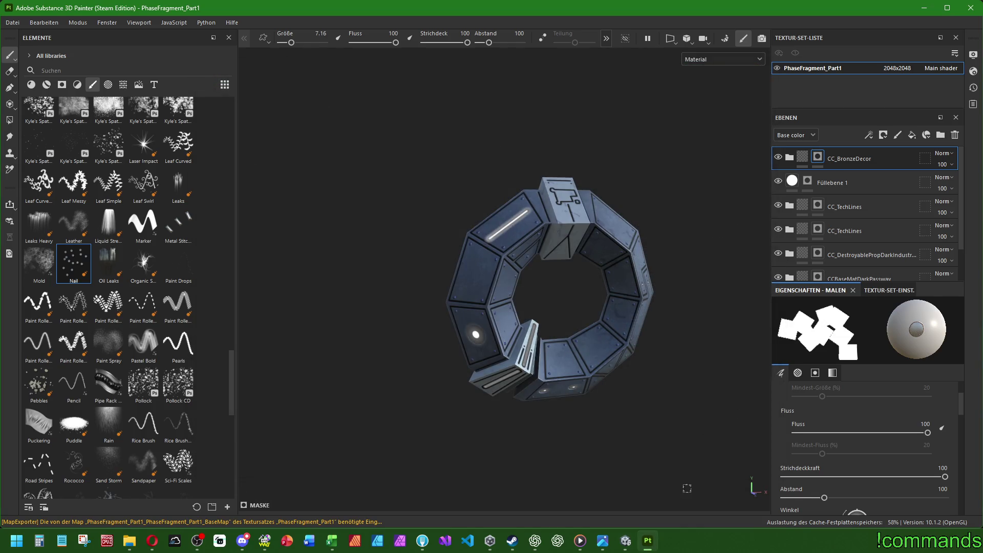
{"action": "left_click", "coordinate": [626, 541]}
{"action": "left_click", "coordinate": [218, 409]}
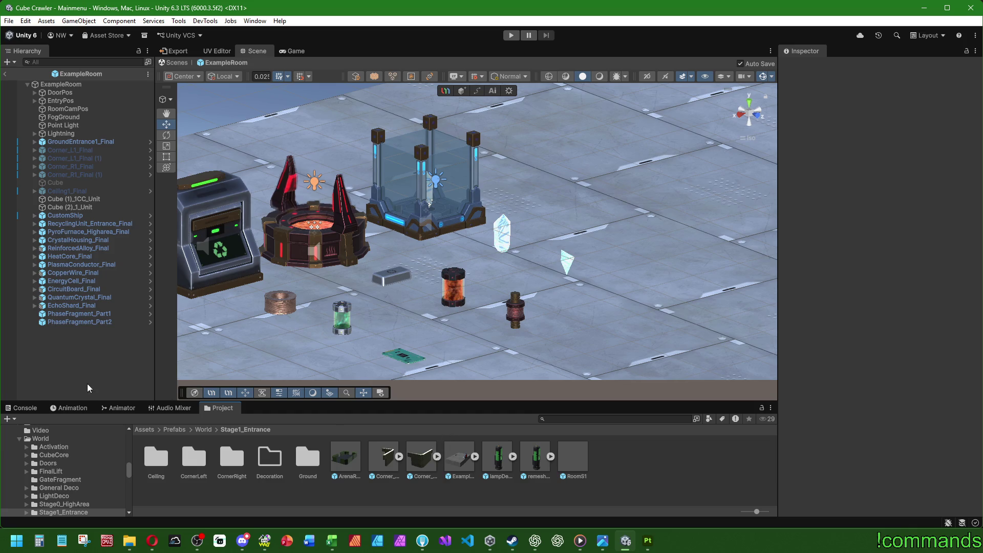
Frame the Scene view on PhaseFragment_Part1, then clear the selection.
{"action": "left_click", "coordinate": [85, 314]}
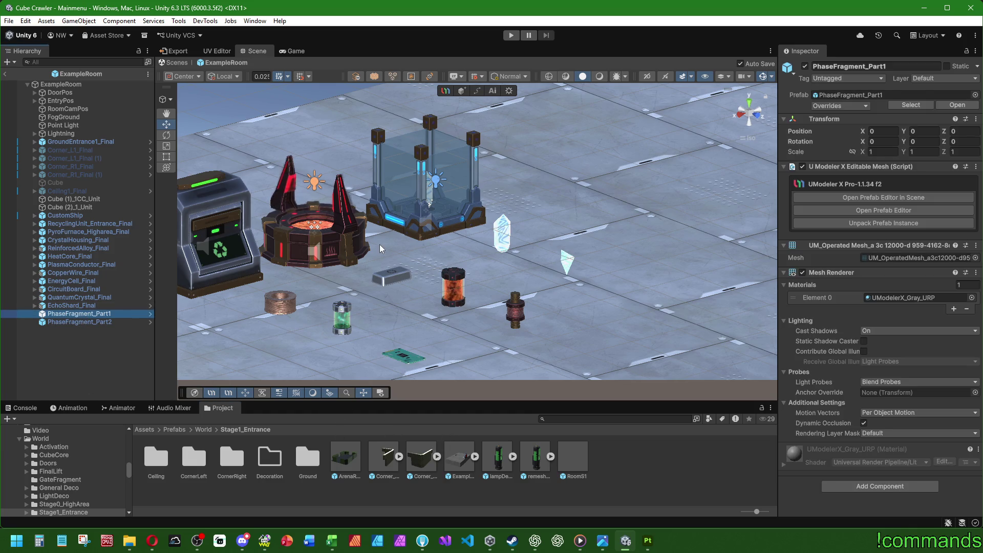
{"action": "key", "text": "f"}
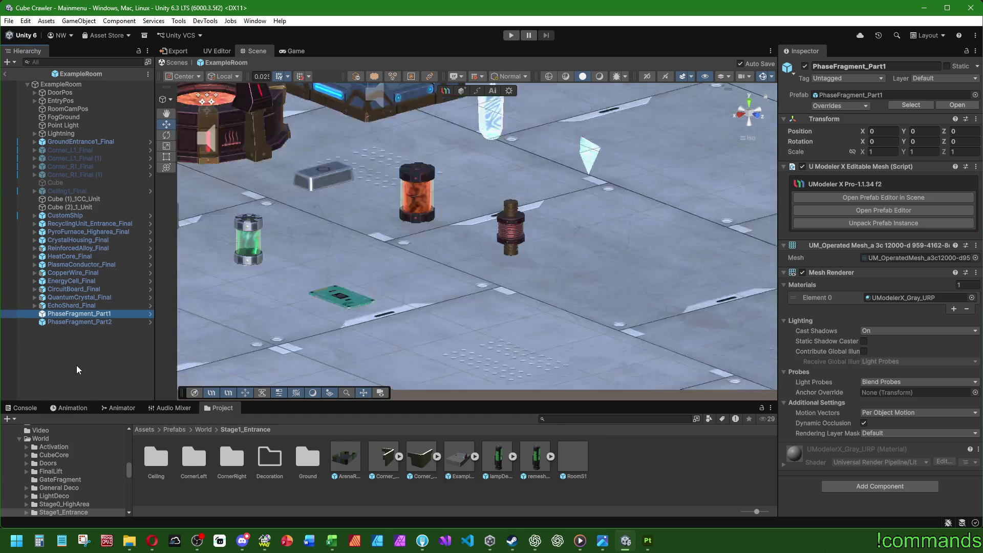
{"action": "scroll", "coordinate": [448, 297], "scroll_direction": "down", "scroll_amount": 3}
{"action": "left_click", "coordinate": [448, 298]}
{"action": "scroll", "coordinate": [448, 298], "scroll_direction": "up", "scroll_amount": 3}
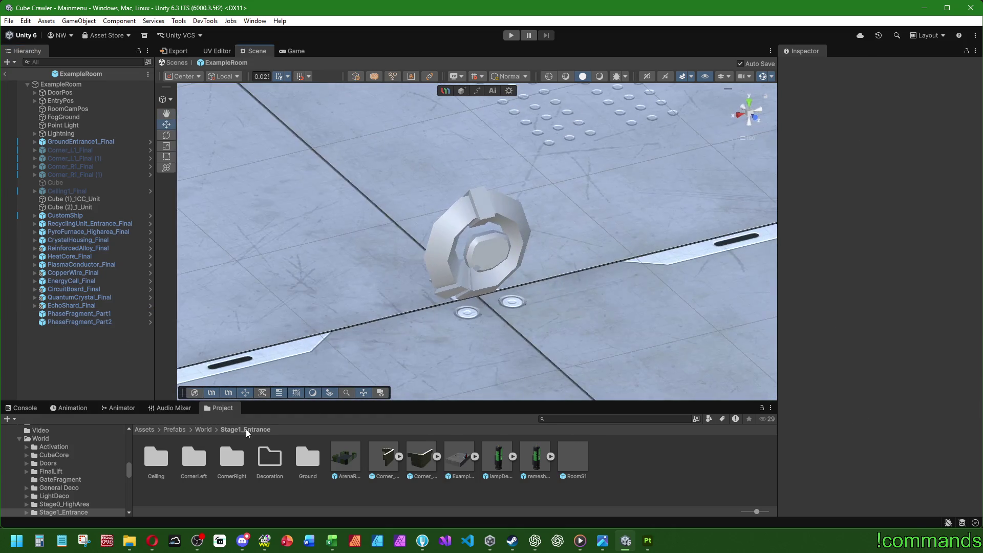
Open Assets/Art/Textures in the Project panel, then switch to GoldWave and play the loaded audio.
{"action": "left_click", "coordinate": [144, 430]}
{"action": "double_click", "coordinate": [197, 459]}
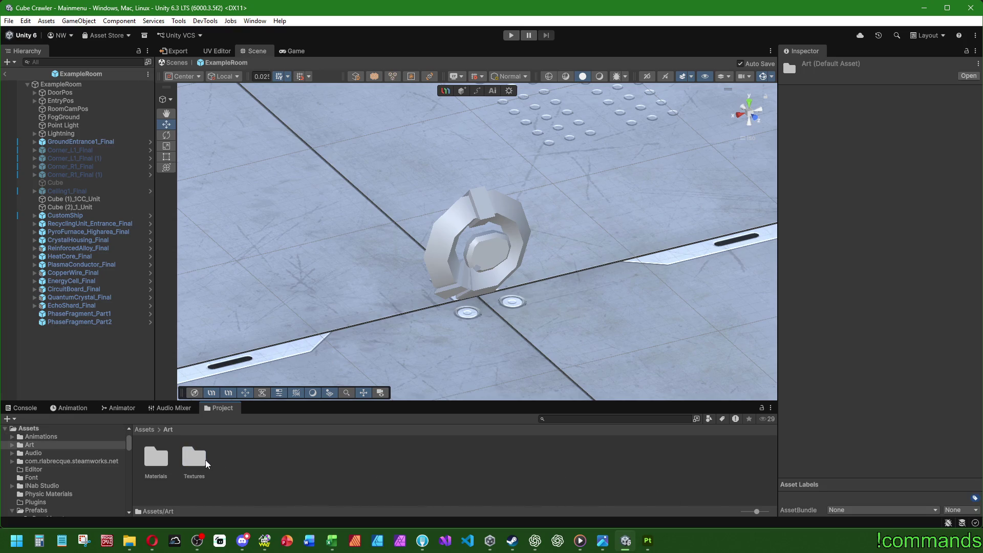
{"action": "double_click", "coordinate": [197, 459]}
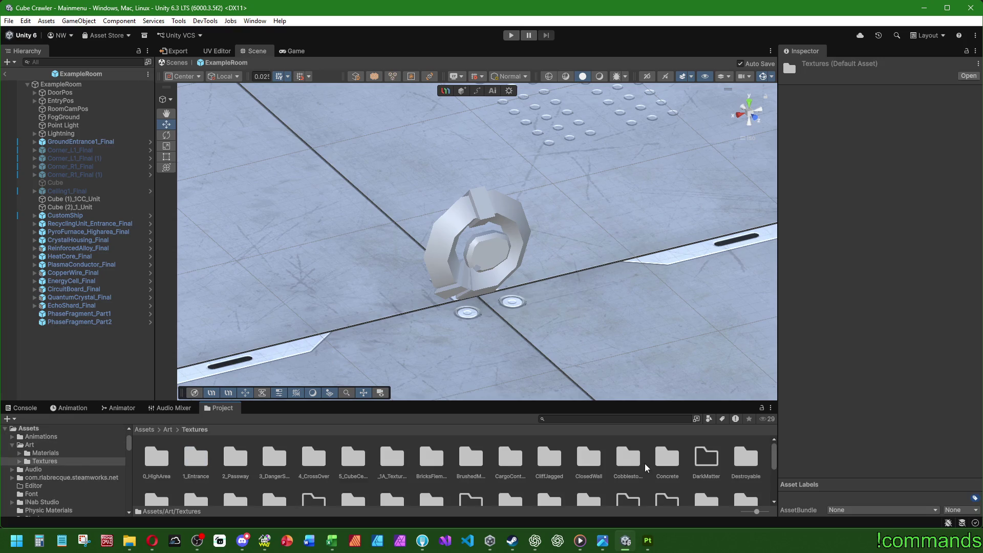
{"action": "scroll", "coordinate": [570, 461], "scroll_direction": "down", "scroll_amount": 1}
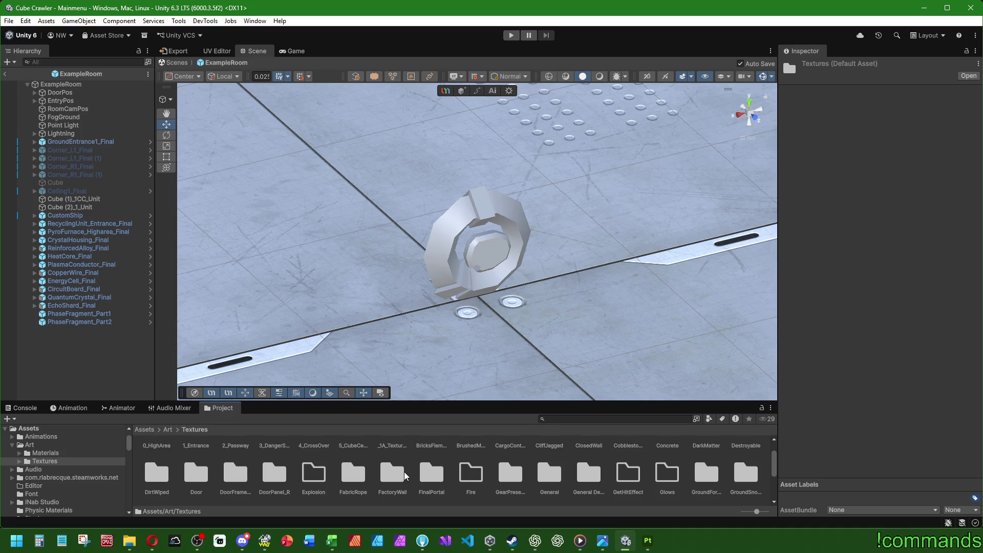
{"action": "left_click", "coordinate": [265, 541]}
{"action": "left_click", "coordinate": [32, 66]}
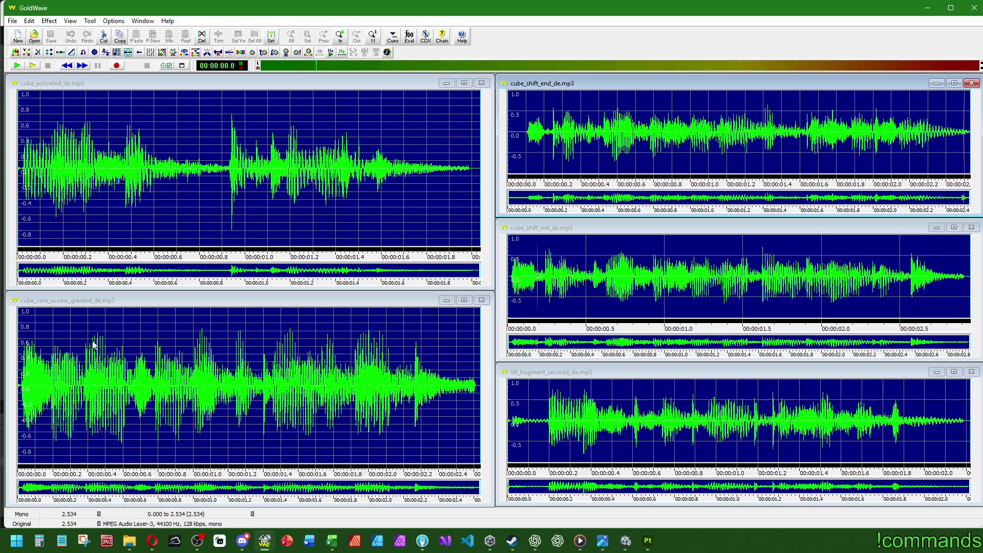
Play the cube_core_access_granted_de clip, then minimize GoldWave.
{"action": "left_click", "coordinate": [98, 305]}
{"action": "left_click", "coordinate": [35, 67]}
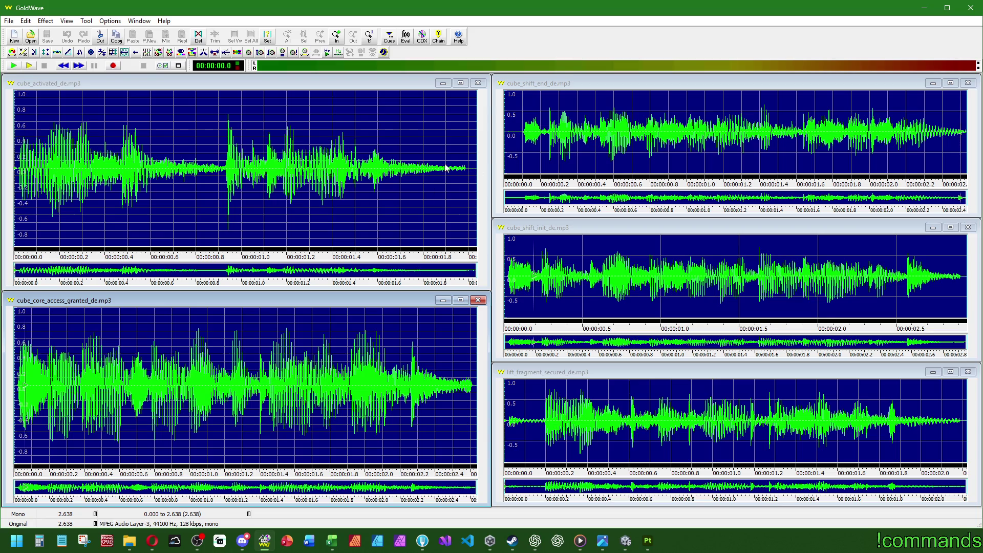
{"action": "left_click", "coordinate": [923, 10]}
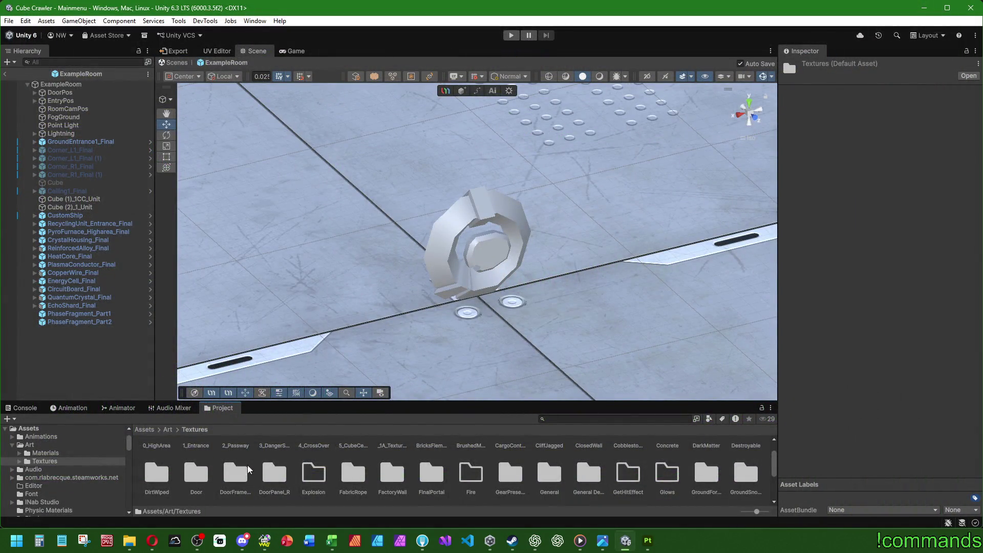
{"action": "scroll", "coordinate": [333, 477], "scroll_direction": "down", "scroll_amount": 1}
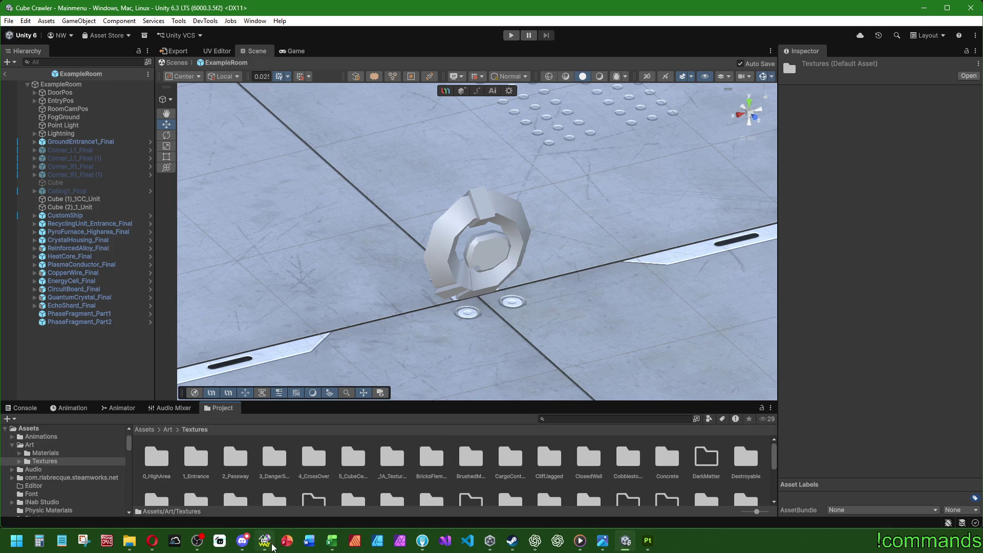
Restore GoldWave, play the lift_fragment_secured_de clip, then switch to the browser.
{"action": "left_click", "coordinate": [265, 541]}
{"action": "left_click", "coordinate": [573, 375]}
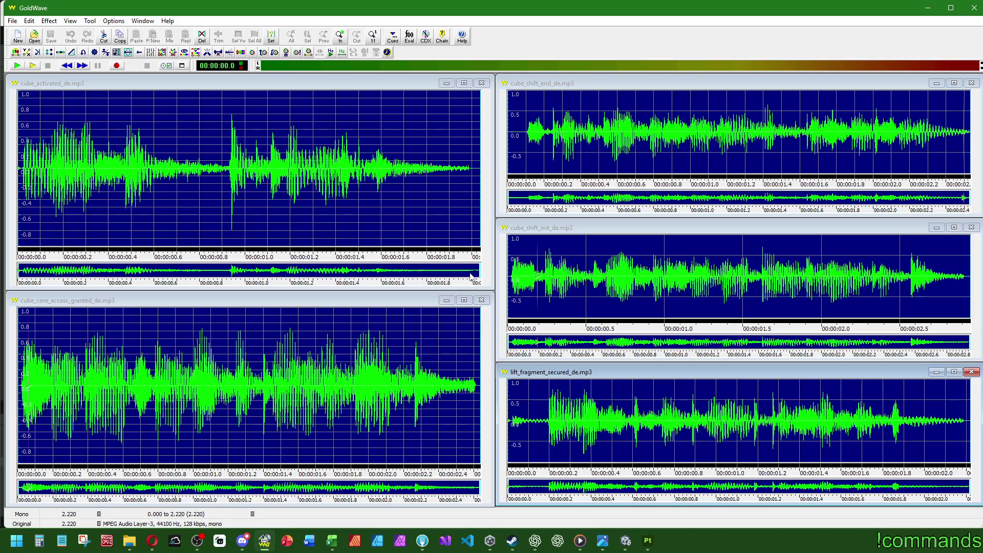
{"action": "left_click", "coordinate": [32, 65]}
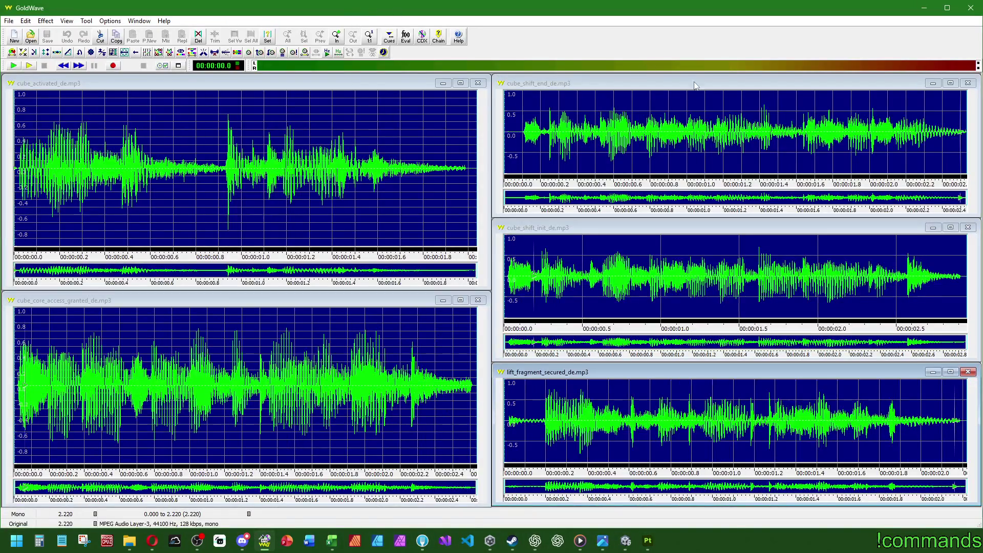
{"action": "key", "text": "alt+Tab"}
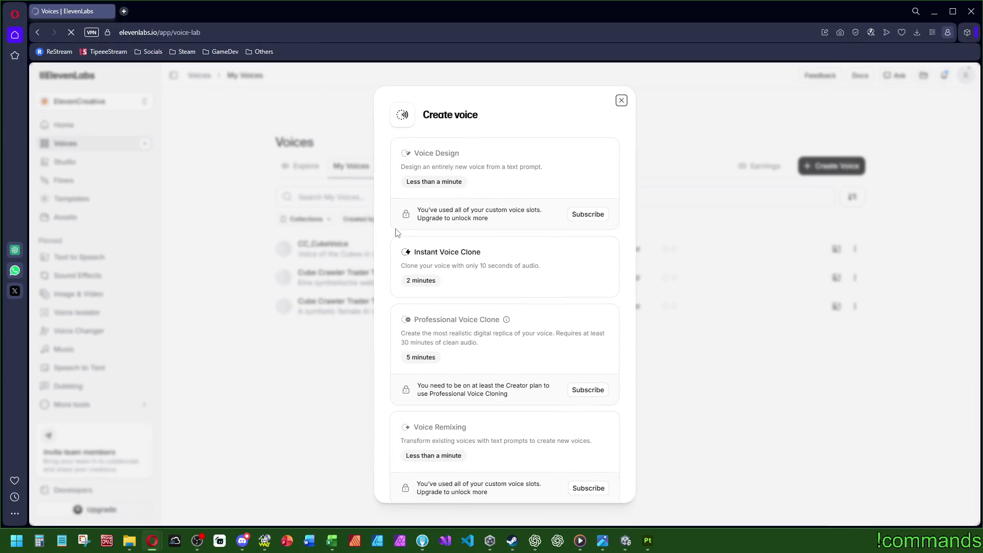
Close the Create voice dialog and start Text to Speech with the Cube Crawler Trader Terminal voice.
{"action": "left_click", "coordinate": [618, 101]}
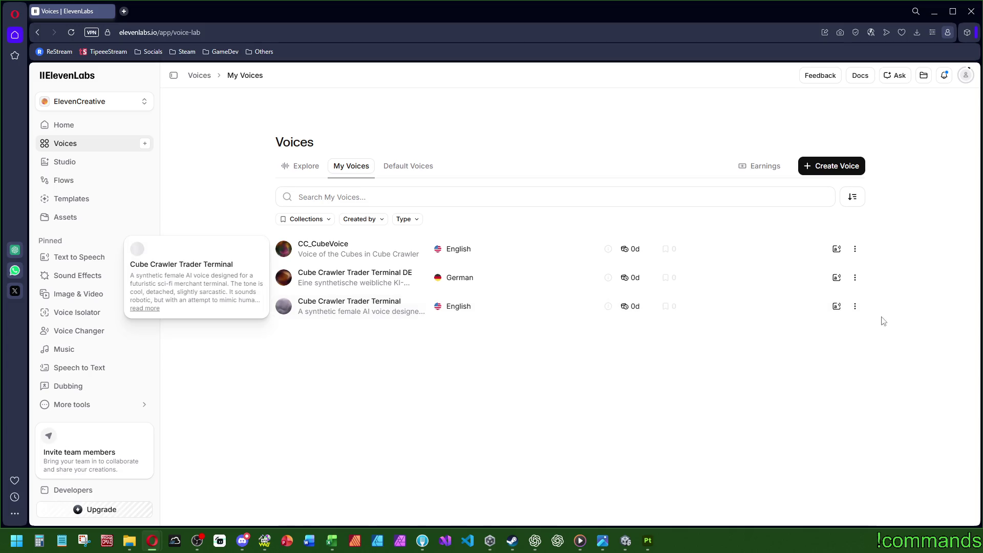
{"action": "left_click", "coordinate": [855, 307]}
{"action": "left_click", "coordinate": [837, 307]}
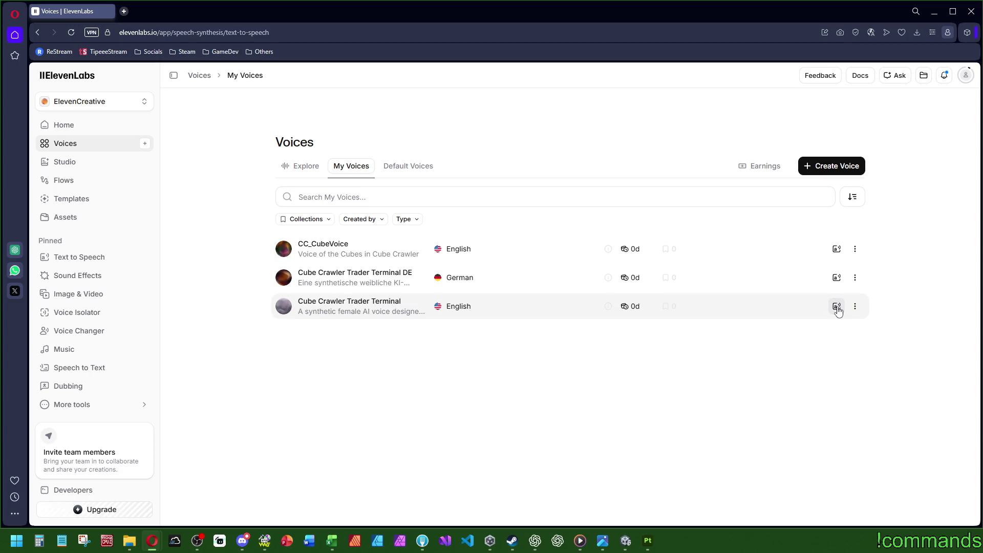
Clear the old prompt and set speed 0.79, stability about 55% and similarity 76%.
{"action": "key", "text": "ctrl+a"}
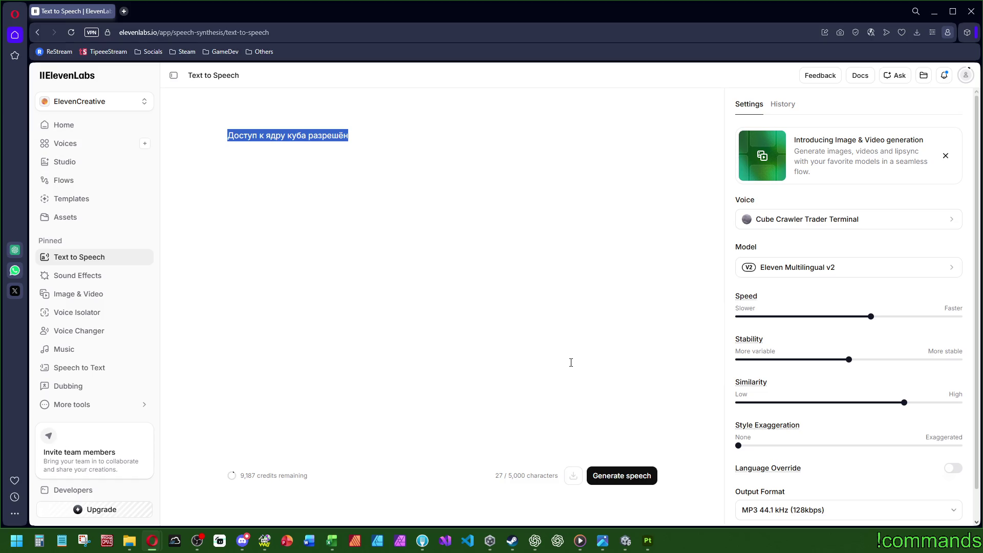
{"action": "key", "text": "BackSpace"}
{"action": "mouse_move", "coordinate": [870, 317]}
{"action": "left_mouse_down"}
{"action": "mouse_move", "coordinate": [779, 317]}
{"action": "mouse_move", "coordinate": [783, 325]}
{"action": "left_mouse_up"}
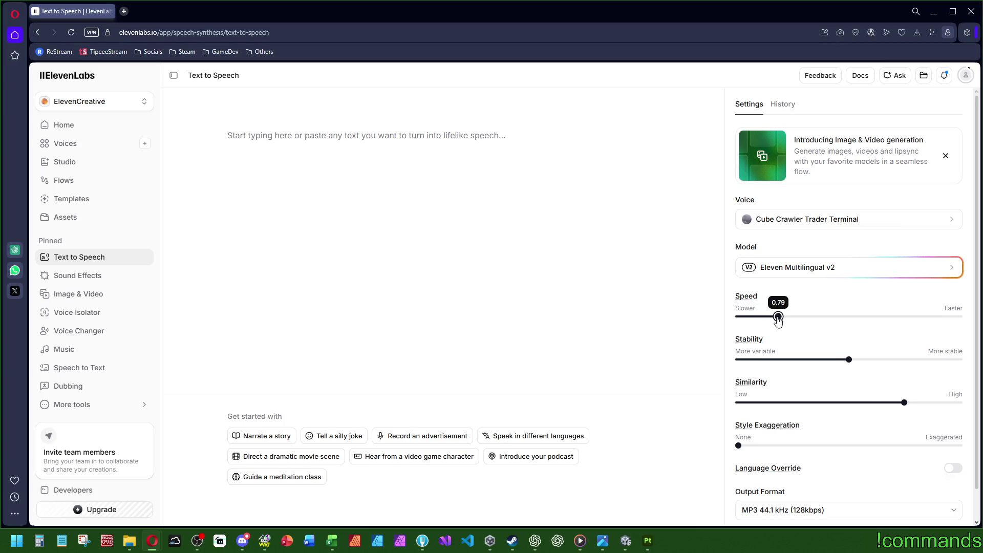
{"action": "left_click_drag", "start_coordinate": [849, 380], "coordinate": [857, 383]}
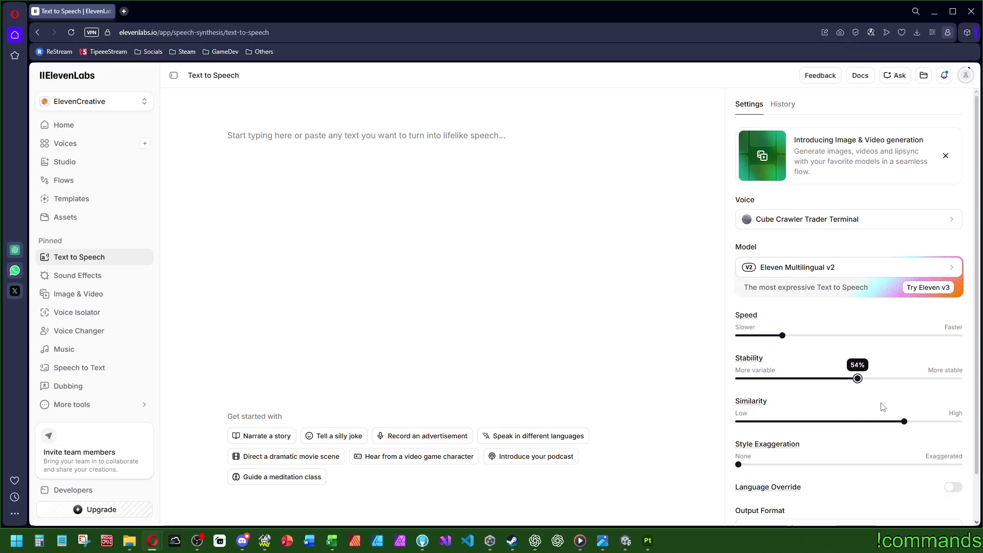
{"action": "left_click_drag", "start_coordinate": [905, 428], "coordinate": [908, 423]}
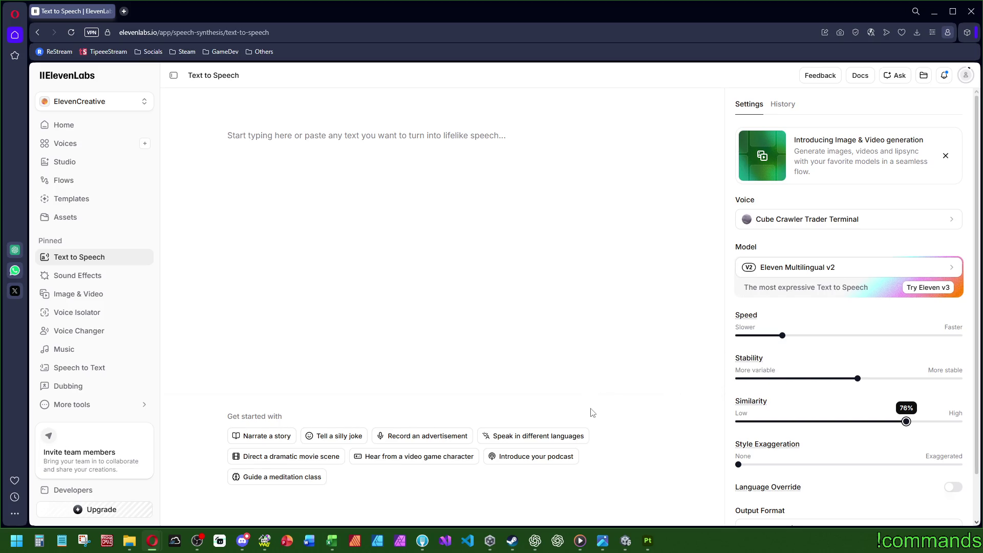
{"action": "scroll", "coordinate": [792, 471], "scroll_direction": "down", "scroll_amount": 2}
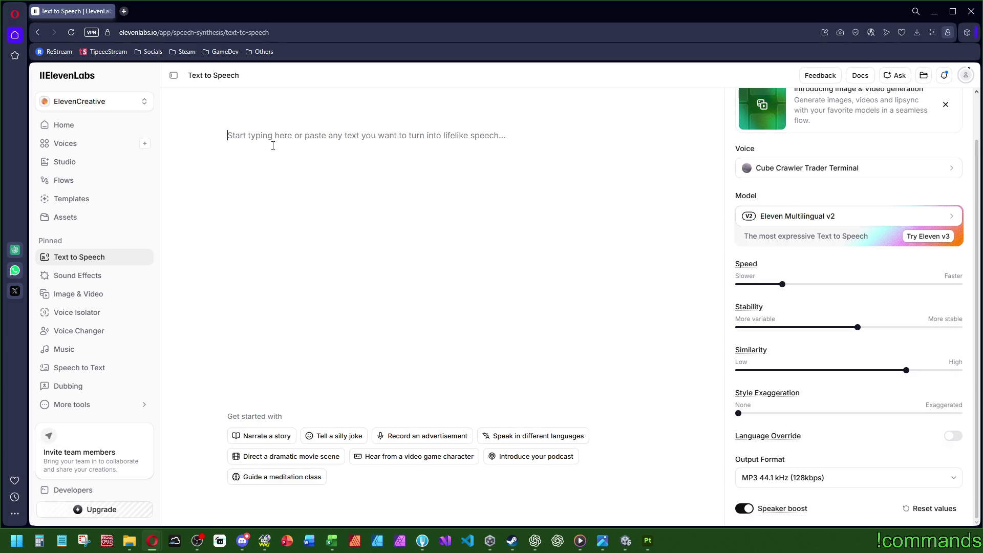
{"action": "type", "text": "De"}
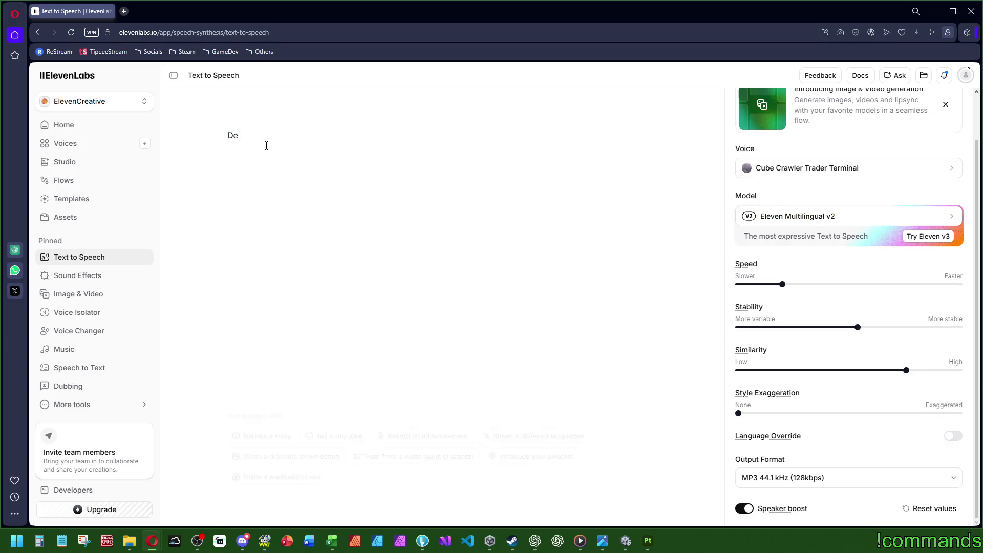
{"action": "type", "text": "r FreetTimeDev braucht zwingend Kaffee."}
Generate speech for 'Der FreeTimeDev braucht zwingend Kaffee.' and bring up the voice list.
{"action": "left_click", "coordinate": [630, 476]}
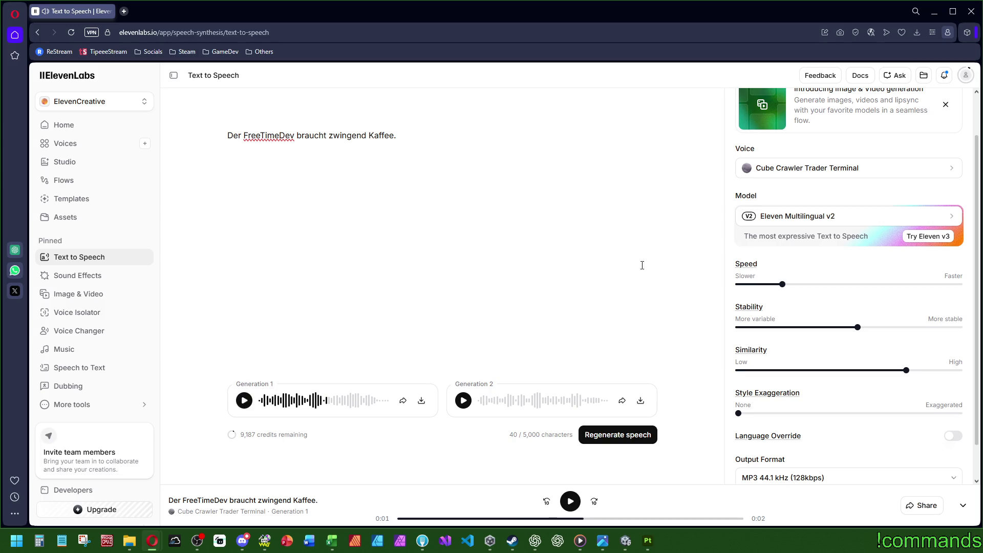
{"action": "scroll", "coordinate": [887, 150], "scroll_direction": "up", "scroll_amount": 1}
{"action": "left_click", "coordinate": [821, 221]}
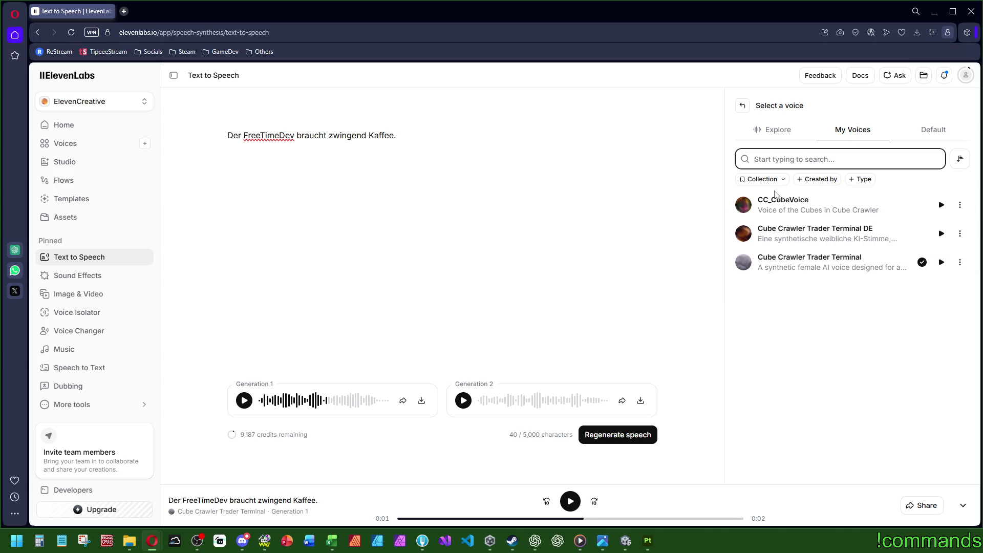
Switch the voice to CC_CubeVoice and regenerate the coffee sentence.
{"action": "left_click", "coordinate": [769, 213]}
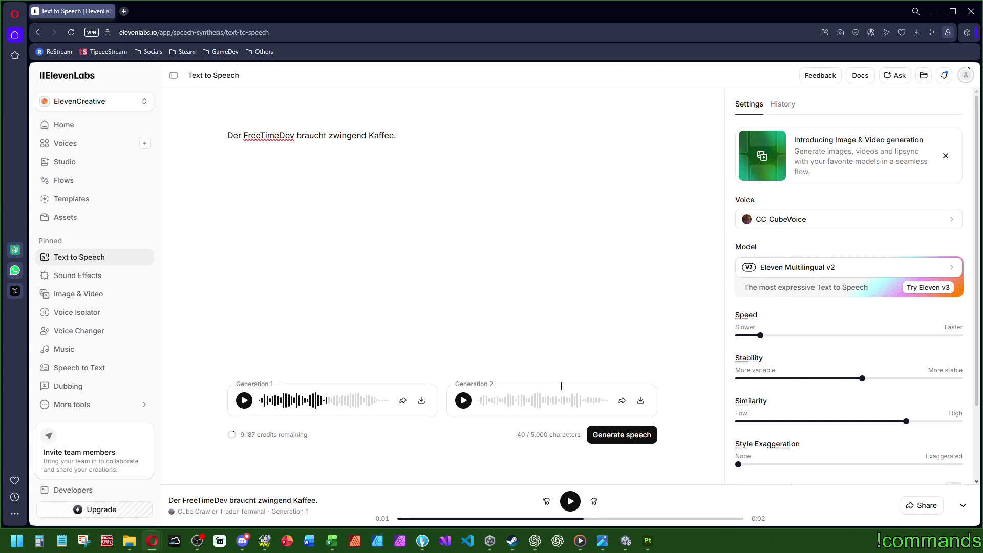
{"action": "left_click", "coordinate": [625, 439]}
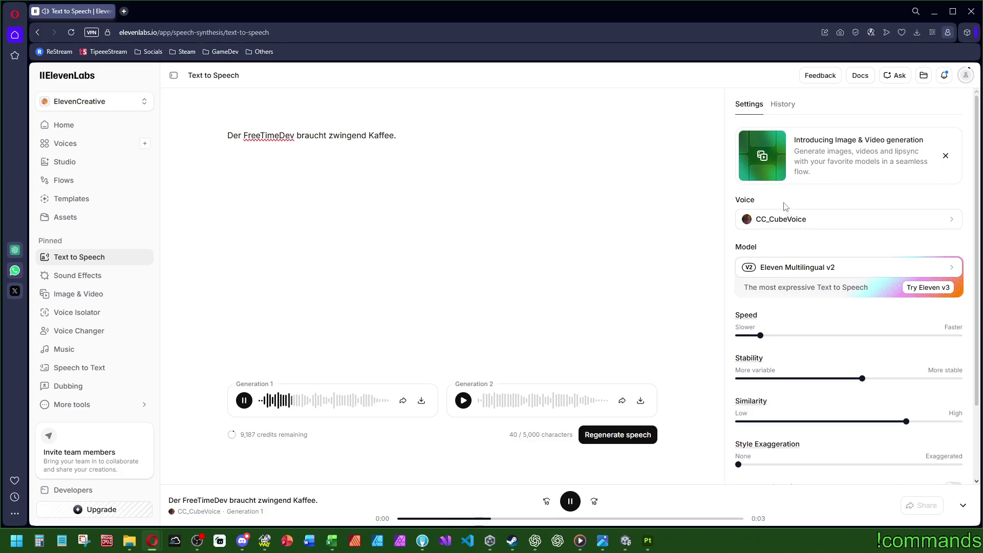
Play Generation 2 and select the coffee sentence for replacement.
{"action": "triple_click", "coordinate": [413, 136]}
{"action": "left_click", "coordinate": [234, 168]}
{"action": "left_click", "coordinate": [464, 400]}
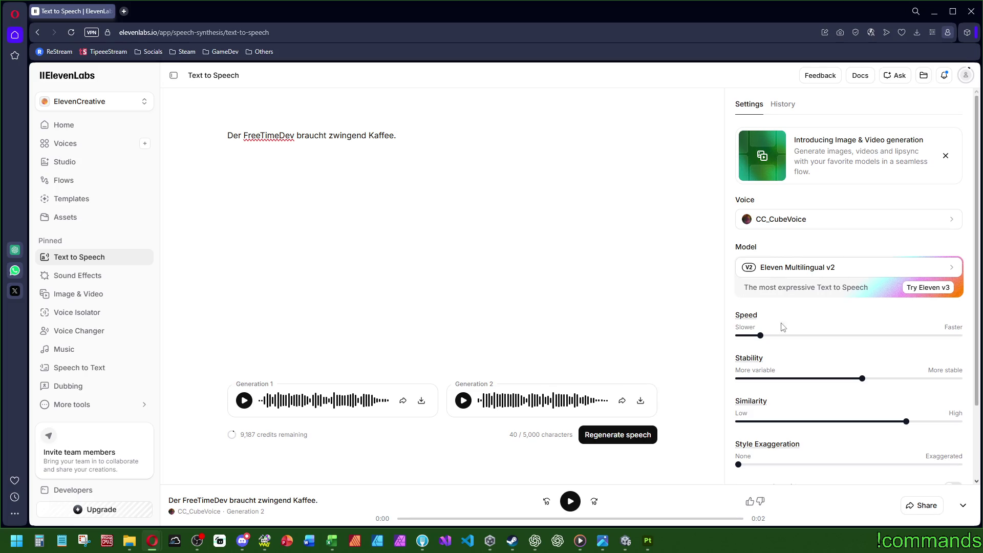
{"action": "left_click_drag", "start_coordinate": [397, 139], "coordinate": [159, 127]}
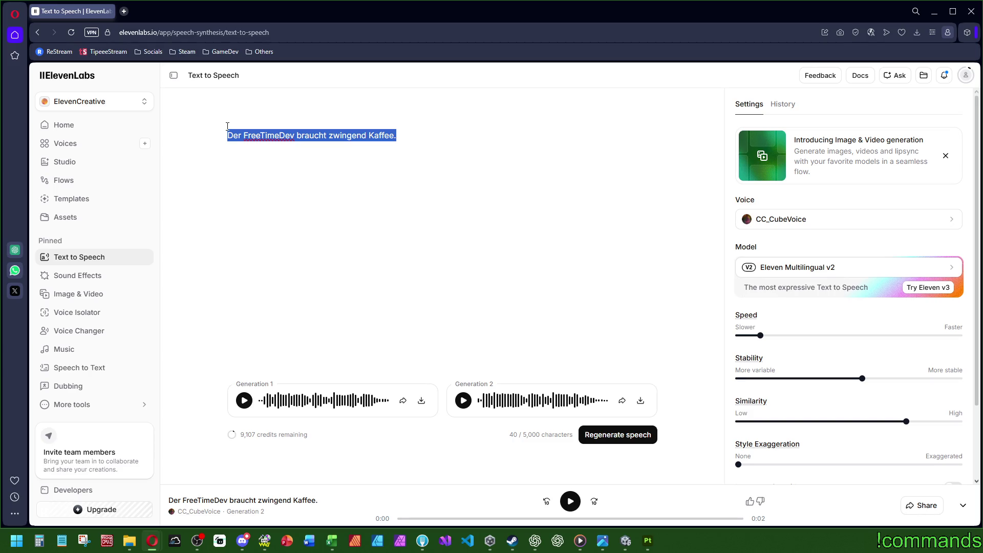
Delete the coffee sentence and enter 'Dungeon betreten.' as the prompt.
{"action": "key", "text": "BackSpace"}
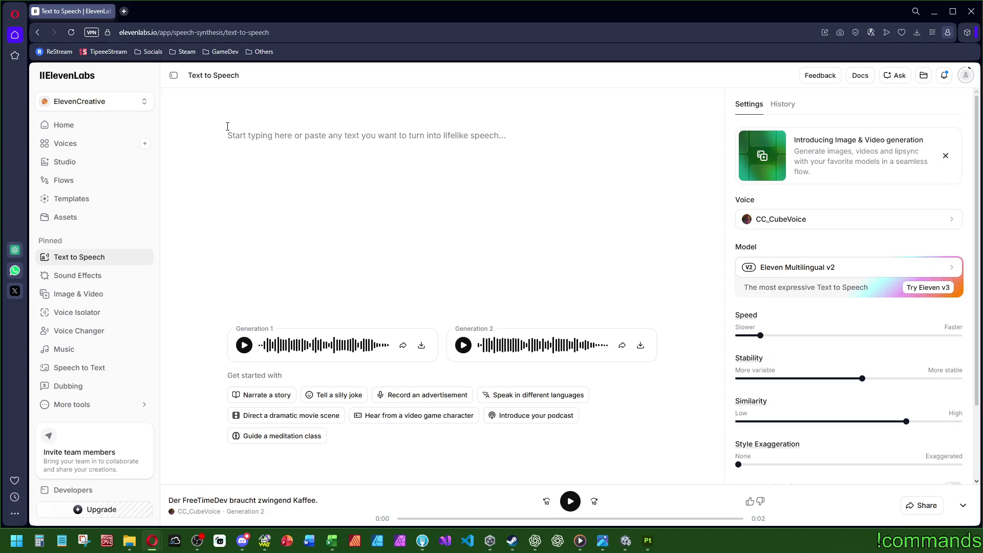
{"action": "type", "text": "Dungeon betreten."}
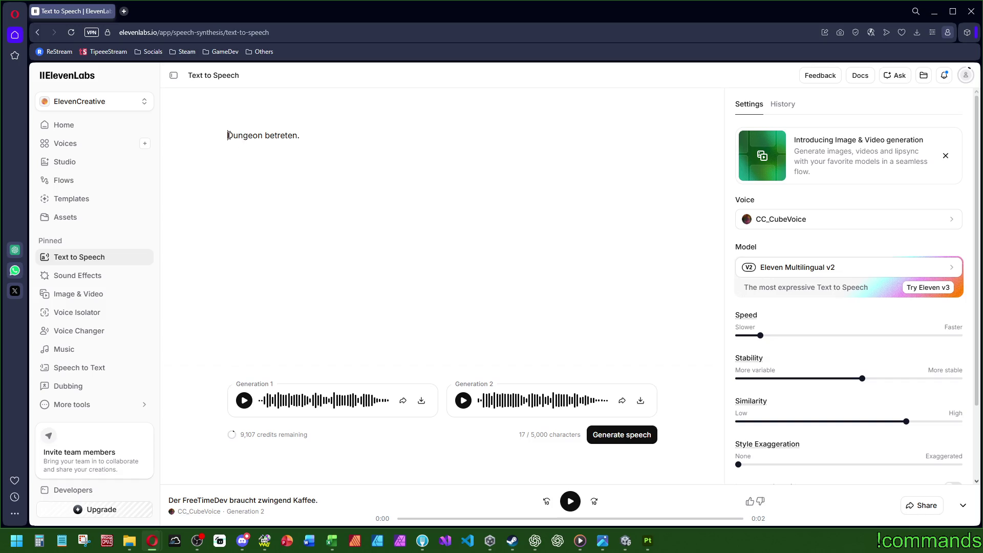
{"action": "key", "text": "ctrl+a"}
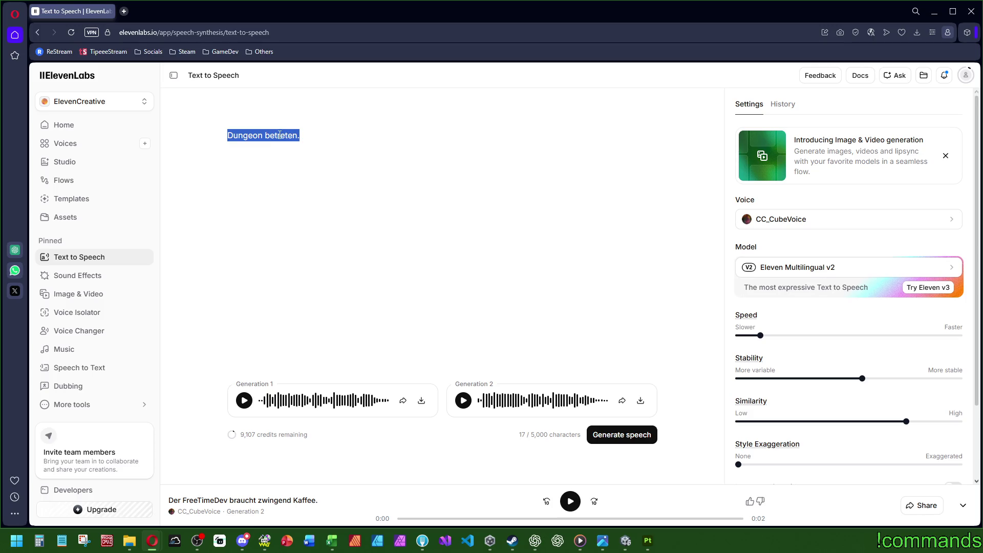
{"action": "left_click", "coordinate": [354, 153]}
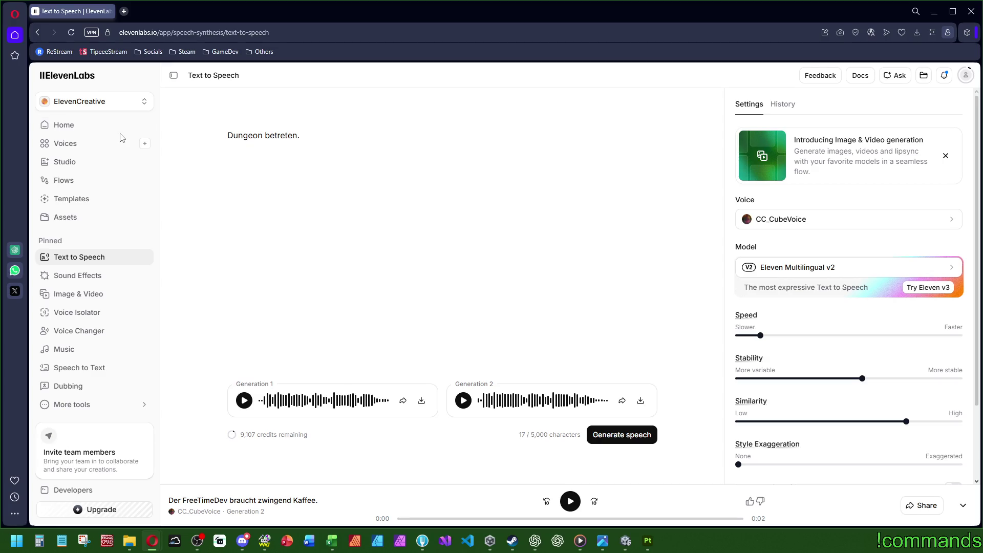
{"action": "key", "text": "ctrl+a"}
Replace the prompt text with 'Würfelsysteme gestartet.'.
{"action": "left_click", "coordinate": [323, 142]}
{"action": "key", "text": "ctrl+a"}
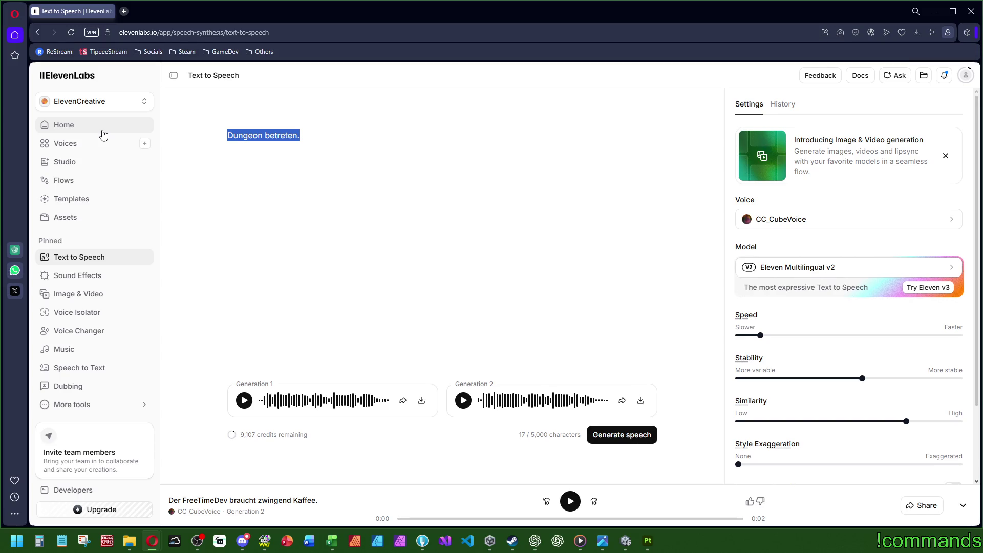
{"action": "type", "text": "Cuse"}
{"action": "key", "text": "BackSpace"}
{"action": "key", "text": "BackSpace"}
{"action": "key", "text": "BackSpace"}
{"action": "key", "text": "BackSpace"}
{"action": "type", "text": "Würfelsysteme gestartet."}
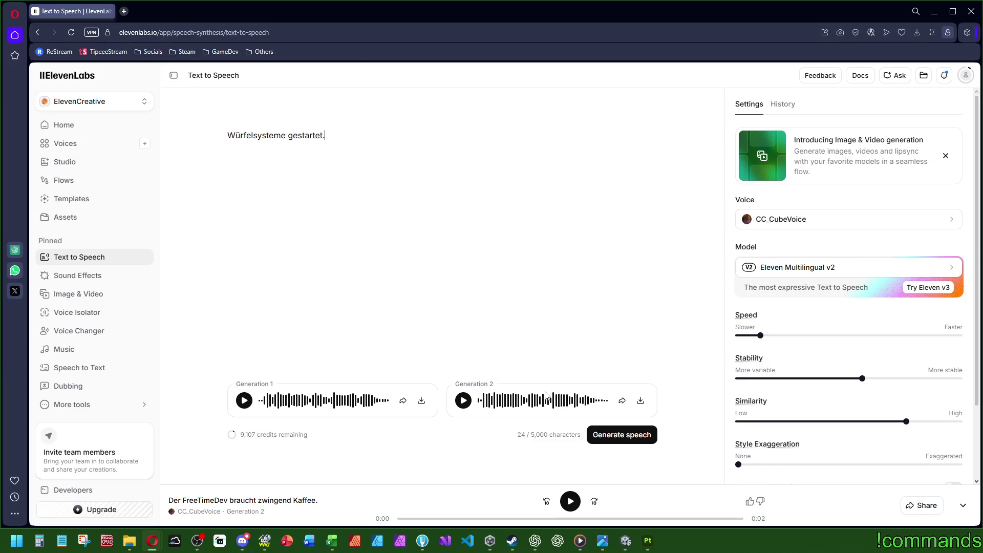
{"action": "left_click", "coordinate": [622, 435]}
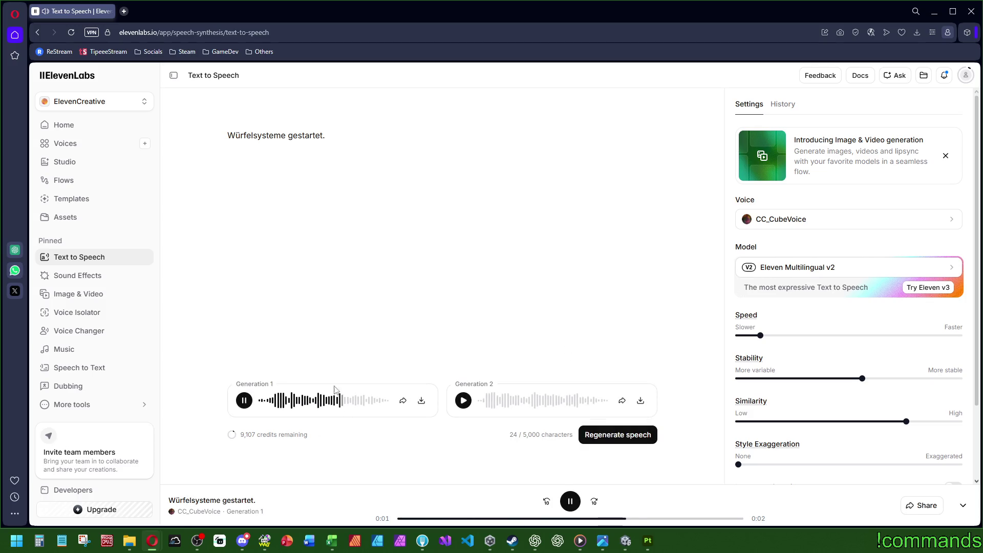
{"action": "left_click_drag", "start_coordinate": [326, 136], "coordinate": [213, 136]}
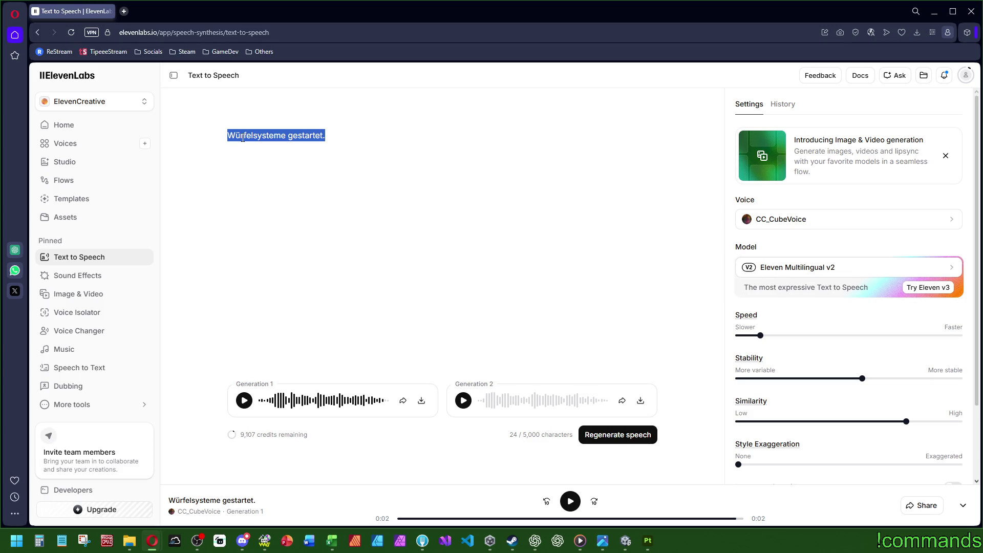
{"action": "left_click", "coordinate": [348, 172]}
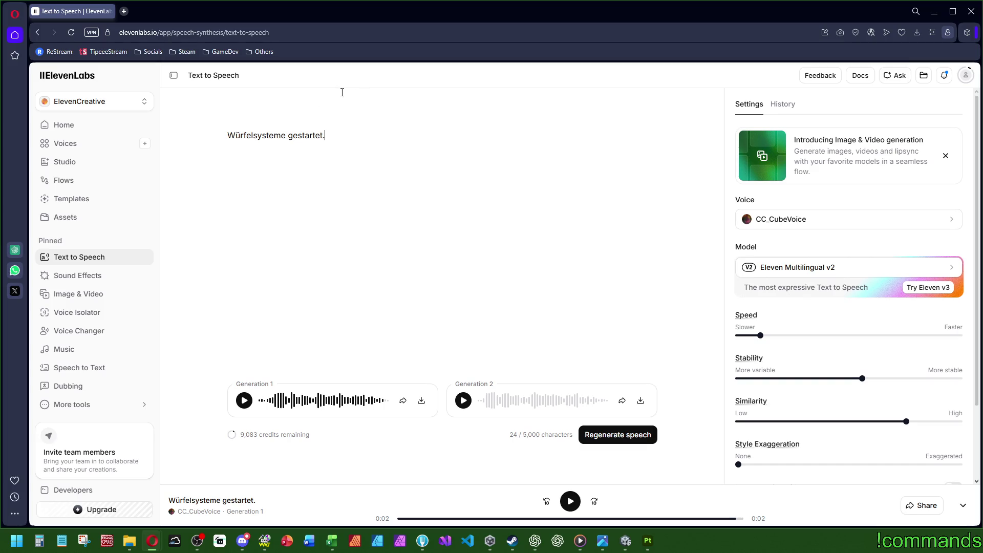
{"action": "triple_click", "coordinate": [336, 140]}
{"action": "left_click", "coordinate": [361, 146]}
{"action": "triple_click", "coordinate": [368, 148]}
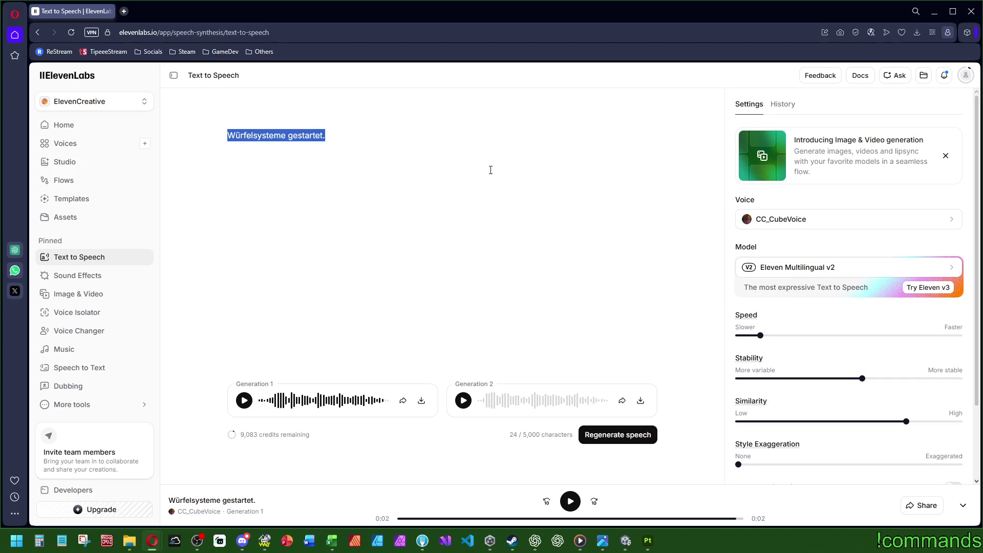
{"action": "left_click", "coordinate": [328, 148]}
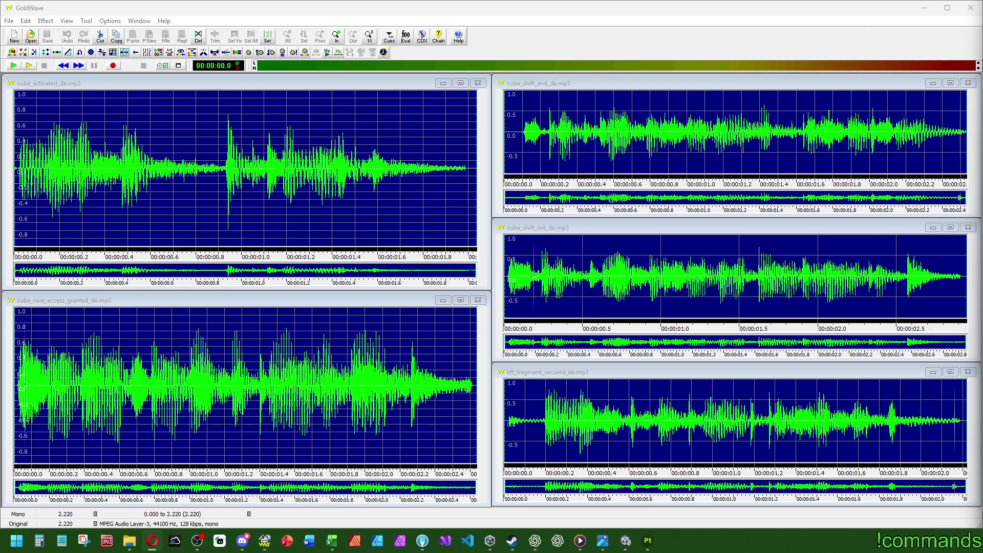
Play the cube_shift_init_de.mp3 clip in GoldWave, then close GoldWave to return to Unity.
{"action": "left_click", "coordinate": [975, 13]}
{"action": "left_click", "coordinate": [555, 245]}
{"action": "left_click", "coordinate": [28, 66]}
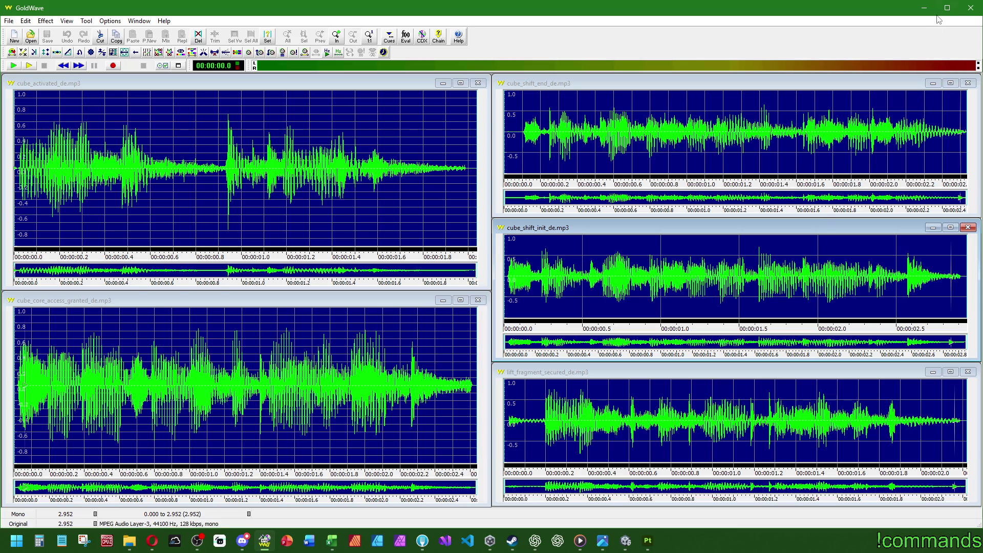
{"action": "left_click", "coordinate": [970, 9]}
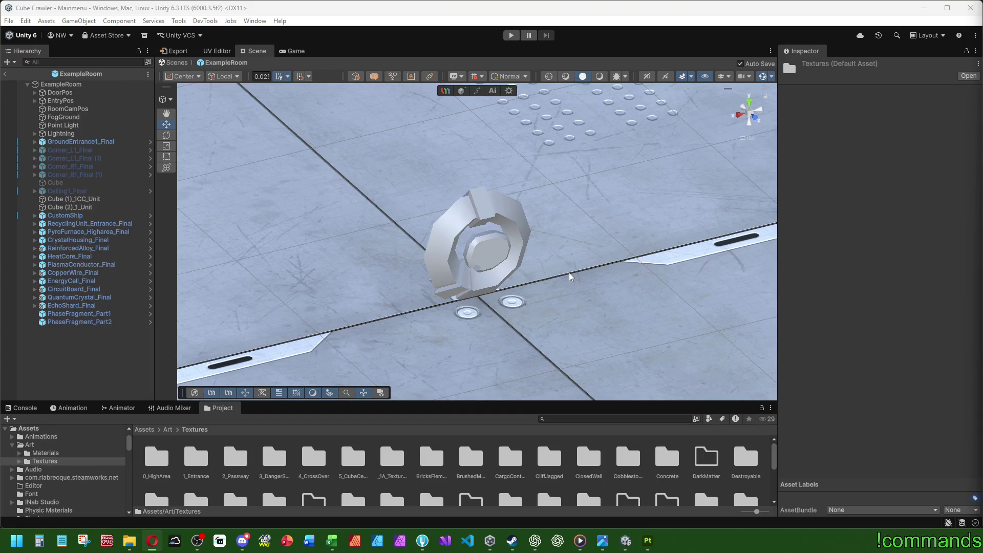
{"action": "scroll", "coordinate": [527, 318], "scroll_direction": "up", "scroll_amount": 2}
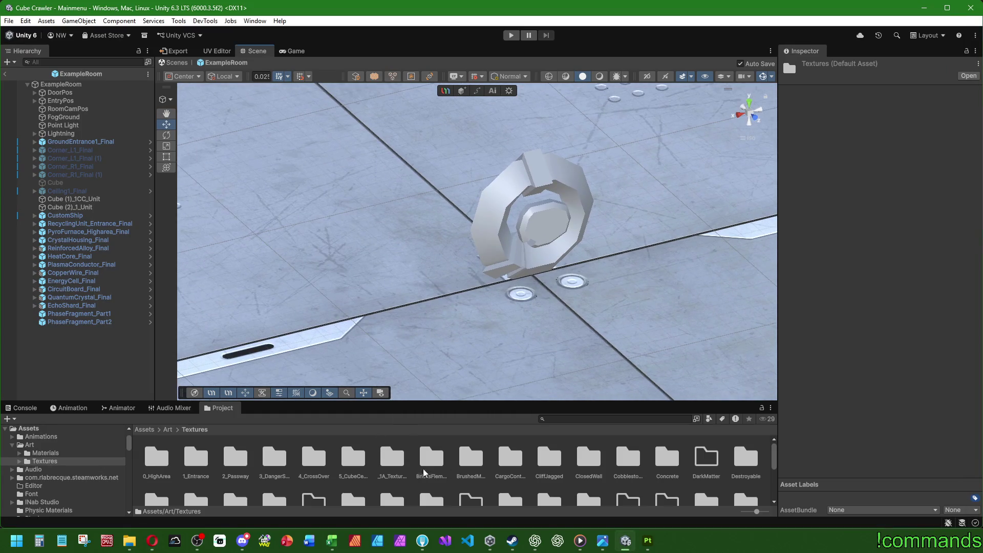
Navigate to Art/Textures/HangarMaterials/Passway/PhaseFragment and select all four textures.
{"action": "left_click", "coordinate": [674, 483]}
{"action": "scroll", "coordinate": [655, 480], "scroll_direction": "down", "scroll_amount": 2}
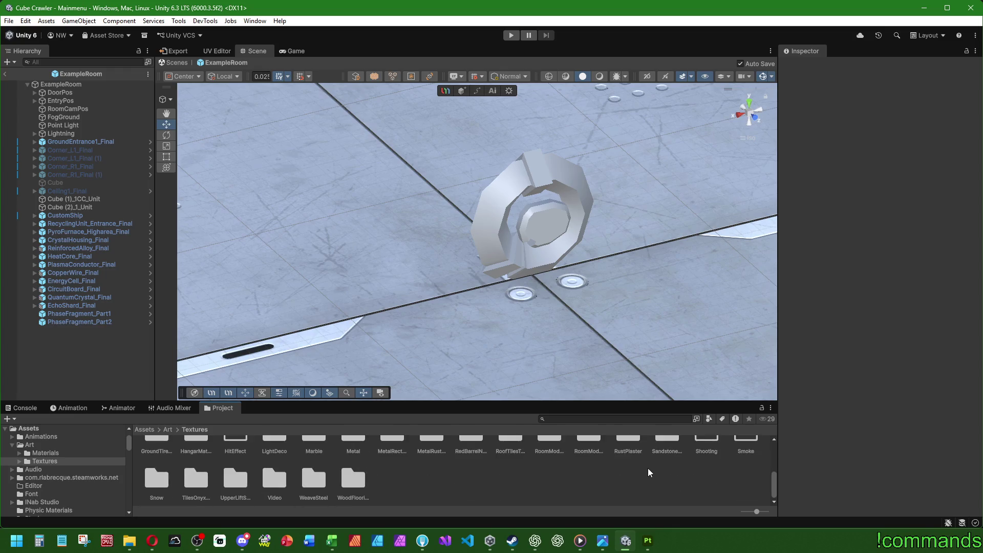
{"action": "scroll", "coordinate": [421, 469], "scroll_direction": "down", "scroll_amount": 2}
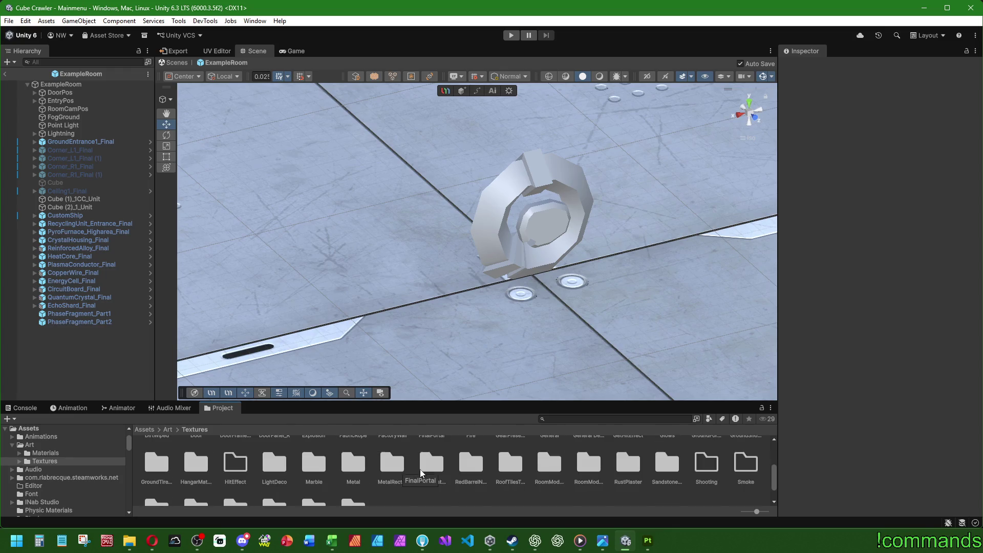
{"action": "double_click", "coordinate": [188, 467]}
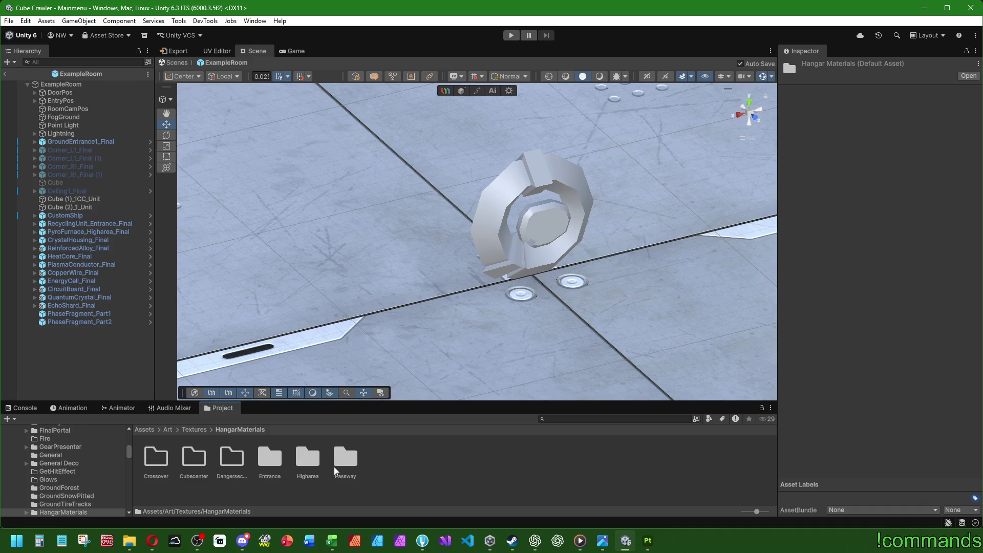
{"action": "double_click", "coordinate": [343, 463]}
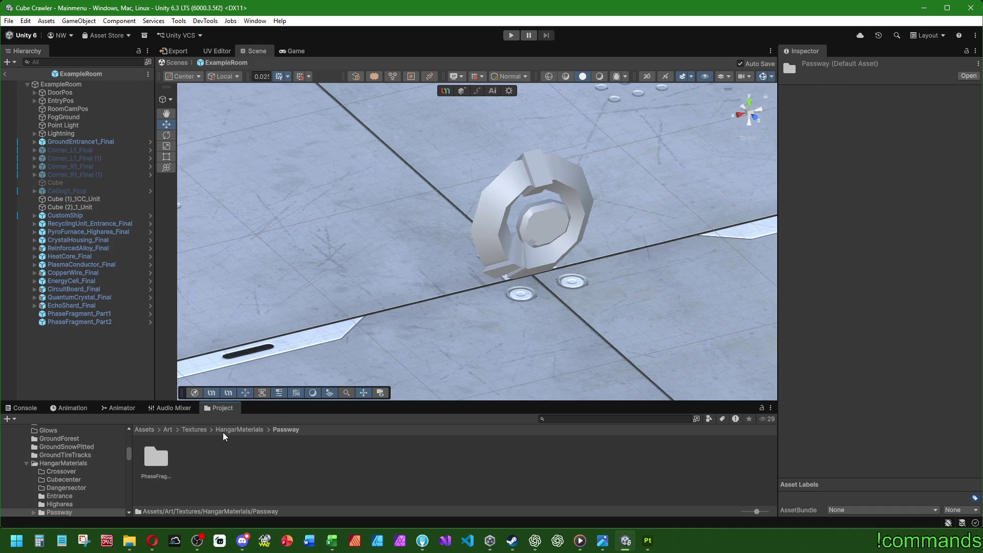
{"action": "double_click", "coordinate": [161, 460]}
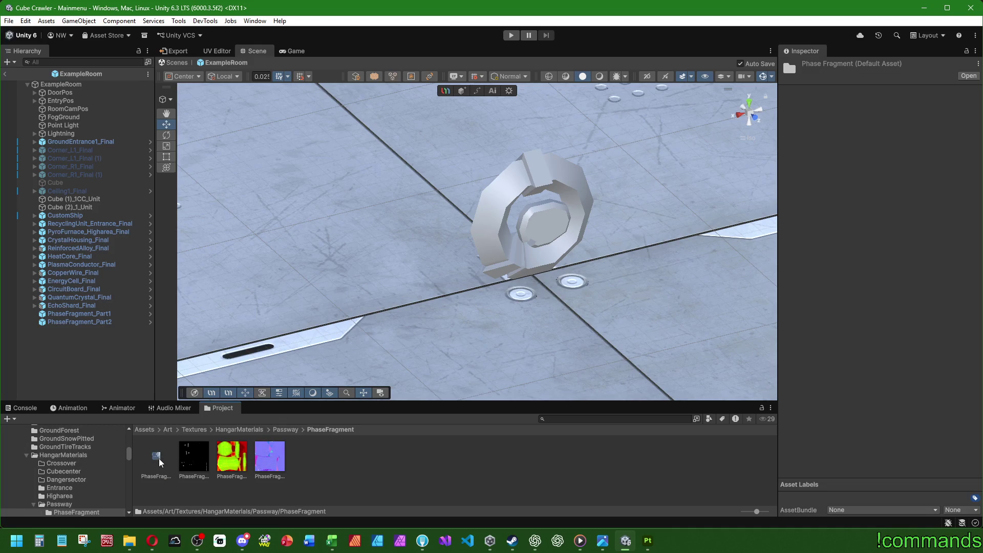
{"action": "left_click", "coordinate": [159, 458]}
{"action": "left_click", "coordinate": [274, 458], "text": "shift"}
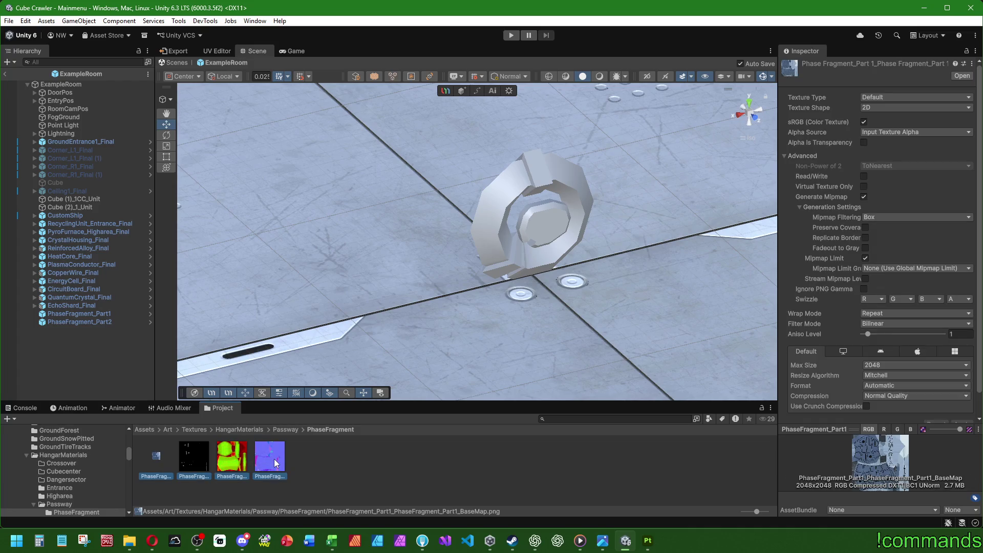
Enable crunch compression at High Quality with compressor quality 100 and apply it.
{"action": "left_click", "coordinate": [864, 406]}
{"action": "scroll", "coordinate": [872, 396], "scroll_direction": "down", "scroll_amount": 1}
{"action": "left_click", "coordinate": [900, 362]}
{"action": "left_click", "coordinate": [903, 405]}
{"action": "left_click", "coordinate": [956, 383]}
{"action": "type", "text": "100"}
{"action": "left_click", "coordinate": [961, 401]}
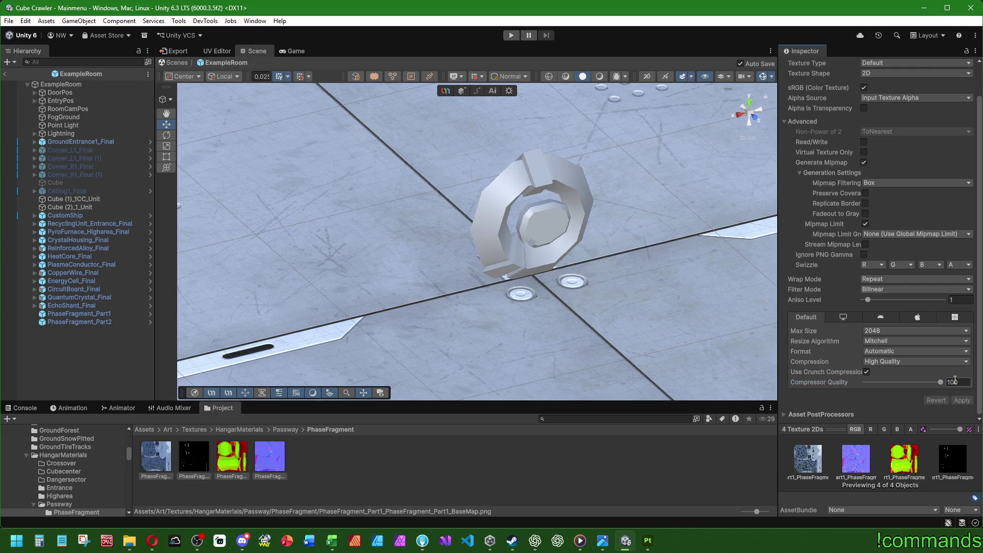
{"action": "scroll", "coordinate": [822, 218], "scroll_direction": "up", "scroll_amount": 2}
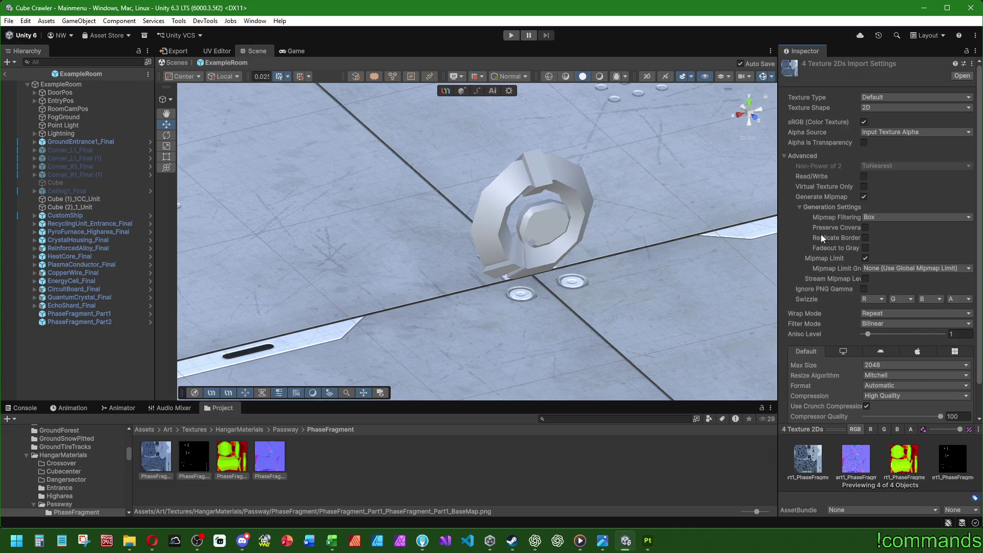
Set the PhaseFragment normal texture's type to Normal map and apply it.
{"action": "left_click", "coordinate": [269, 462]}
{"action": "left_click", "coordinate": [882, 98]}
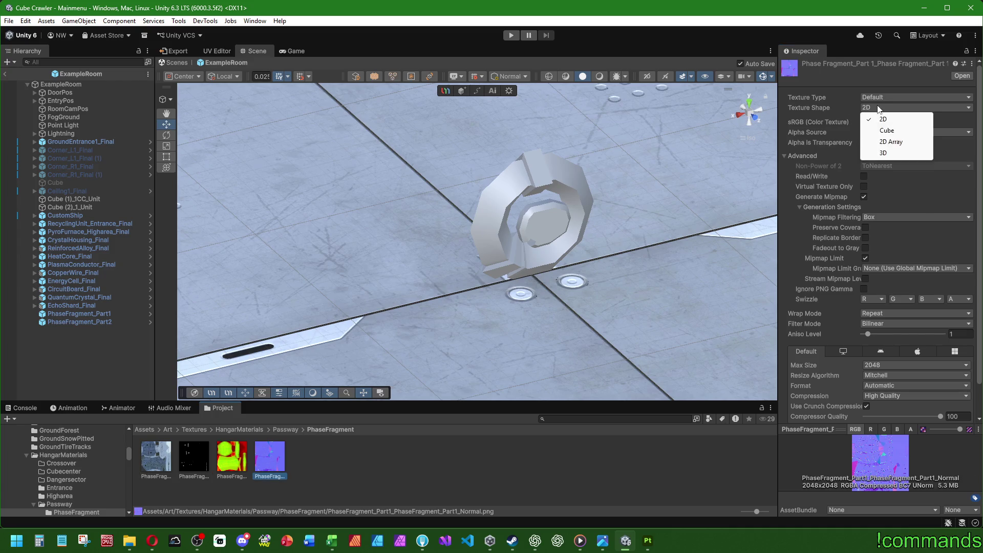
{"action": "left_click", "coordinate": [897, 120]}
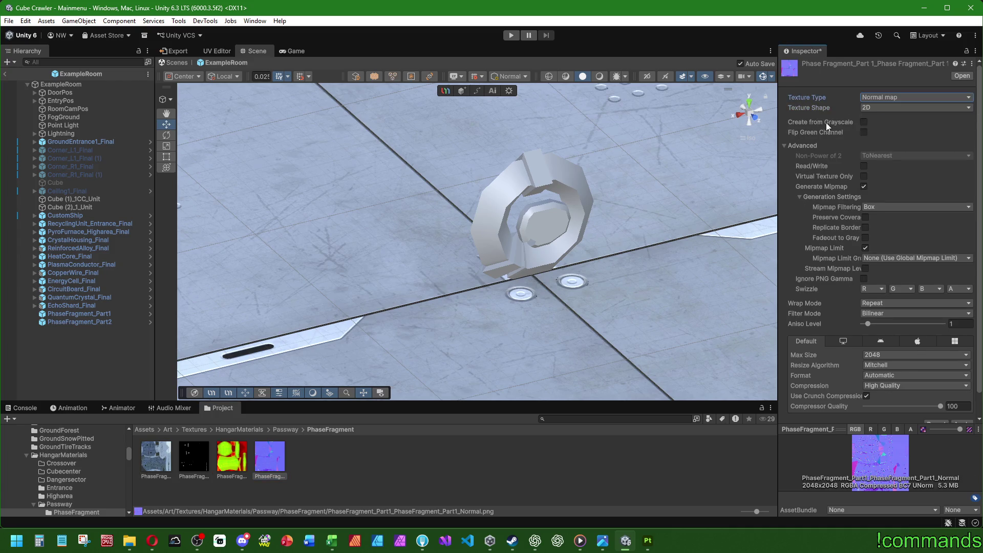
{"action": "scroll", "coordinate": [823, 154], "scroll_direction": "down", "scroll_amount": 1}
{"action": "left_click", "coordinate": [958, 400]}
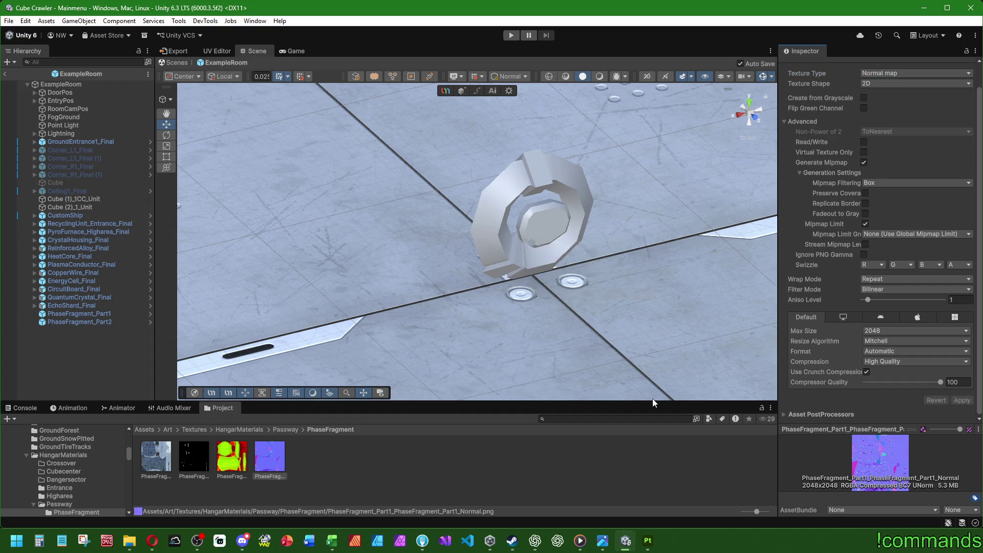
{"action": "mouse_move", "coordinate": [534, 229]}
{"action": "left_mouse_down", "text": "alt"}
{"action": "mouse_move", "coordinate": [808, 262]}
{"action": "mouse_move", "coordinate": [568, 254]}
{"action": "left_mouse_up", "text": "alt"}
{"action": "left_click", "coordinate": [450, 463]}
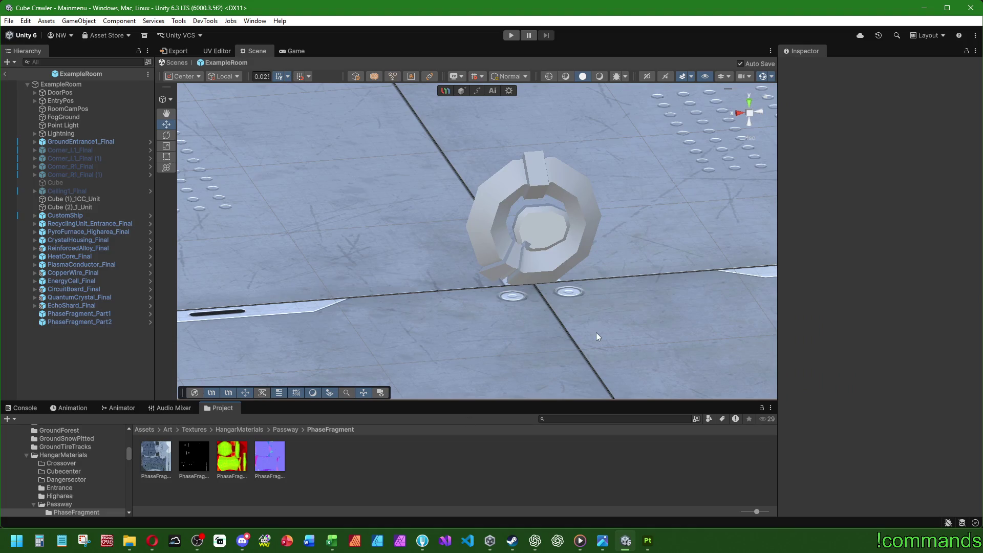
Reset PhaseFragment_Part2's transform position to zero.
{"action": "left_click", "coordinate": [80, 322]}
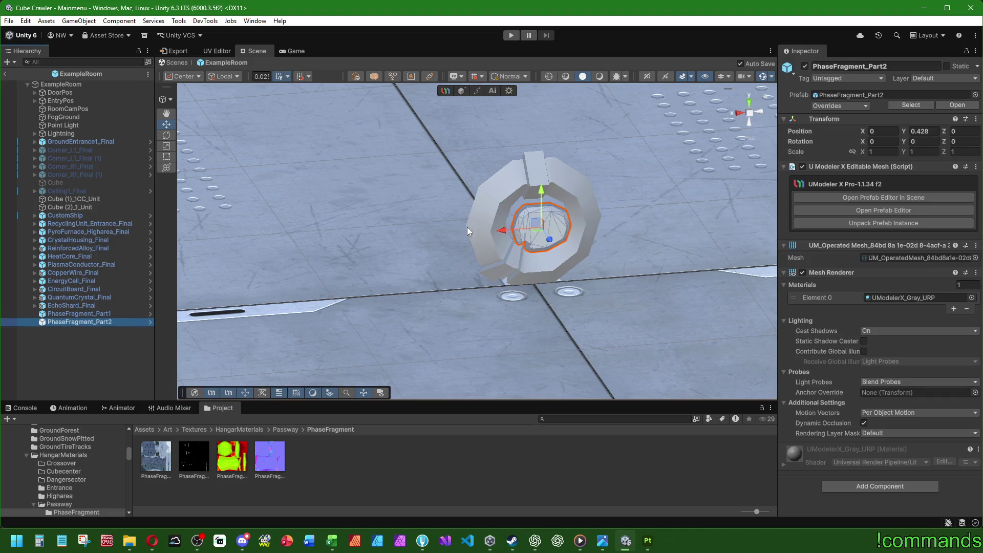
{"action": "mouse_move", "coordinate": [646, 192]}
{"action": "left_mouse_down", "text": "alt"}
{"action": "mouse_move", "coordinate": [581, 299]}
{"action": "mouse_move", "coordinate": [837, 124]}
{"action": "left_mouse_up", "text": "alt"}
{"action": "right_click", "coordinate": [837, 124]}
{"action": "left_click", "coordinate": [845, 126]}
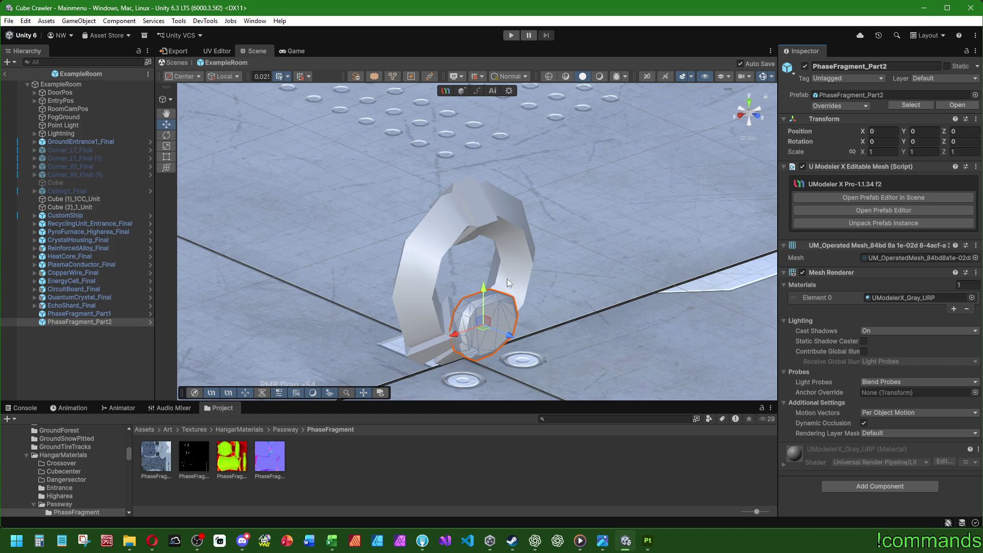
Raise the sphere to Y 0.428 so it sits centred inside the ring.
{"action": "left_click_drag", "start_coordinate": [514, 279], "coordinate": [456, 276], "text": "alt"}
{"action": "scroll", "coordinate": [456, 276], "scroll_direction": "up", "scroll_amount": 2}
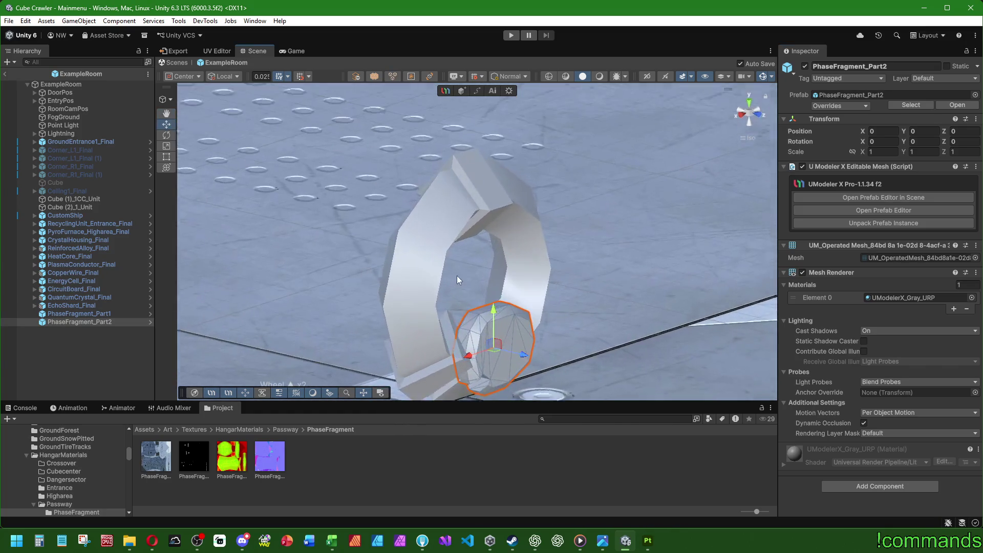
{"action": "middle_click_drag", "start_coordinate": [457, 276], "coordinate": [463, 187]}
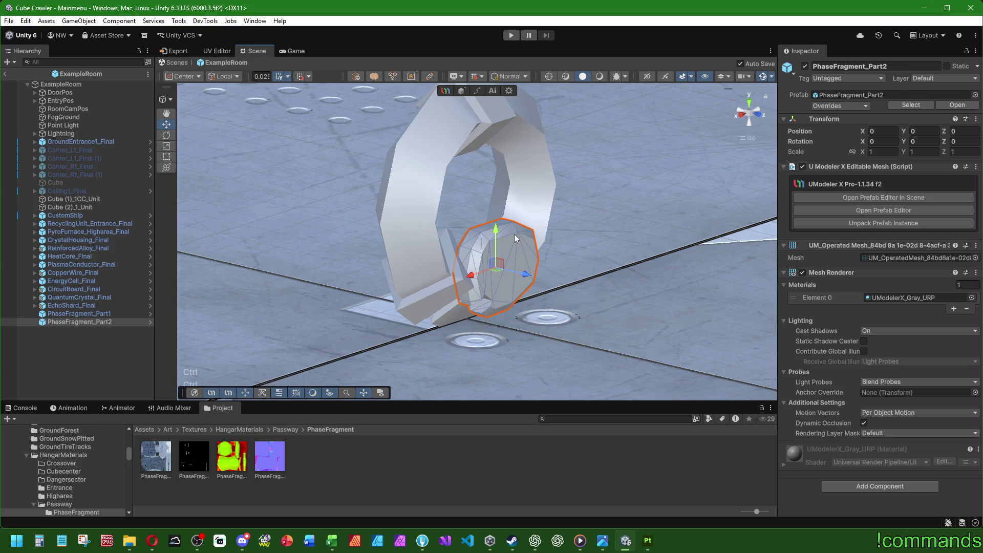
{"action": "left_click_drag", "start_coordinate": [514, 234], "coordinate": [530, 226]}
{"action": "scroll", "coordinate": [530, 229], "scroll_direction": "down", "scroll_amount": 2}
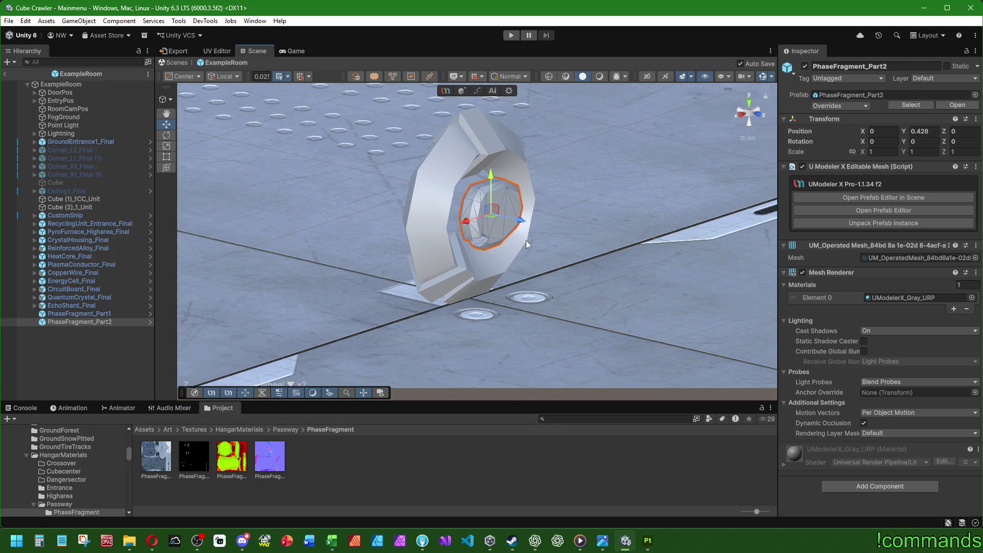
{"action": "scroll", "coordinate": [527, 241], "scroll_direction": "down", "scroll_amount": 1}
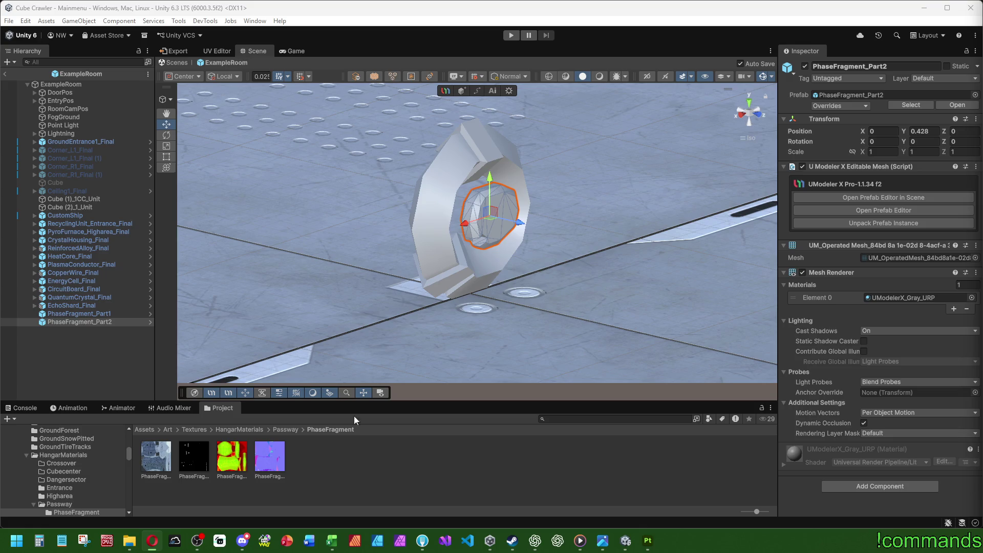
{"action": "right_click_drag", "start_coordinate": [461, 330], "coordinate": [489, 316]}
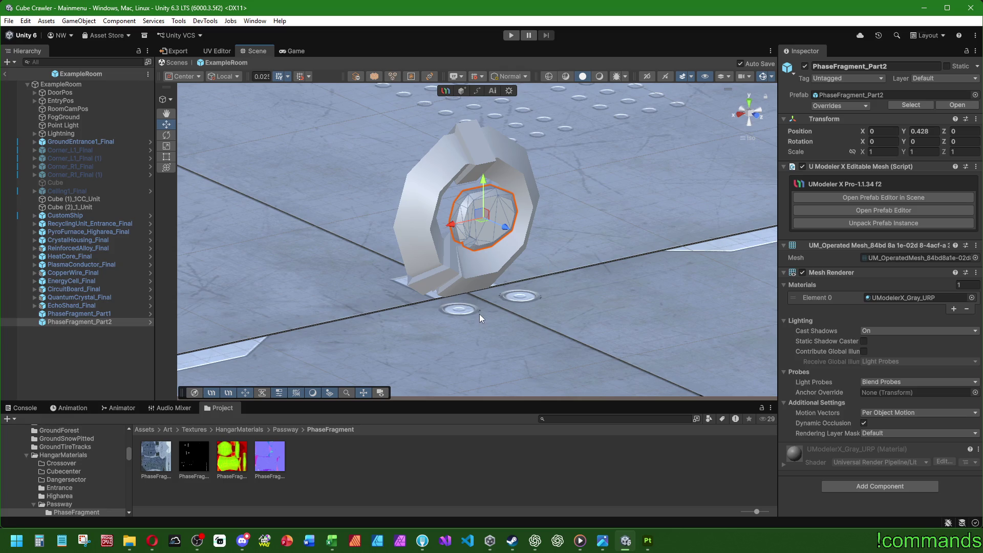
Browse into Art/Materials/HangarMaterials and glance at the Entrance materials folder.
{"action": "left_click", "coordinate": [149, 430]}
{"action": "double_click", "coordinate": [196, 457]}
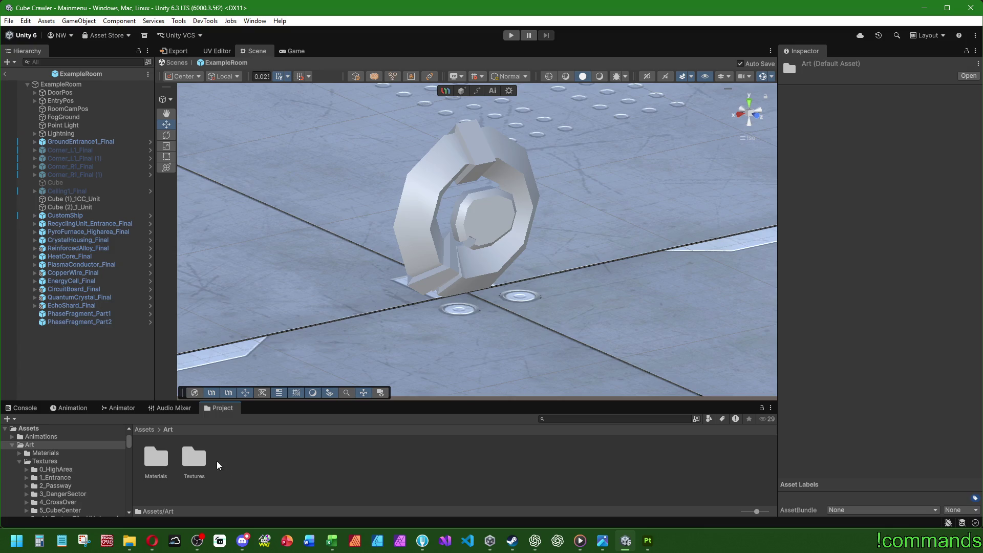
{"action": "double_click", "coordinate": [157, 461]}
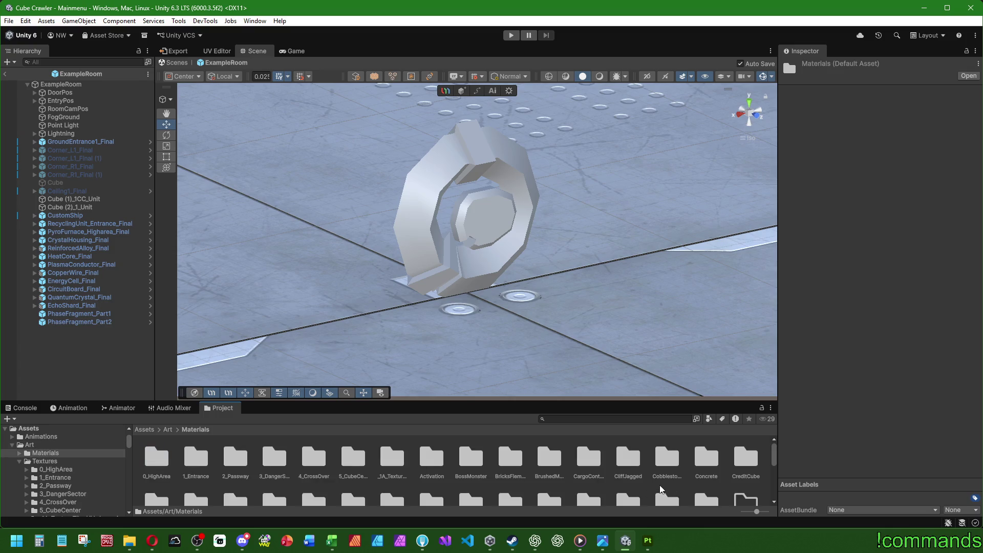
{"action": "scroll", "coordinate": [525, 461], "scroll_direction": "down", "scroll_amount": 2}
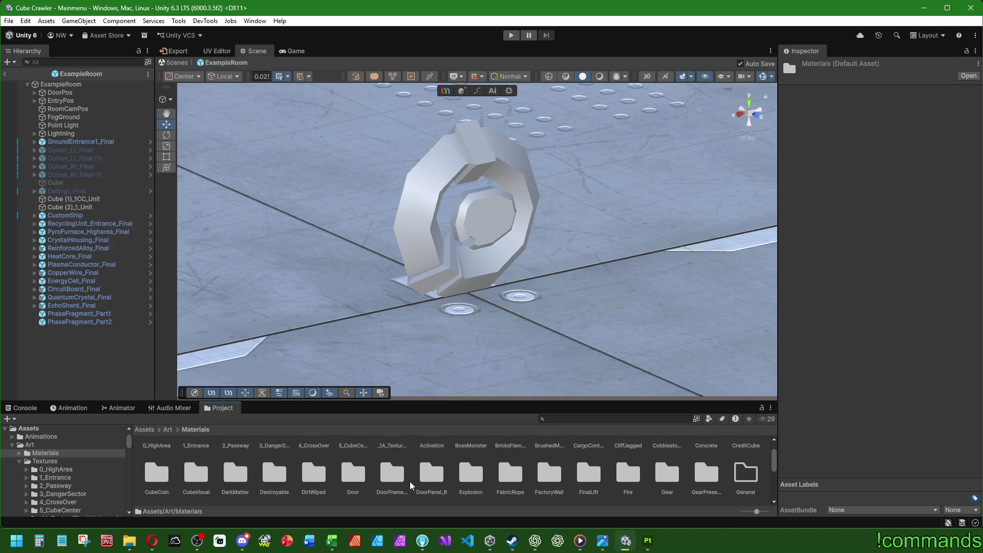
{"action": "scroll", "coordinate": [413, 482], "scroll_direction": "up", "scroll_amount": 1}
{"action": "scroll", "coordinate": [419, 480], "scroll_direction": "down", "scroll_amount": 1}
{"action": "scroll", "coordinate": [400, 484], "scroll_direction": "down", "scroll_amount": 1}
{"action": "scroll", "coordinate": [371, 482], "scroll_direction": "down", "scroll_amount": 1}
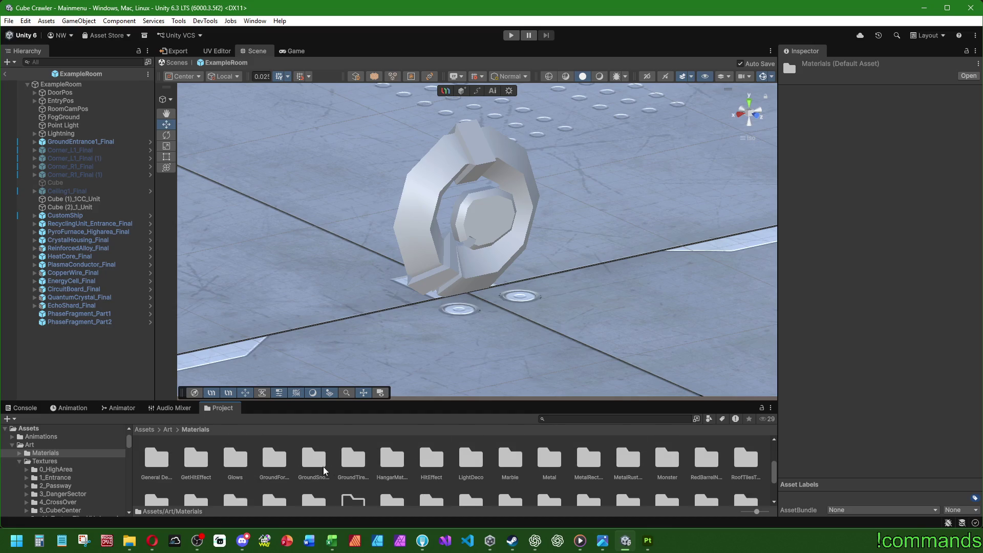
{"action": "double_click", "coordinate": [393, 465]}
{"action": "left_click", "coordinate": [262, 465]}
{"action": "double_click", "coordinate": [262, 465]}
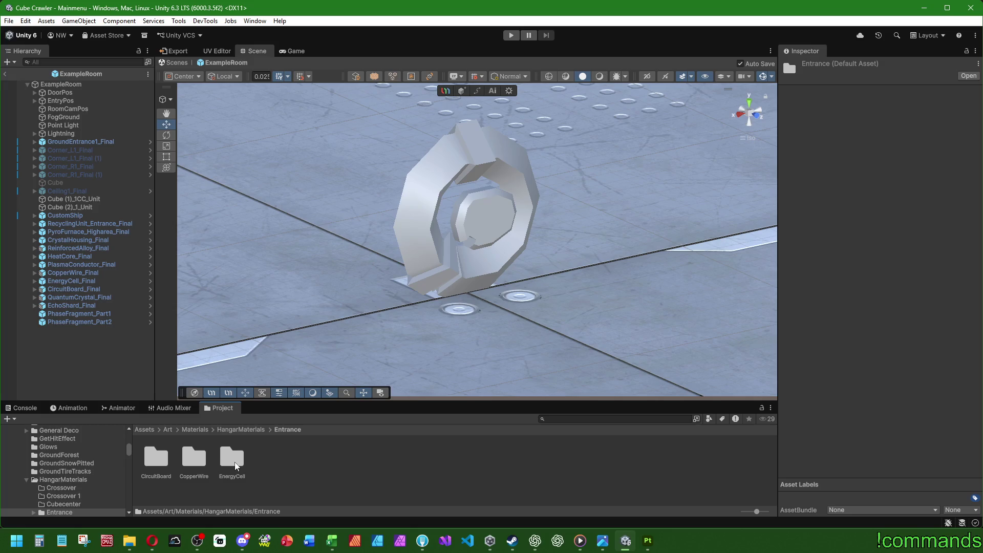
{"action": "left_click", "coordinate": [240, 430]}
Inspect the ReinforcedAlloy material in Higharea, then move to the Passway materials folder.
{"action": "double_click", "coordinate": [270, 459]}
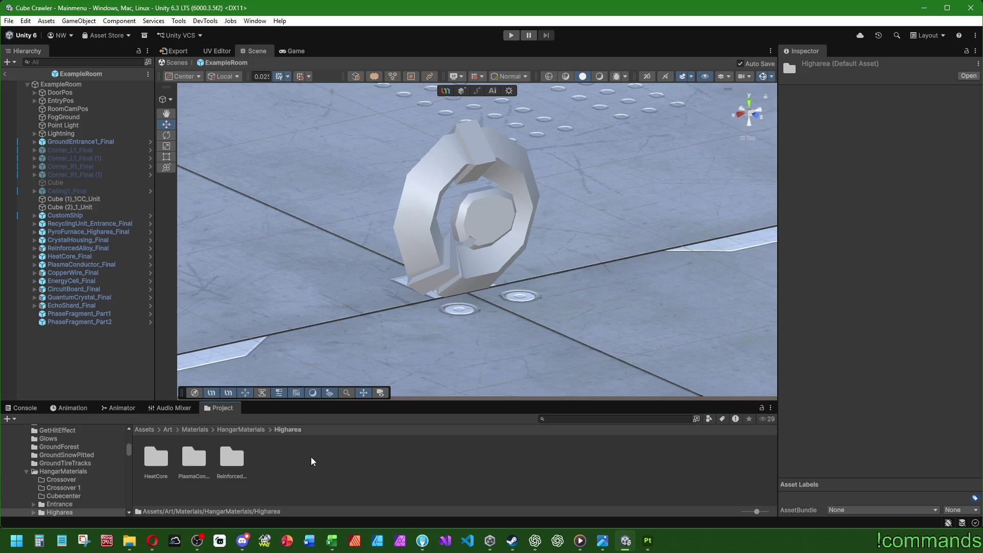
{"action": "double_click", "coordinate": [241, 456]}
{"action": "left_click", "coordinate": [157, 456]}
{"action": "left_click", "coordinate": [229, 429]}
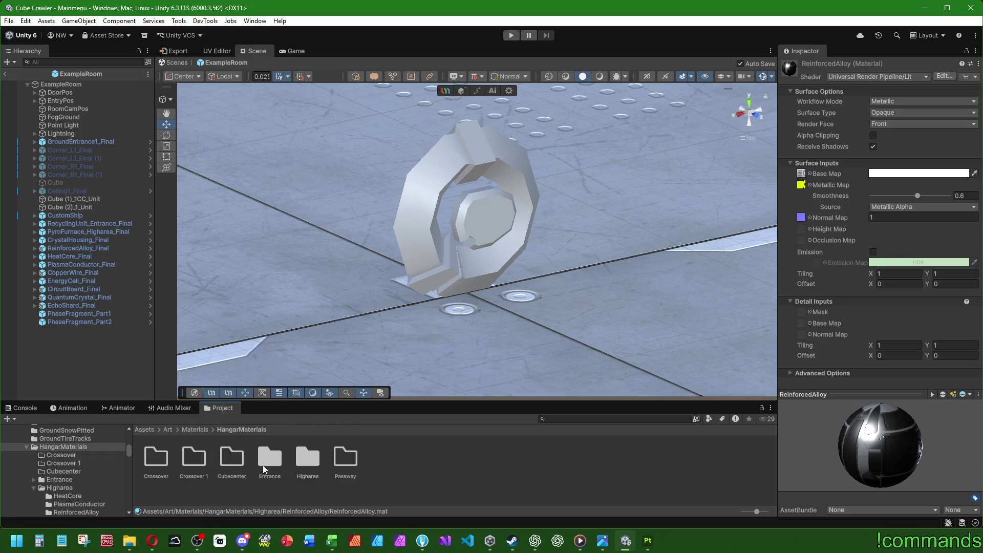
{"action": "double_click", "coordinate": [342, 459]}
Create a PhaseFragment folder in Passway with a new material named PhaseFragment_Part1.
{"action": "right_click", "coordinate": [295, 458]}
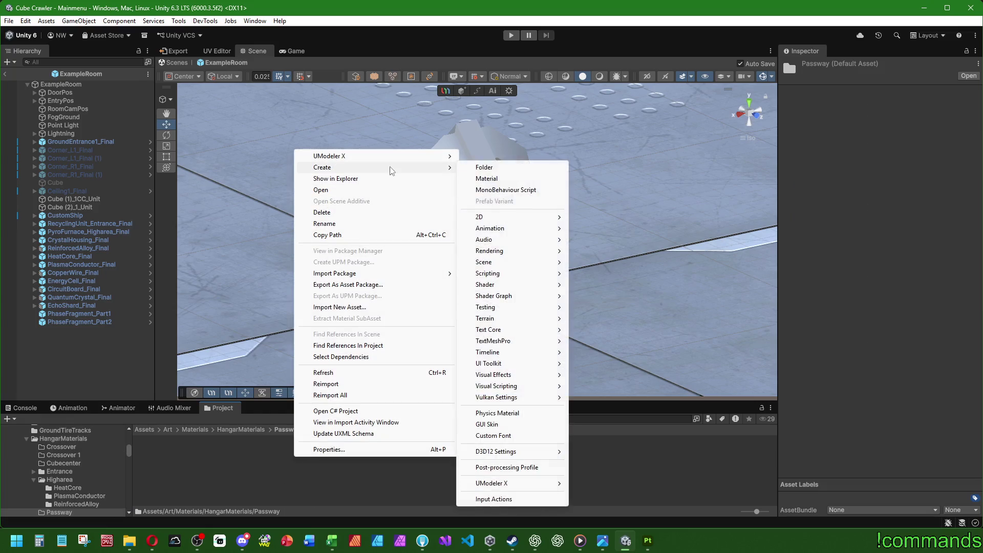
{"action": "mouse_move", "coordinate": [321, 167]}
{"action": "left_click", "coordinate": [526, 167]}
{"action": "type", "text": "PhaseFragme"}
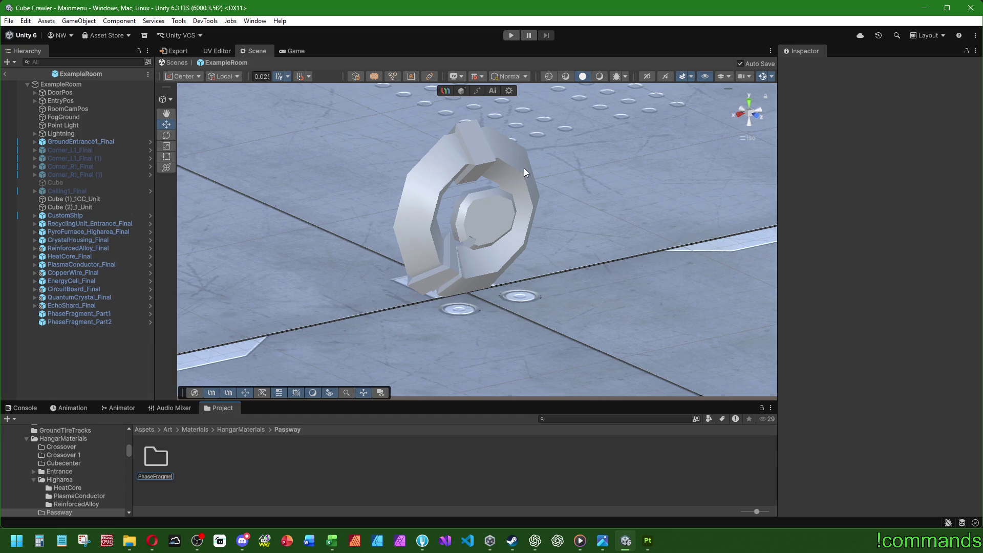
{"action": "key", "text": "Return"}
{"action": "key", "text": "Return"}
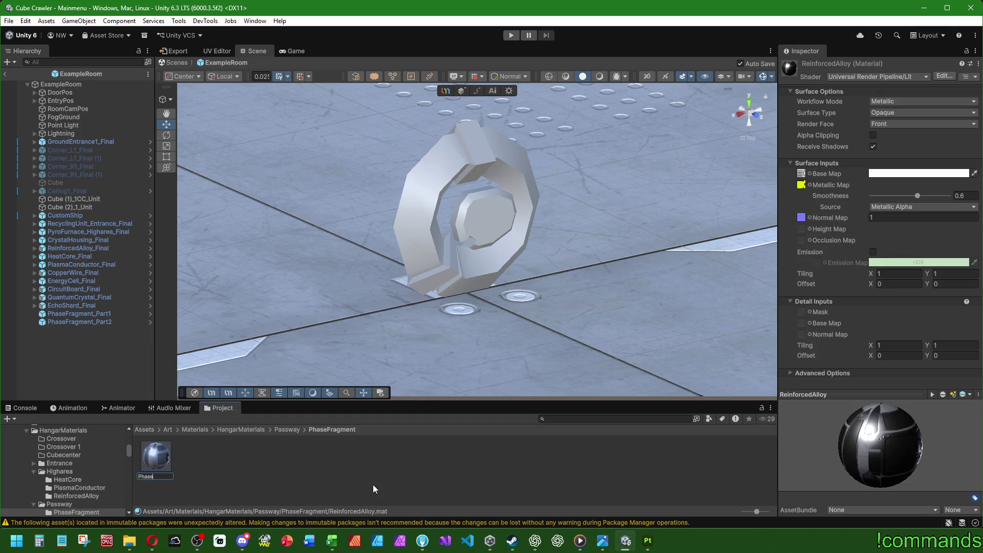
{"action": "type", "text": "ragment_Part1"}
{"action": "key", "text": "Return"}
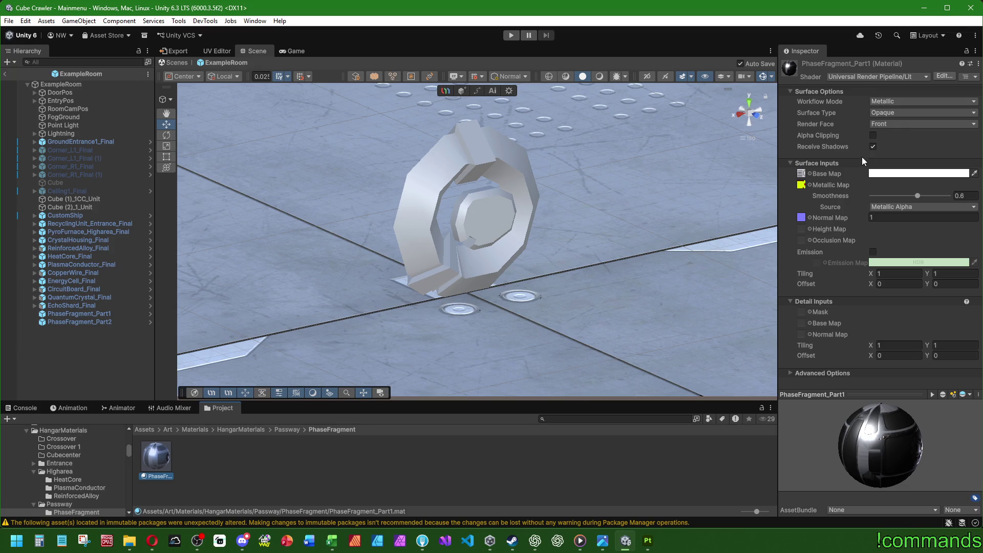
Assign the PhaseFragment textures to the material's base, metallic and normal maps.
{"action": "left_click", "coordinate": [809, 172]}
{"action": "type", "text": "phase"}
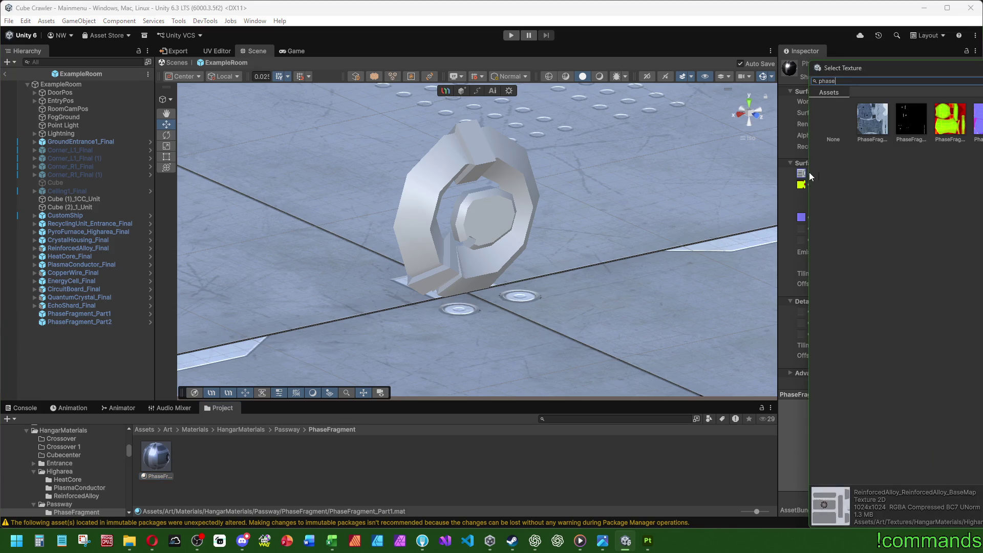
{"action": "double_click", "coordinate": [846, 82]}
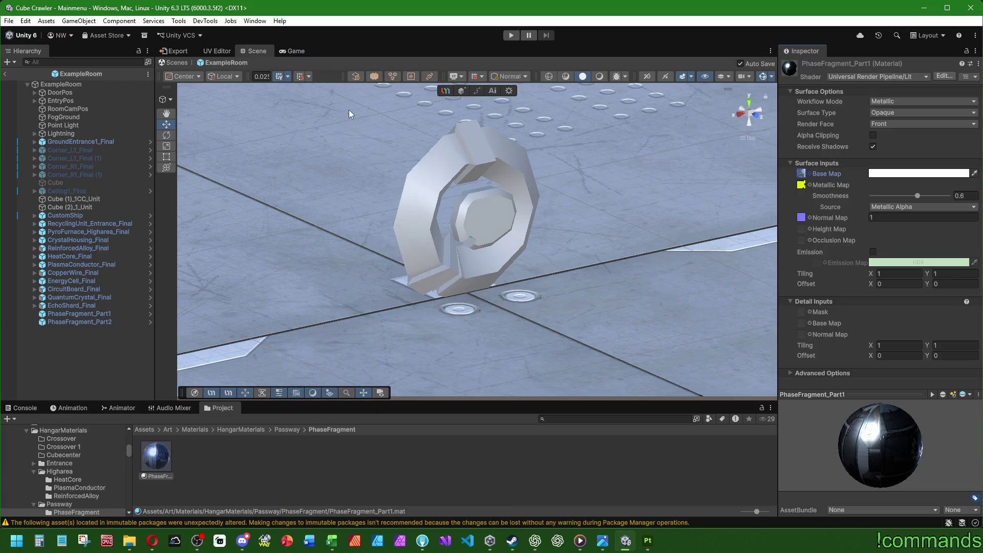
{"action": "key", "text": "Escape"}
{"action": "left_click", "coordinate": [807, 184]}
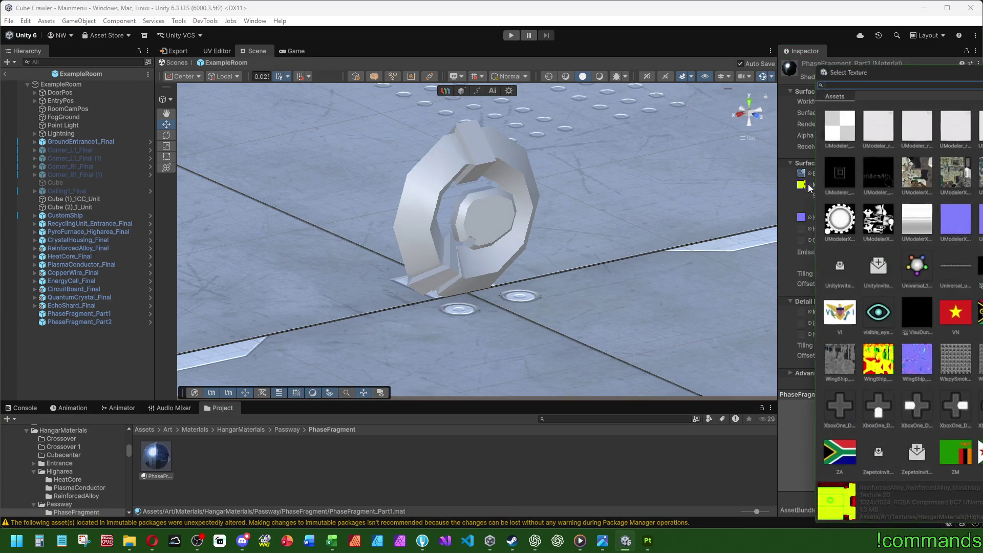
{"action": "type", "text": "phase"}
{"action": "key", "text": "Escape"}
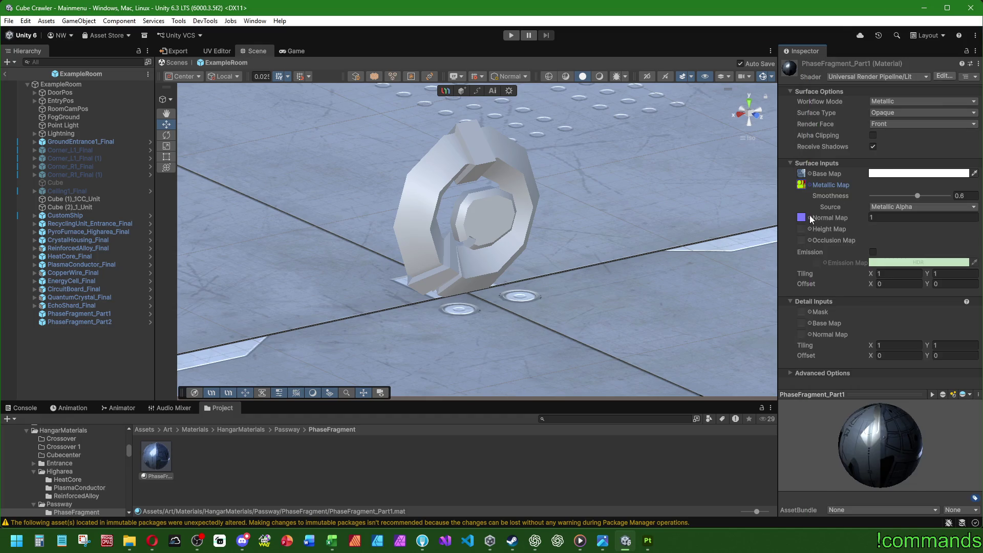
{"action": "left_click", "coordinate": [810, 218]}
{"action": "type", "text": "phase"}
{"action": "double_click", "coordinate": [865, 176]}
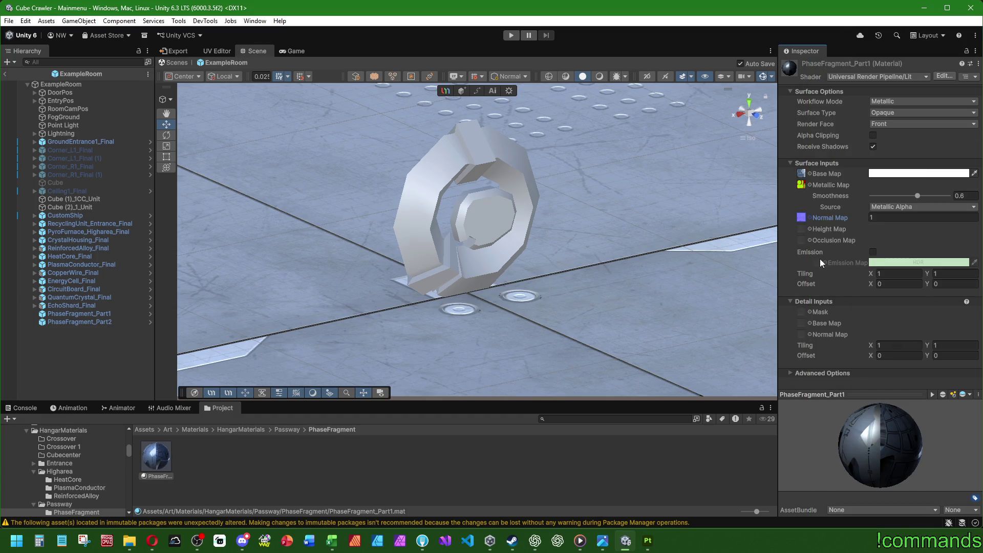
Enable emission and assign the emission texture to the emission map.
{"action": "left_click", "coordinate": [873, 252]}
{"action": "left_click", "coordinate": [825, 263]}
{"action": "type", "text": "phase"}
{"action": "double_click", "coordinate": [884, 113]}
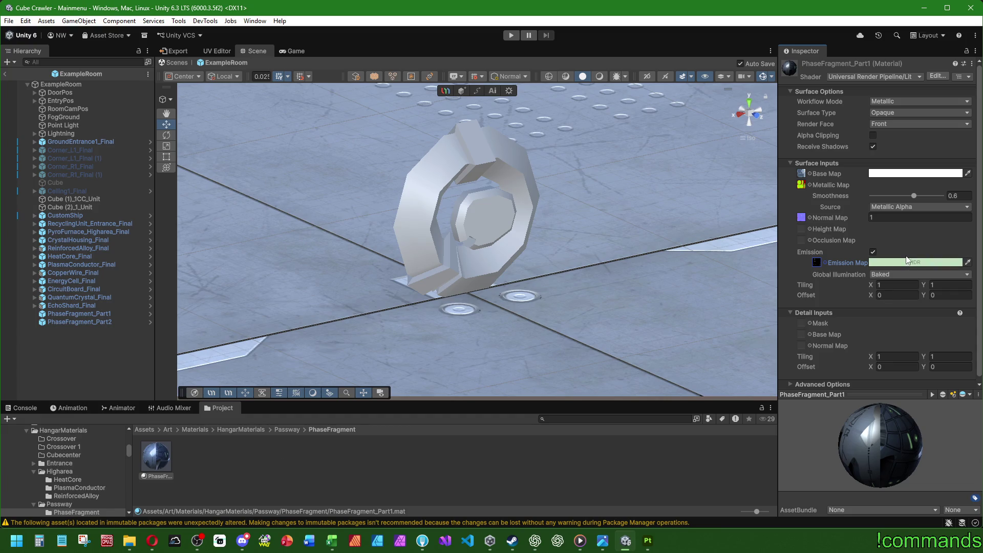
{"action": "left_click", "coordinate": [195, 429]}
{"action": "scroll", "coordinate": [658, 483], "scroll_direction": "up", "scroll_amount": 1}
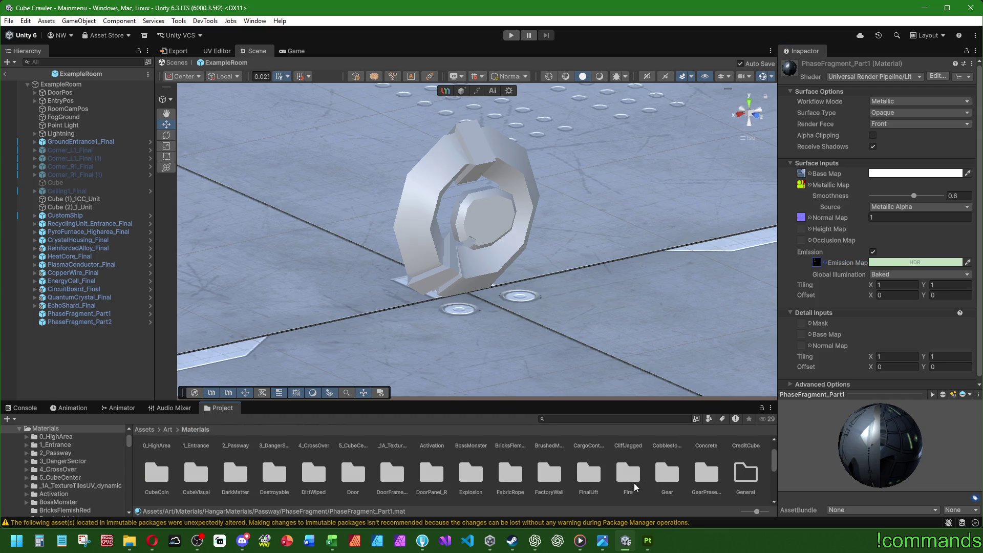
Copy the cyan emission colour from the CrystalHousing_Part2 material.
{"action": "double_click", "coordinate": [275, 473]}
{"action": "double_click", "coordinate": [157, 459]}
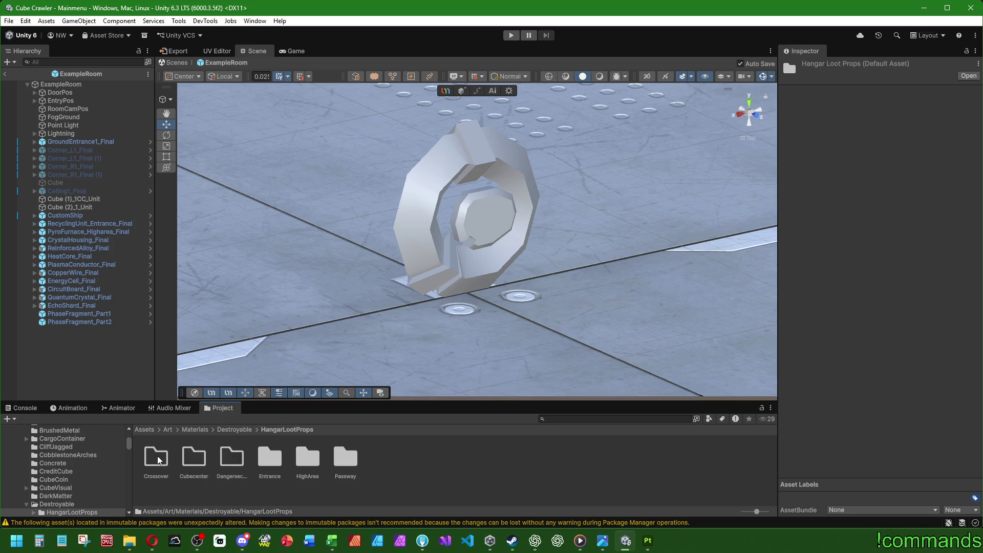
{"action": "double_click", "coordinate": [338, 461]}
{"action": "double_click", "coordinate": [157, 459]}
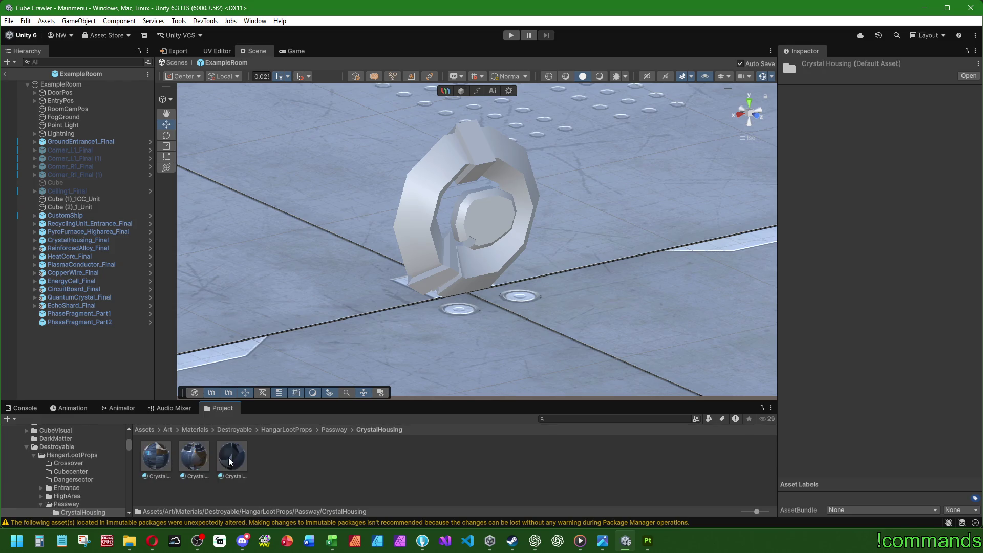
{"action": "left_click", "coordinate": [231, 459]}
{"action": "left_click", "coordinate": [195, 455]}
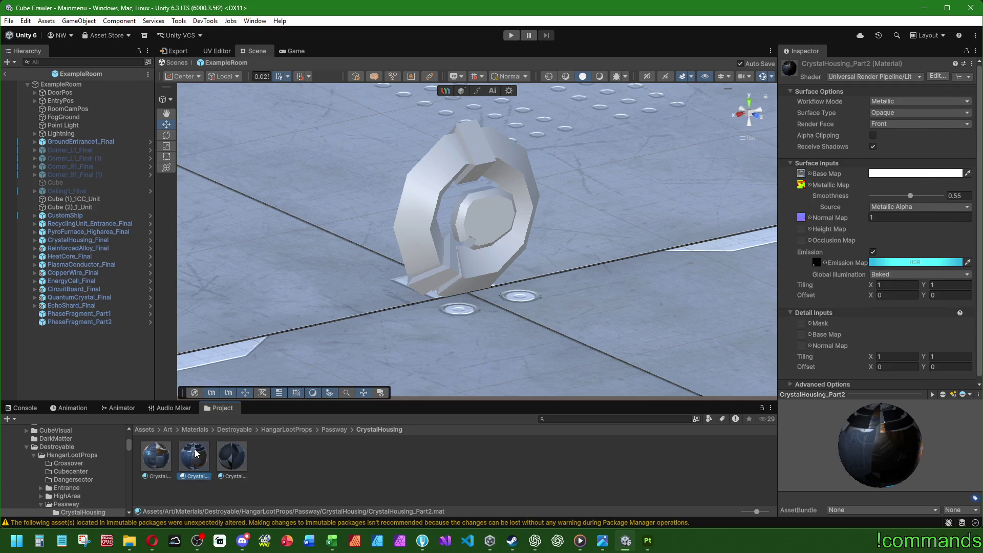
{"action": "right_click", "coordinate": [929, 265]}
{"action": "left_click", "coordinate": [928, 273]}
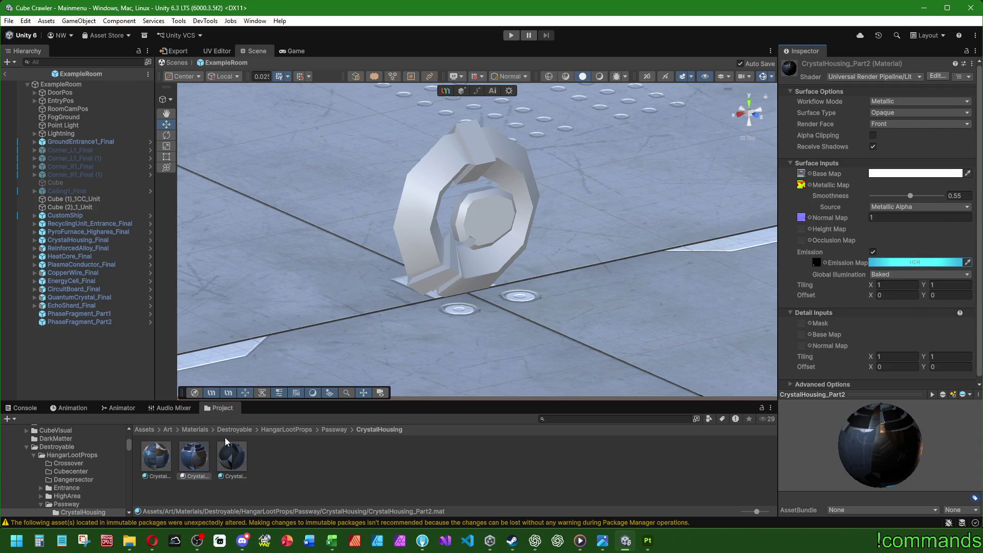
Paste the copied emission colour into the PhaseFragment_Part1 material.
{"action": "left_click", "coordinate": [195, 430]}
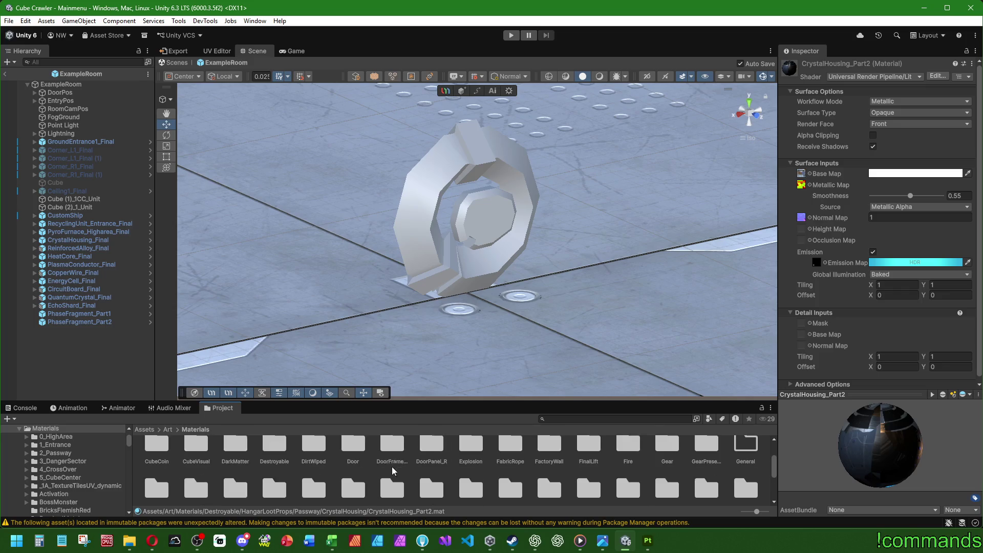
{"action": "scroll", "coordinate": [312, 465], "scroll_direction": "down", "scroll_amount": 3}
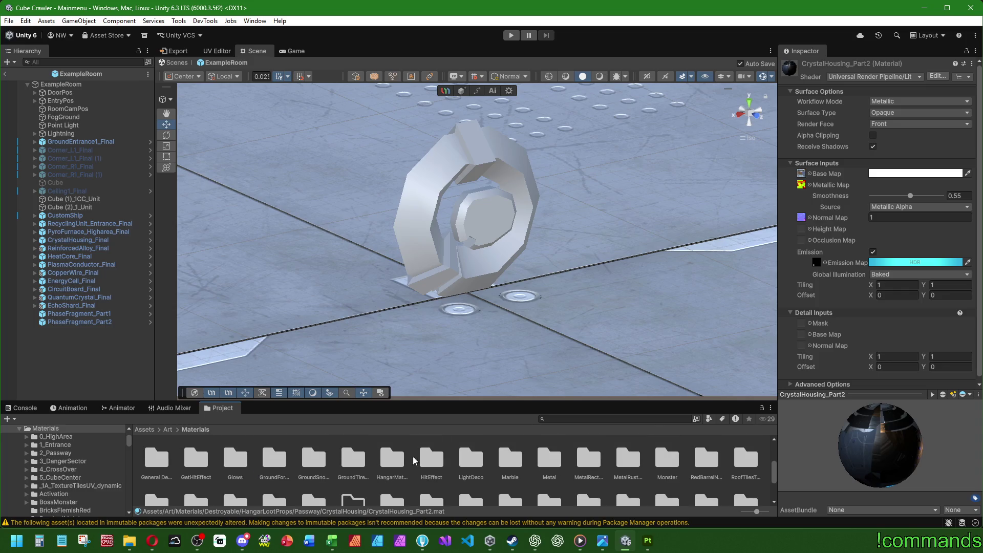
{"action": "double_click", "coordinate": [392, 459]}
{"action": "double_click", "coordinate": [345, 459]}
{"action": "double_click", "coordinate": [155, 459]}
{"action": "left_click", "coordinate": [156, 459]}
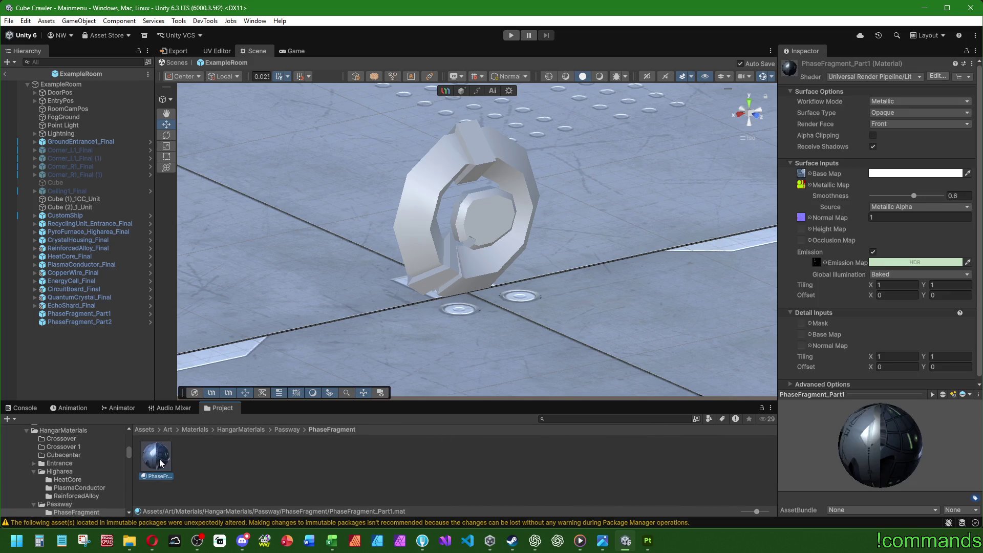
{"action": "left_click", "coordinate": [935, 274]}
{"action": "left_click", "coordinate": [895, 284]}
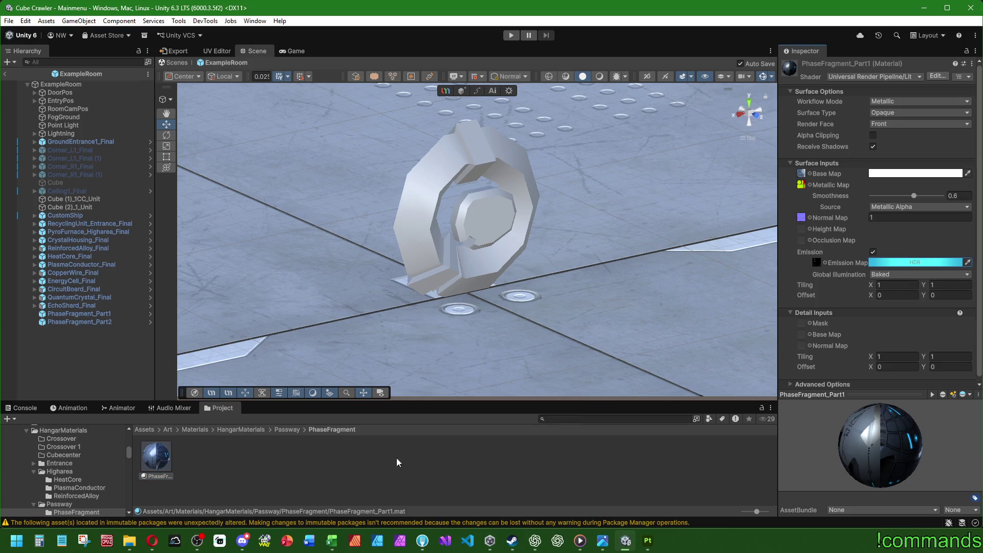
{"action": "left_click", "coordinate": [82, 350]}
{"action": "left_click", "coordinate": [144, 429]}
{"action": "scroll", "coordinate": [272, 462], "scroll_direction": "down", "scroll_amount": 3}
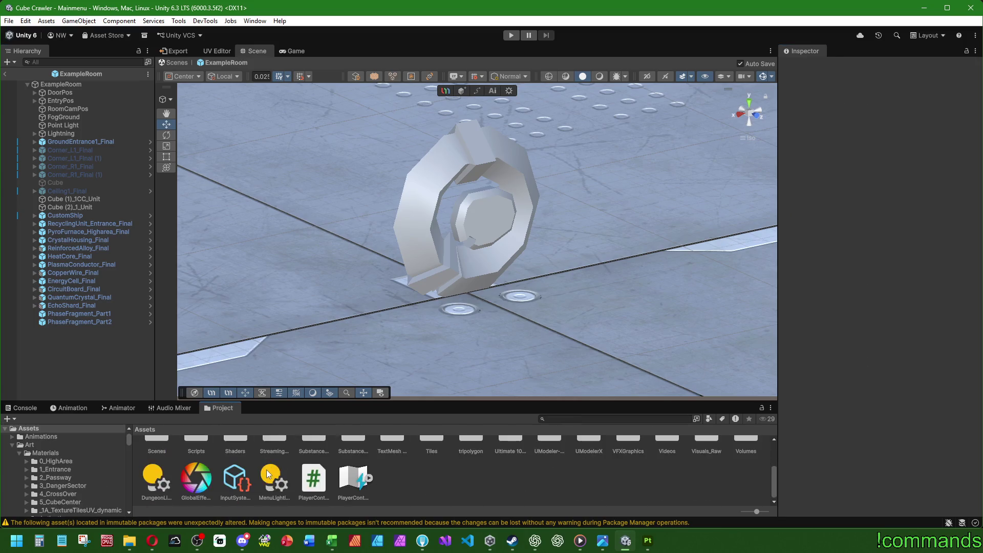
{"action": "scroll", "coordinate": [265, 461], "scroll_direction": "up", "scroll_amount": 1}
Drag the PhaseFragment_Part1 model from SubstanceObj/HangarMaterials/Passway/PhaseFragment into the room.
{"action": "double_click", "coordinate": [357, 465]}
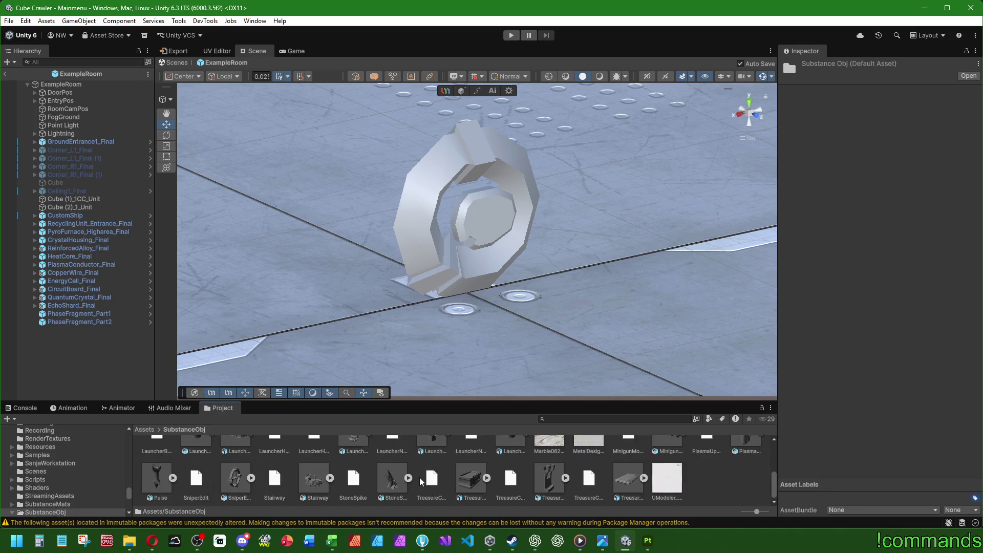
{"action": "double_click", "coordinate": [589, 461]}
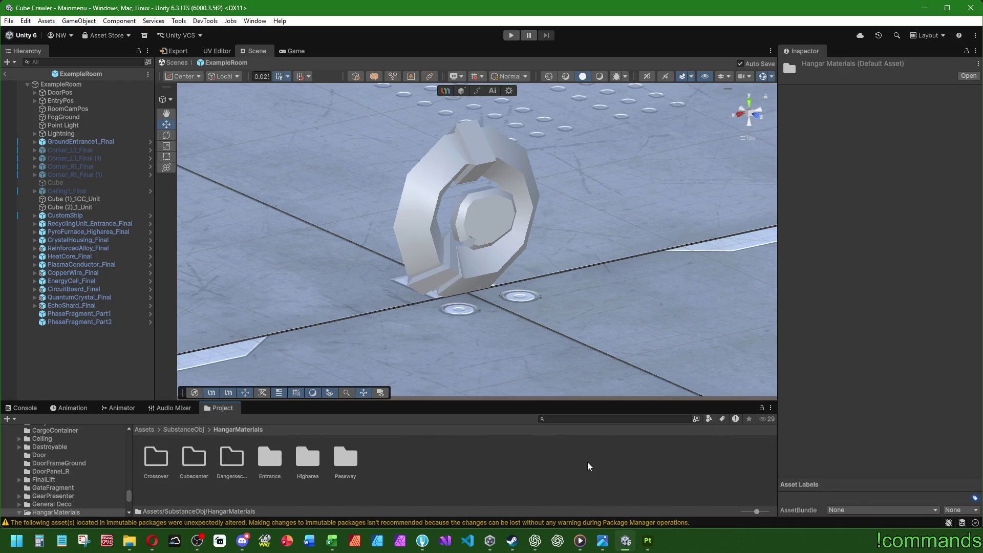
{"action": "double_click", "coordinate": [345, 461]}
{"action": "double_click", "coordinate": [192, 459]}
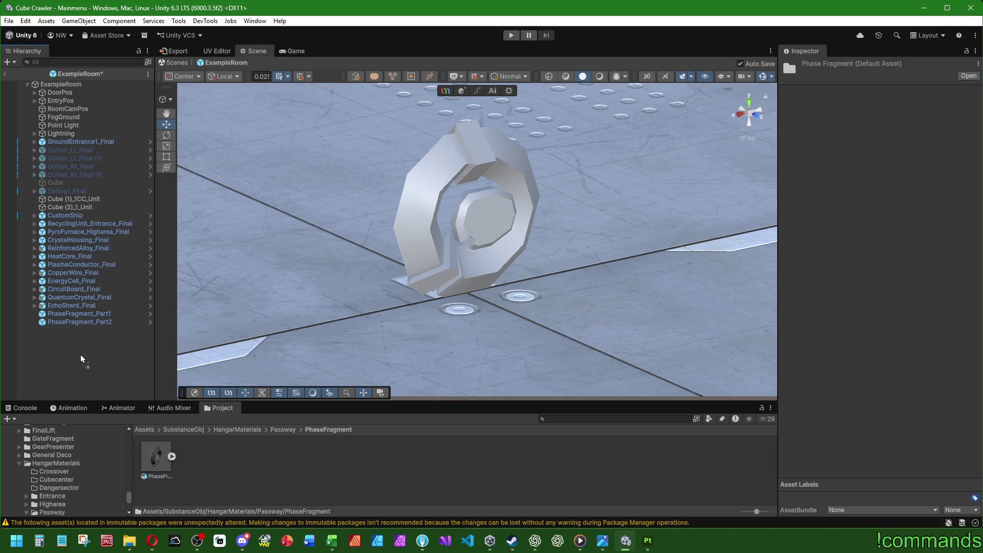
{"action": "left_click_drag", "start_coordinate": [157, 458], "coordinate": [77, 330]}
Reset the new ring's transform and move it about two units left of the original.
{"action": "right_click", "coordinate": [828, 118]}
{"action": "left_click", "coordinate": [838, 124]}
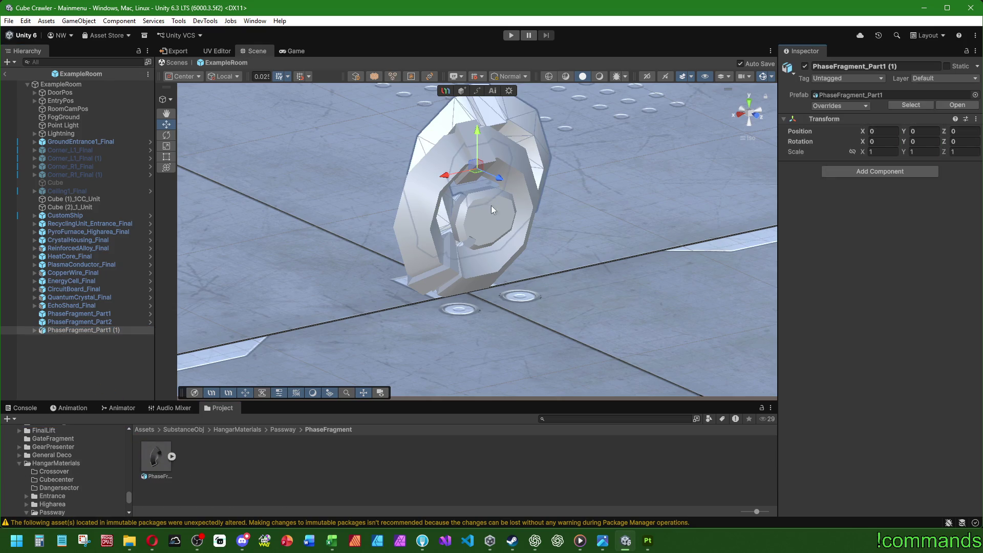
{"action": "left_click_drag", "start_coordinate": [436, 216], "coordinate": [262, 249]}
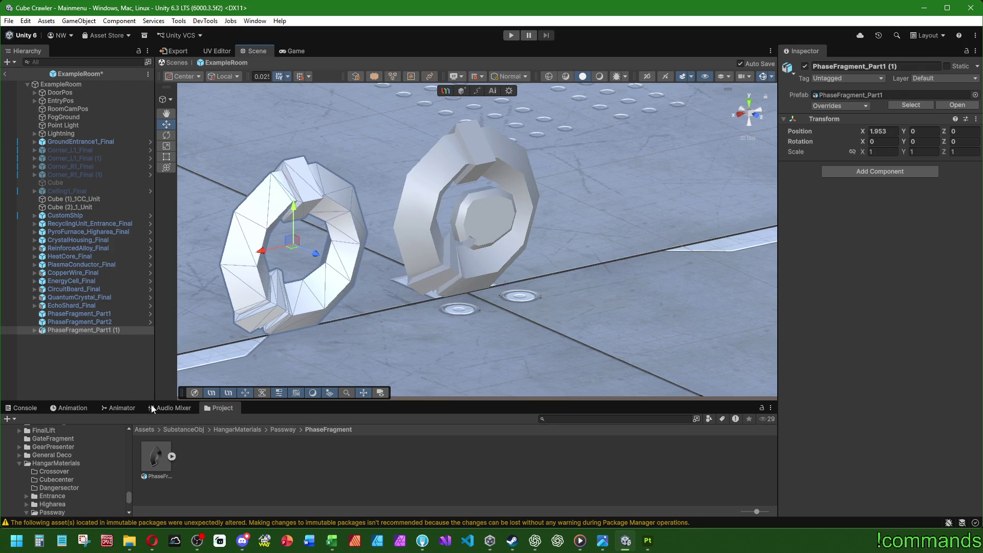
{"action": "left_click", "coordinate": [157, 459]}
{"action": "scroll", "coordinate": [922, 307], "scroll_direction": "down", "scroll_amount": 3}
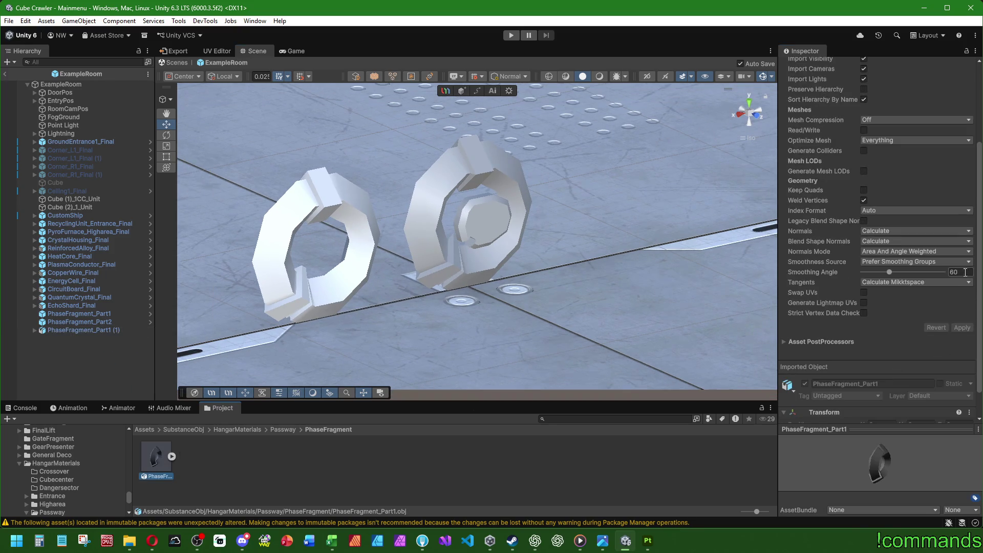
Apply smoothing angles of 35, 40 and 50 to the PhaseFragment_Part1 model import.
{"action": "left_click", "coordinate": [961, 328]}
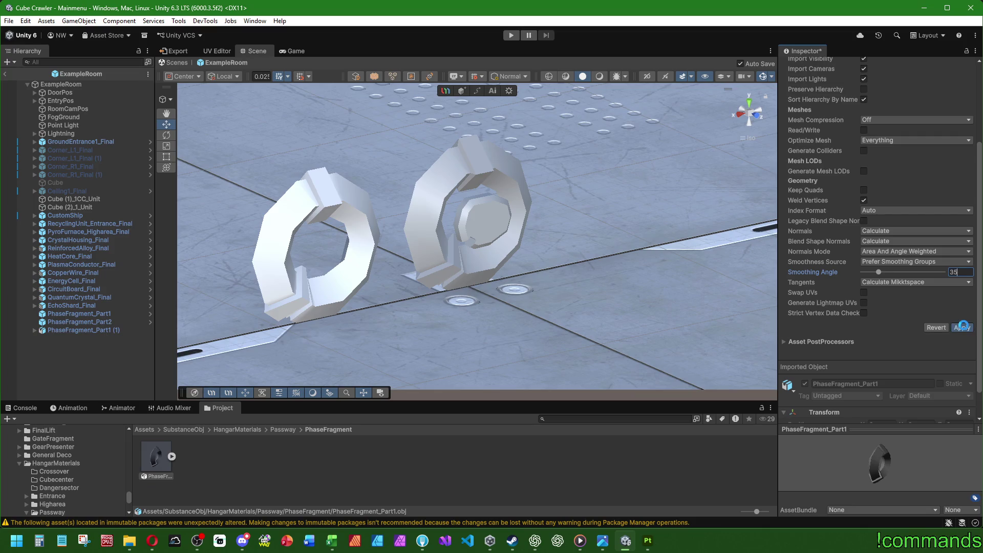
{"action": "mouse_move", "coordinate": [475, 297]}
{"action": "left_mouse_down", "text": "alt"}
{"action": "mouse_move", "coordinate": [411, 283]}
{"action": "mouse_move", "coordinate": [430, 285]}
{"action": "left_mouse_up", "text": "alt"}
{"action": "left_click", "coordinate": [953, 272]}
{"action": "type", "text": "40"}
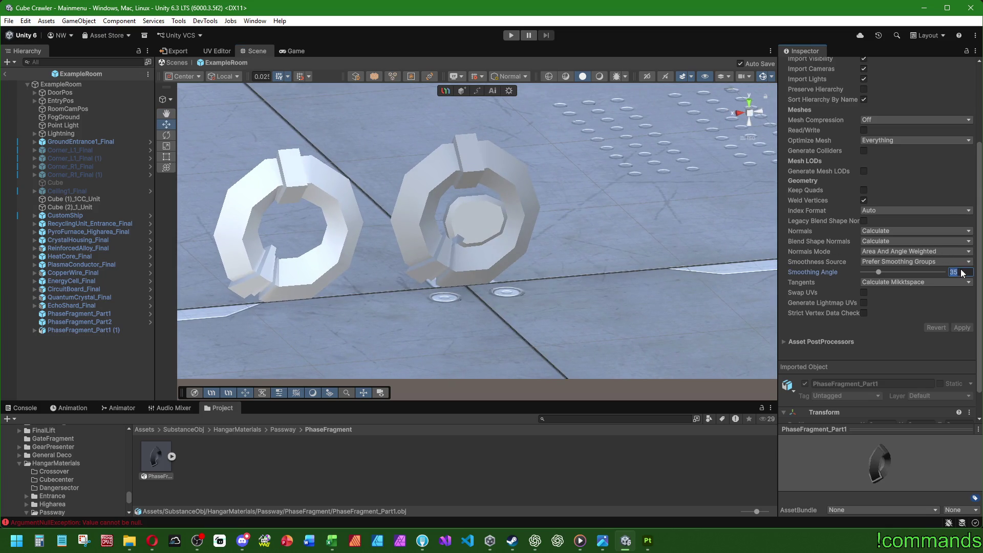
{"action": "left_click", "coordinate": [962, 328]}
{"action": "left_click", "coordinate": [954, 273]}
{"action": "type", "text": "50"}
{"action": "left_click", "coordinate": [963, 328]}
Apply a 60-degree smoothing angle and frame the two rings in view.
{"action": "left_click", "coordinate": [954, 272]}
{"action": "type", "text": "60"}
{"action": "left_click", "coordinate": [963, 328]}
{"action": "key", "text": "f"}
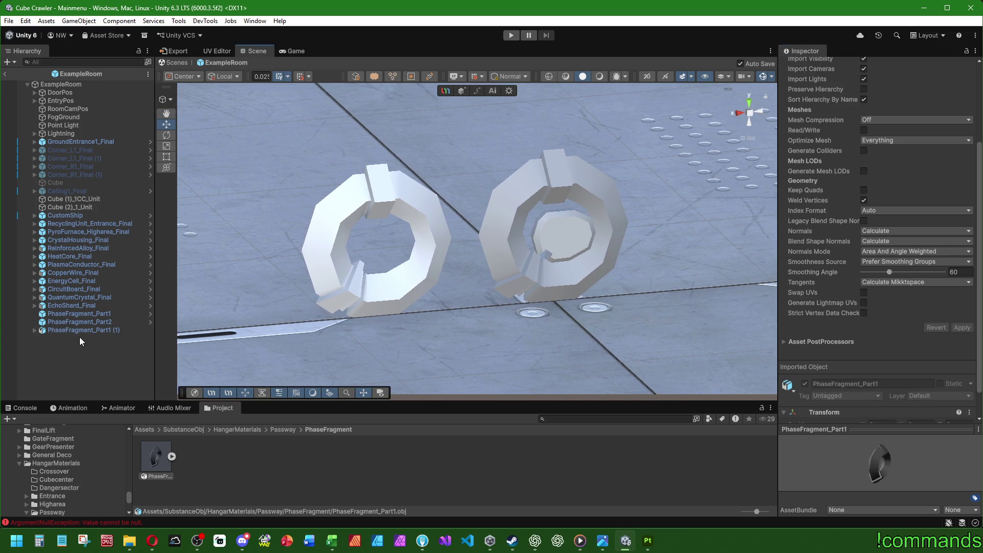
{"action": "left_click", "coordinate": [80, 332]}
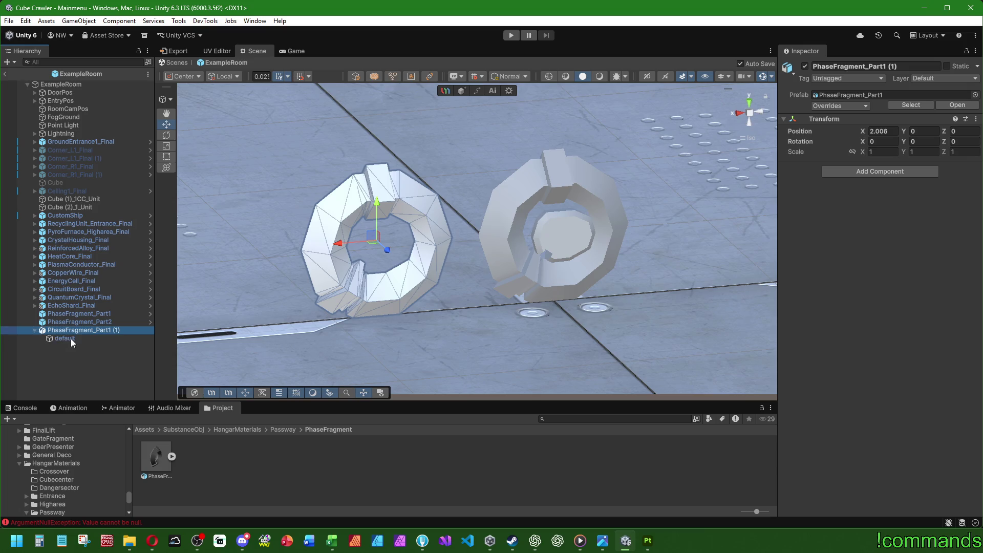
Assign the PhaseFragment_Part1 material to the new ring's default mesh renderer.
{"action": "left_click", "coordinate": [68, 339]}
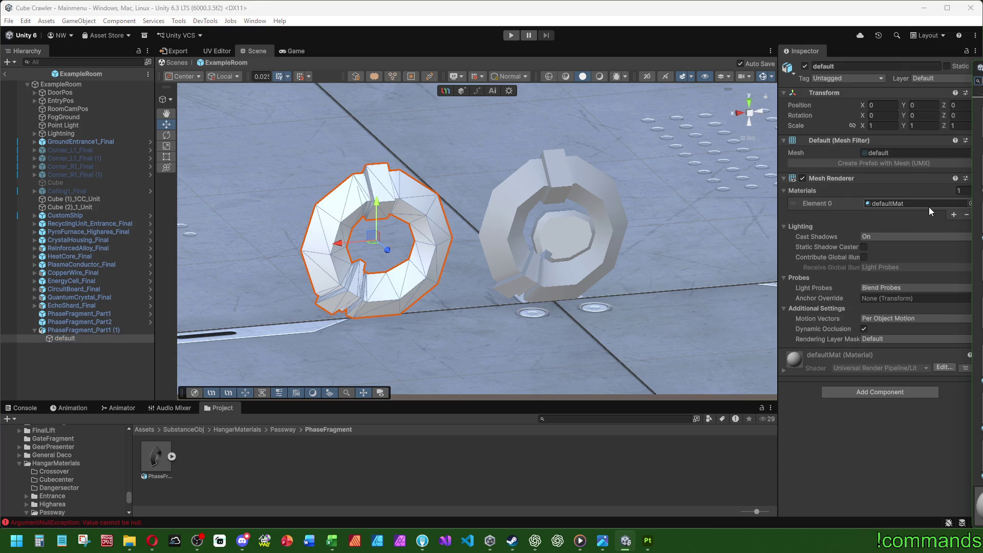
{"action": "left_click_drag", "start_coordinate": [930, 212], "coordinate": [906, 204]}
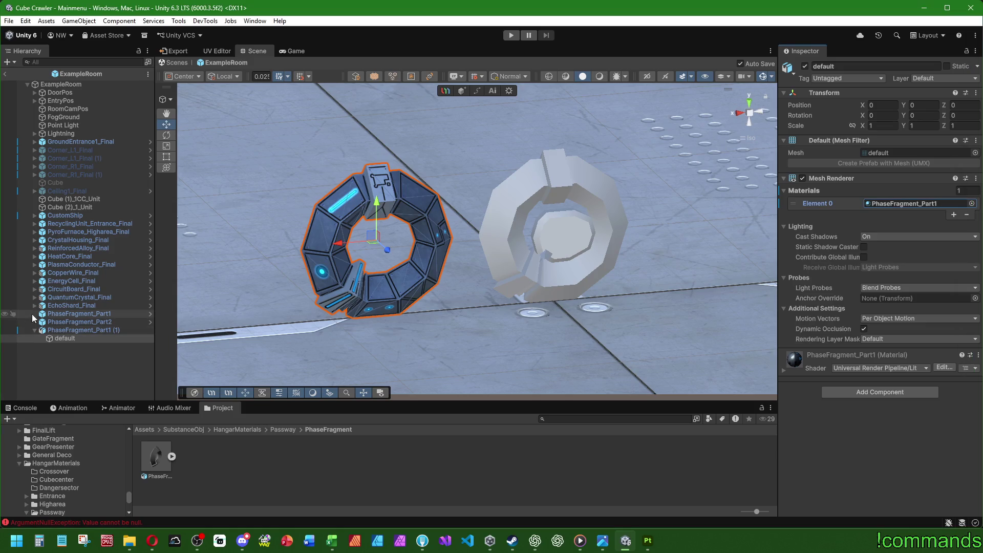
{"action": "left_click", "coordinate": [82, 366]}
{"action": "scroll", "coordinate": [503, 216], "scroll_direction": "down", "scroll_amount": 3}
{"action": "scroll", "coordinate": [488, 209], "scroll_direction": "down", "scroll_amount": 3}
{"action": "scroll", "coordinate": [530, 275], "scroll_direction": "down", "scroll_amount": 3}
{"action": "mouse_move", "coordinate": [530, 275]}
{"action": "left_mouse_down", "text": "alt"}
{"action": "mouse_move", "coordinate": [574, 251]}
{"action": "mouse_move", "coordinate": [548, 263]}
{"action": "left_mouse_up", "text": "alt"}
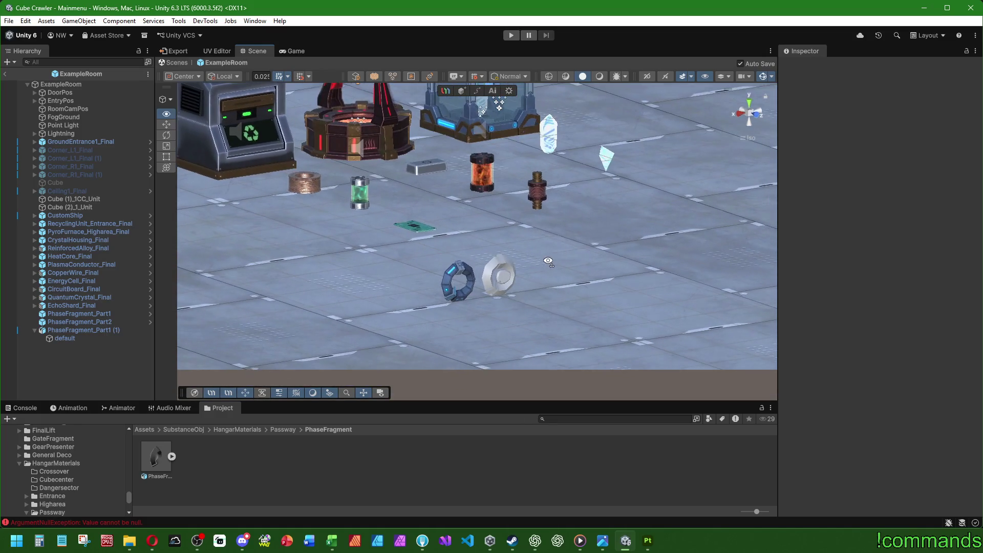
Frame the rings and orbit around them with lit scene shading.
{"action": "double_click", "coordinate": [79, 330]}
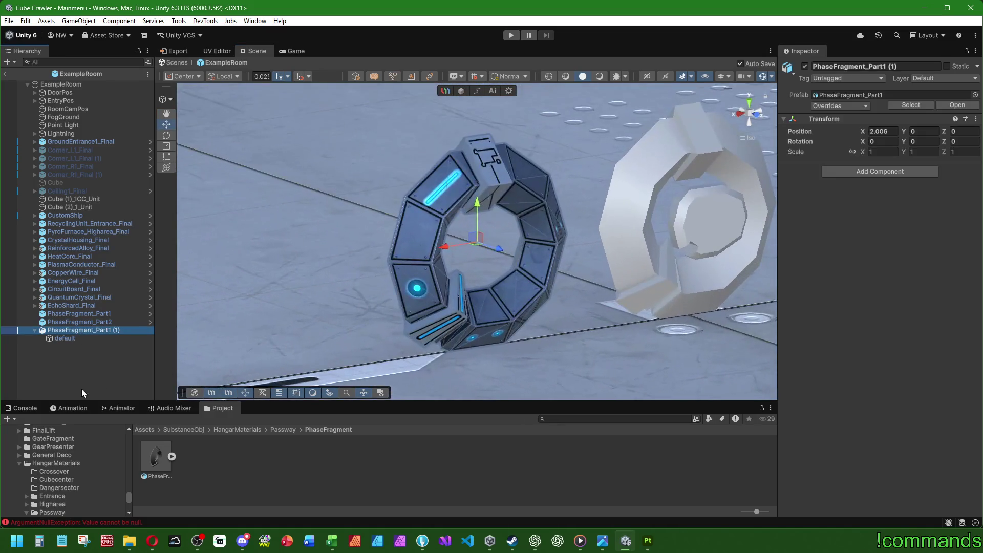
{"action": "left_click", "coordinate": [81, 389]}
{"action": "mouse_move", "coordinate": [492, 253]}
{"action": "left_mouse_down", "text": "alt"}
{"action": "mouse_move", "coordinate": [534, 268]}
{"action": "mouse_move", "coordinate": [24, 262]}
{"action": "mouse_move", "coordinate": [505, 149]}
{"action": "left_mouse_up", "text": "alt"}
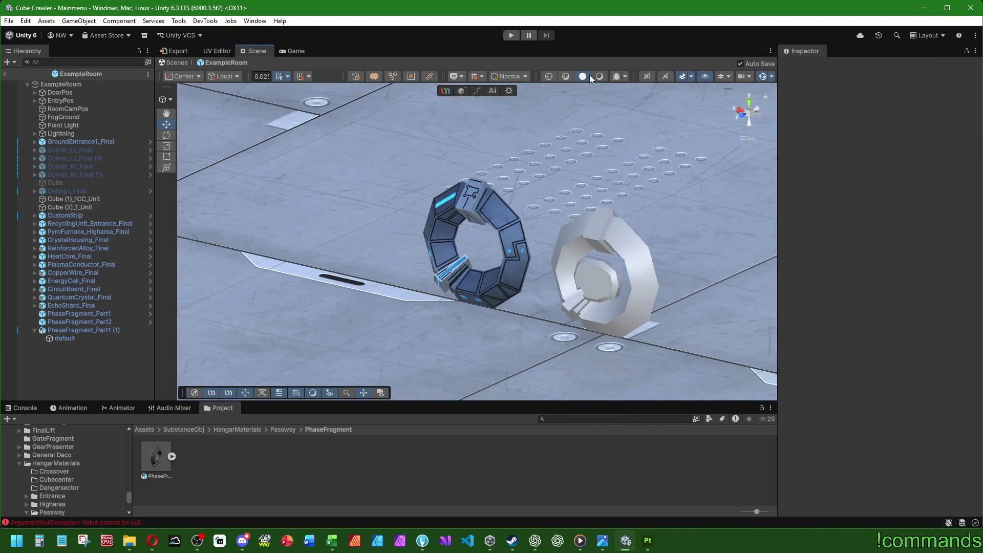
{"action": "left_click", "coordinate": [599, 76]}
{"action": "mouse_move", "coordinate": [537, 192]}
{"action": "left_mouse_down", "text": "alt"}
{"action": "mouse_move", "coordinate": [787, 246]}
{"action": "mouse_move", "coordinate": [868, 245]}
{"action": "mouse_move", "coordinate": [412, 227]}
{"action": "left_mouse_up", "text": "alt"}
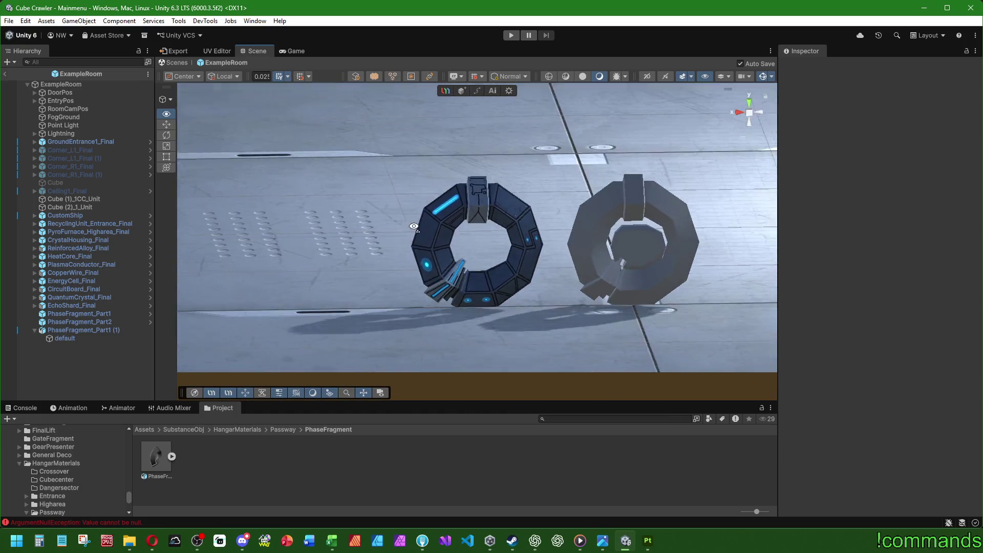
{"action": "mouse_move", "coordinate": [412, 227]}
{"action": "left_mouse_down", "text": "alt"}
{"action": "mouse_move", "coordinate": [903, 240]}
{"action": "mouse_move", "coordinate": [461, 292]}
{"action": "left_mouse_up", "text": "alt"}
{"action": "scroll", "coordinate": [442, 306], "scroll_direction": "down", "scroll_amount": 5}
{"action": "scroll", "coordinate": [442, 306], "scroll_direction": "down", "scroll_amount": 1}
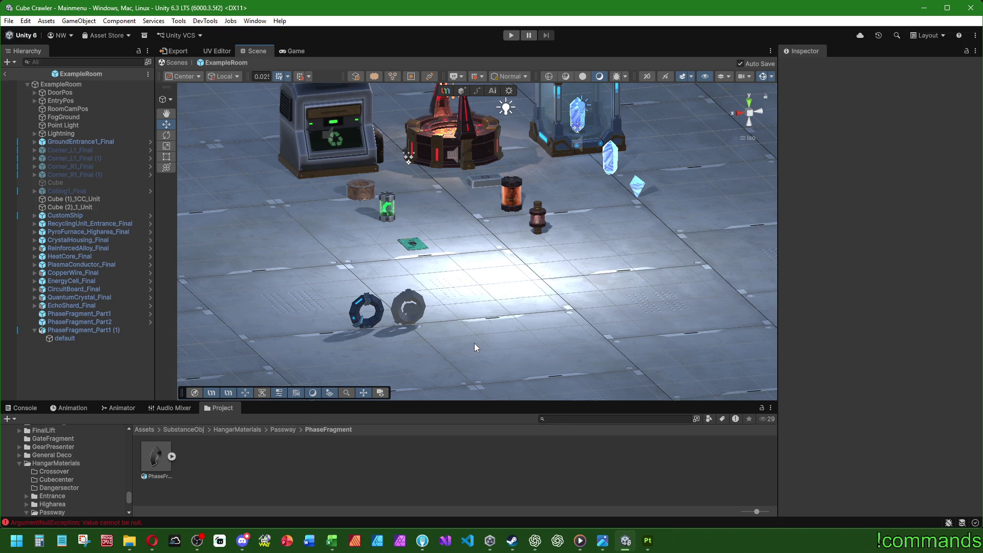
{"action": "scroll", "coordinate": [356, 334], "scroll_direction": "up", "scroll_amount": 5}
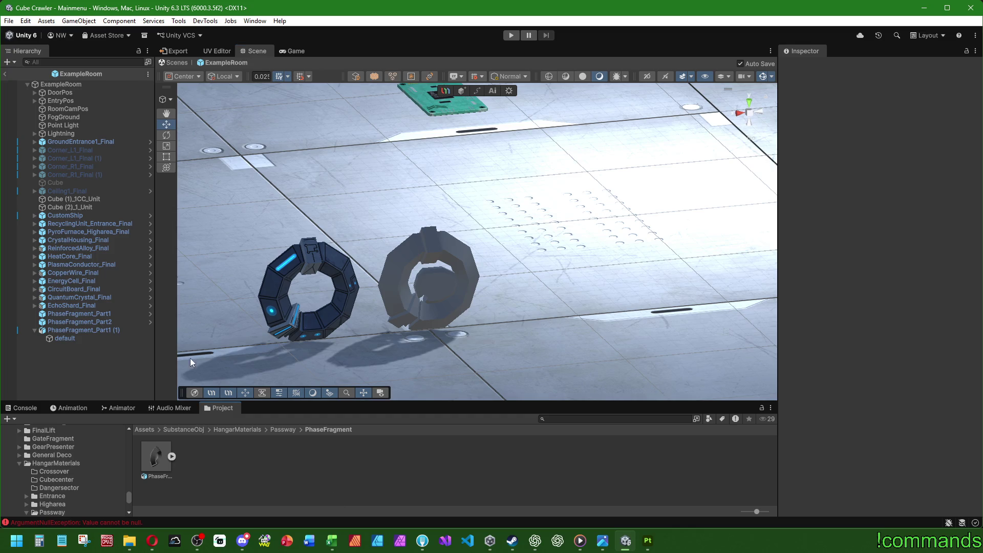
Switch the scene shading, orbit closer and select PhaseFragment_Part2.
{"action": "left_click", "coordinate": [583, 77]}
{"action": "mouse_move", "coordinate": [435, 199]}
{"action": "left_mouse_down", "text": "alt"}
{"action": "mouse_move", "coordinate": [490, 282]}
{"action": "mouse_move", "coordinate": [517, 280]}
{"action": "mouse_move", "coordinate": [493, 283]}
{"action": "left_mouse_up", "text": "alt"}
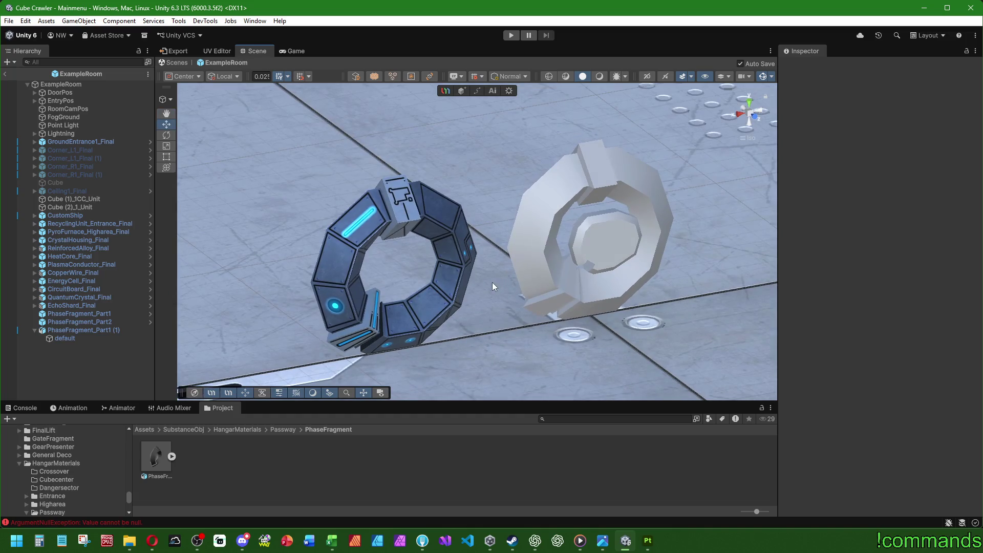
{"action": "left_click", "coordinate": [113, 321]}
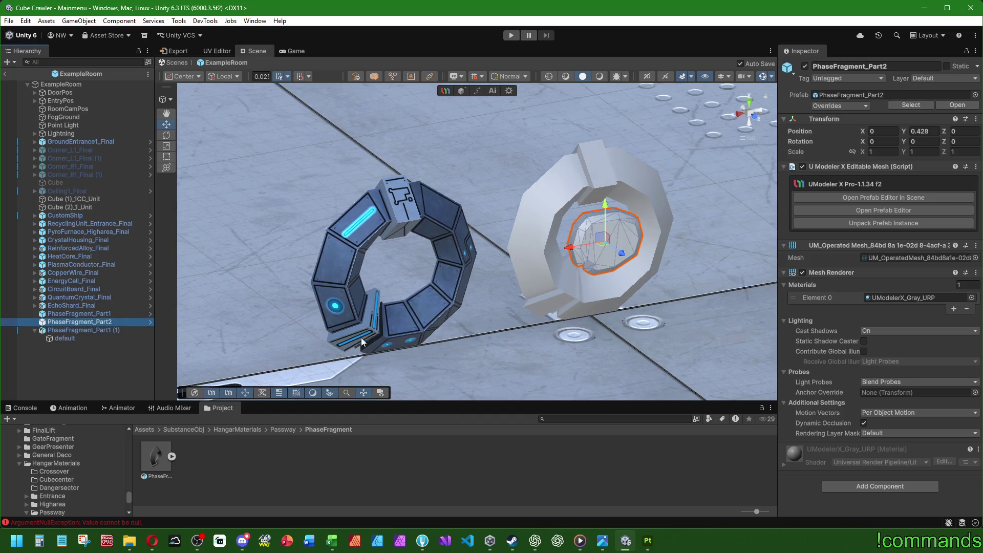
Browse Assets/Prefabs/HangarMaterials/Passway/PhaseFragment/Edit and enter Prefab Mode on PhaseFragment_Part2.
{"action": "left_click", "coordinate": [147, 429]}
{"action": "double_click", "coordinate": [525, 464]}
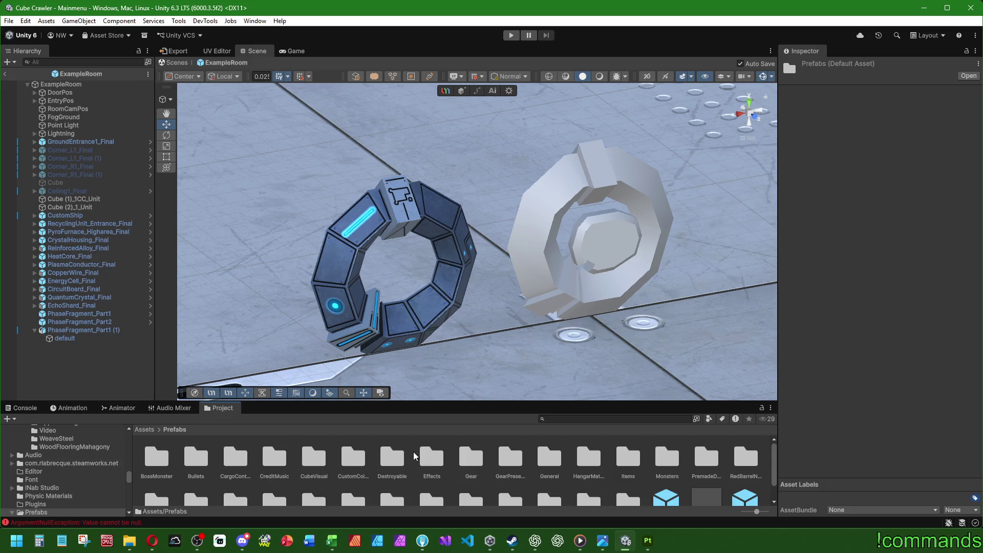
{"action": "scroll", "coordinate": [415, 456], "scroll_direction": "down", "scroll_amount": 2}
{"action": "scroll", "coordinate": [431, 479], "scroll_direction": "up", "scroll_amount": 2}
{"action": "scroll", "coordinate": [692, 469], "scroll_direction": "down", "scroll_amount": 2}
{"action": "scroll", "coordinate": [491, 464], "scroll_direction": "up", "scroll_amount": 2}
{"action": "double_click", "coordinate": [589, 456]}
{"action": "double_click", "coordinate": [345, 458]}
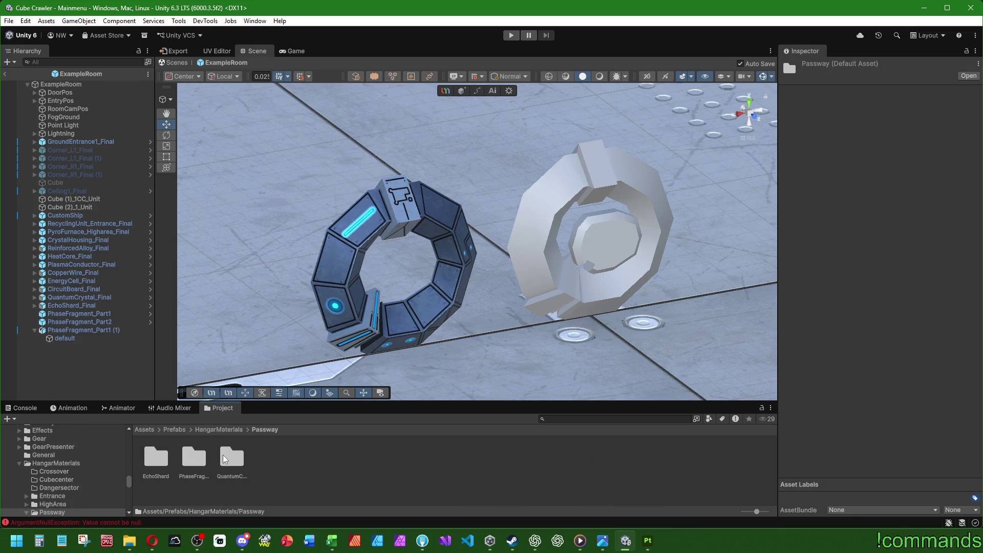
{"action": "double_click", "coordinate": [194, 458]}
{"action": "double_click", "coordinate": [156, 459]}
{"action": "double_click", "coordinate": [188, 456]}
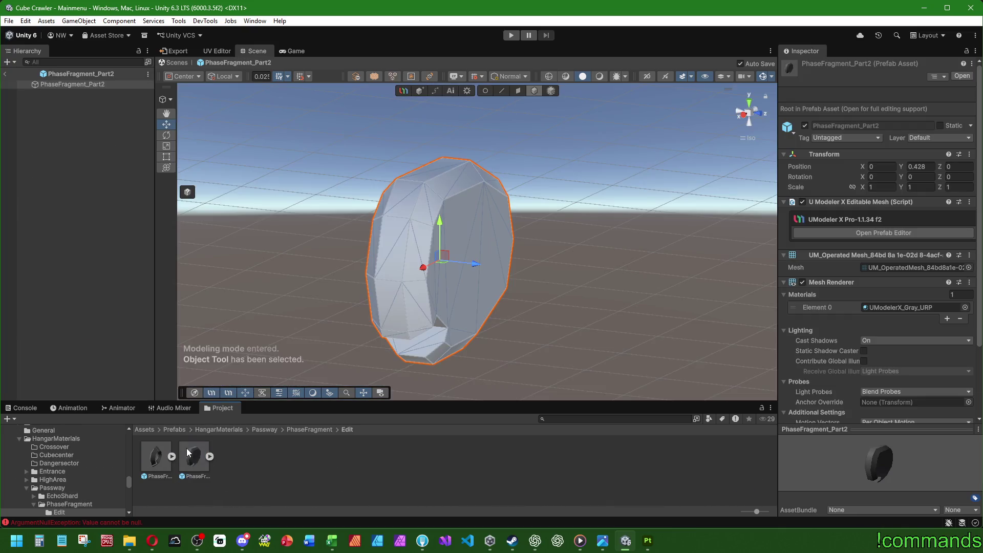
{"action": "scroll", "coordinate": [516, 312], "scroll_direction": "down", "scroll_amount": 4}
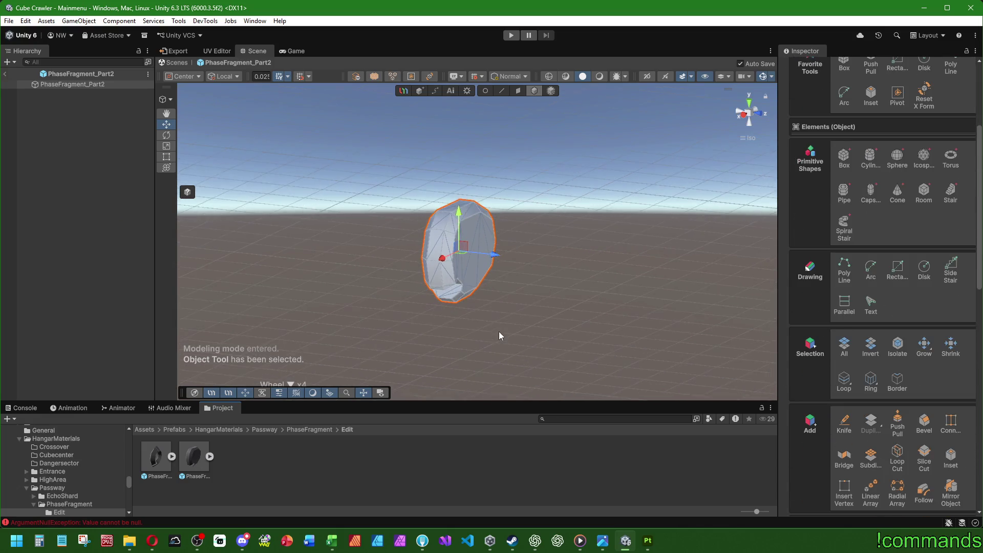
{"action": "scroll", "coordinate": [498, 331], "scroll_direction": "down", "scroll_amount": 3}
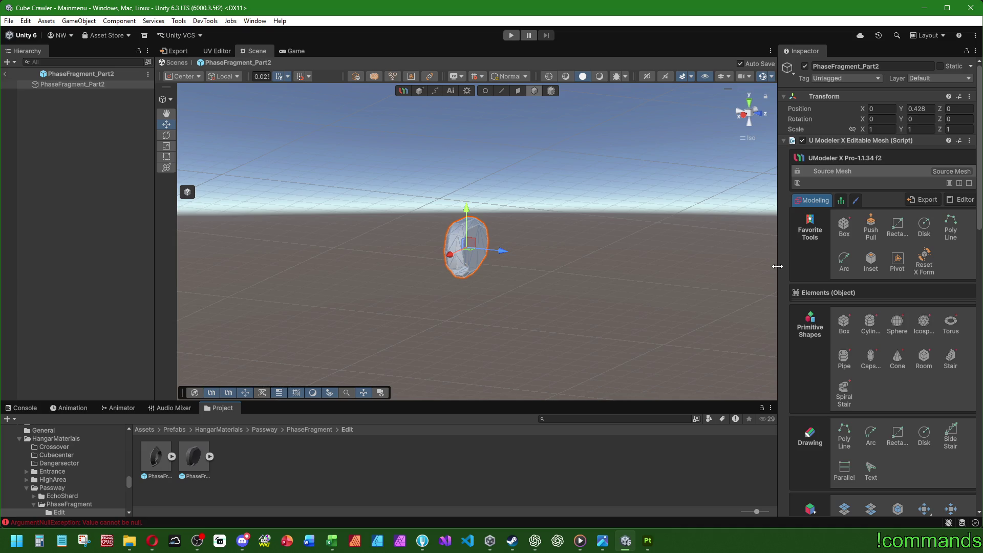
{"action": "scroll", "coordinate": [831, 280], "scroll_direction": "down", "scroll_amount": 3}
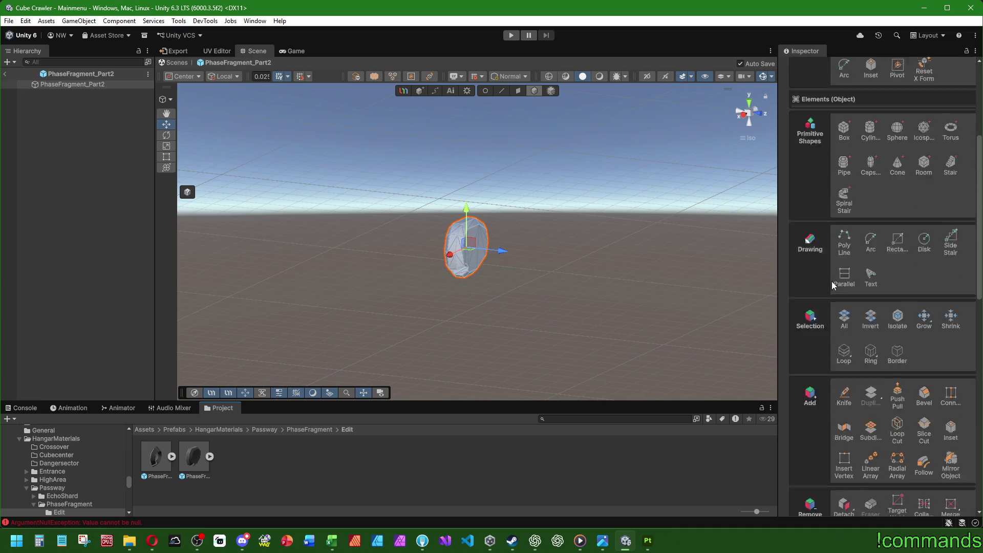
{"action": "scroll", "coordinate": [840, 285], "scroll_direction": "down", "scroll_amount": 3}
{"action": "scroll", "coordinate": [840, 285], "scroll_direction": "down", "scroll_amount": 3}
{"action": "scroll", "coordinate": [841, 311], "scroll_direction": "down", "scroll_amount": 3}
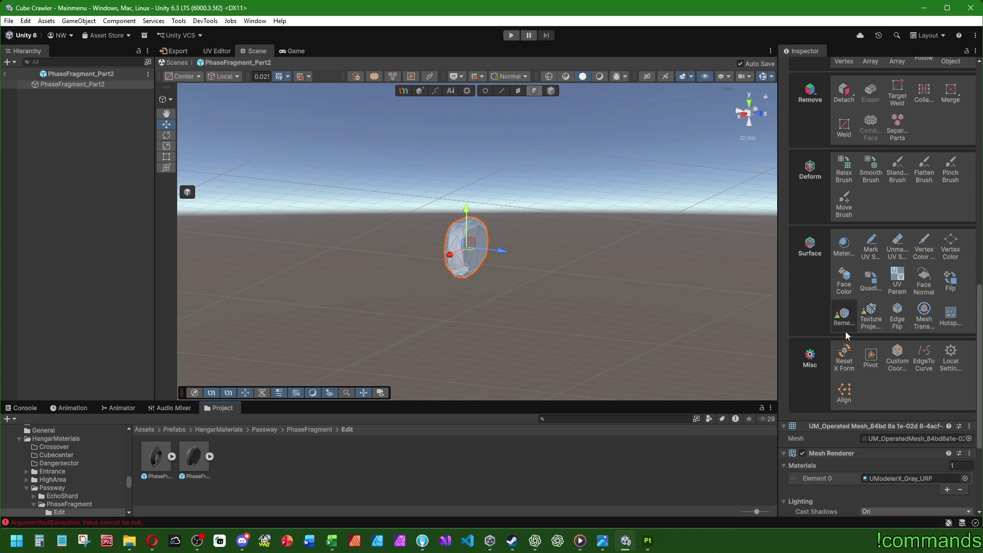
Move PhaseFragment_Part2's pivot to its base with UModeler's Pivot tool and reset its Transform to zero.
{"action": "left_click", "coordinate": [871, 366]}
{"action": "scroll", "coordinate": [871, 365], "scroll_direction": "down", "scroll_amount": 1}
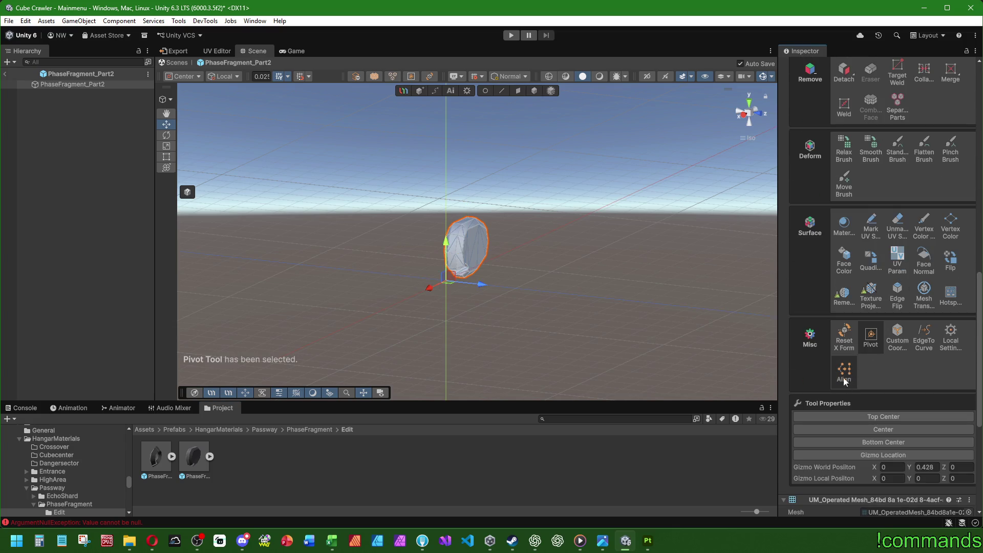
{"action": "scroll", "coordinate": [842, 302], "scroll_direction": "up", "scroll_amount": 5}
{"action": "scroll", "coordinate": [844, 346], "scroll_direction": "up", "scroll_amount": 5}
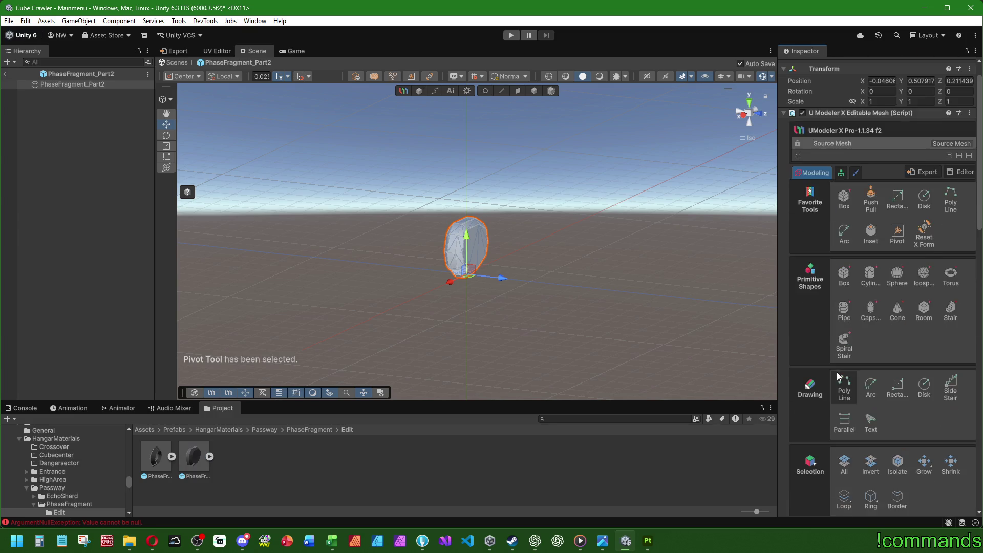
{"action": "scroll", "coordinate": [844, 381], "scroll_direction": "up", "scroll_amount": 3}
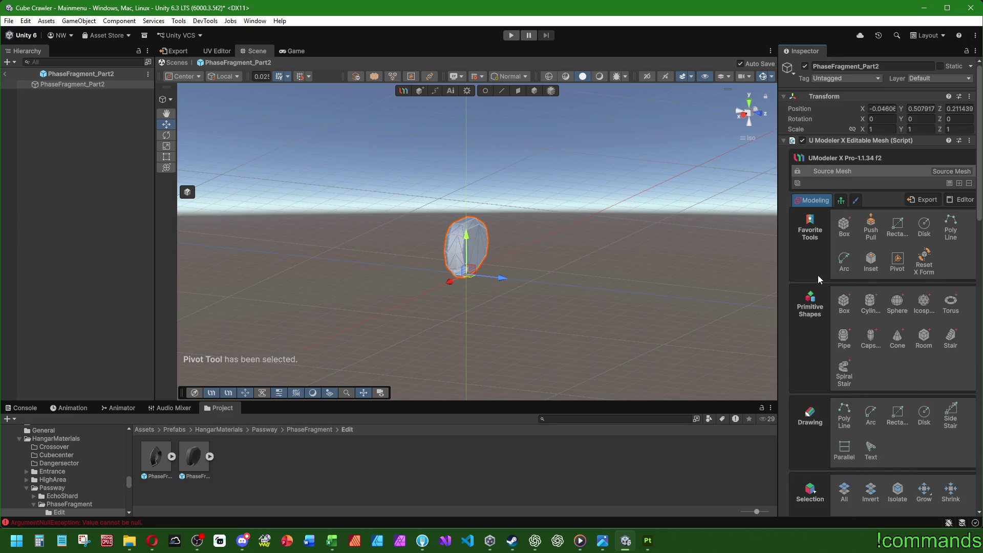
{"action": "right_click", "coordinate": [826, 97]}
{"action": "left_click", "coordinate": [837, 107]}
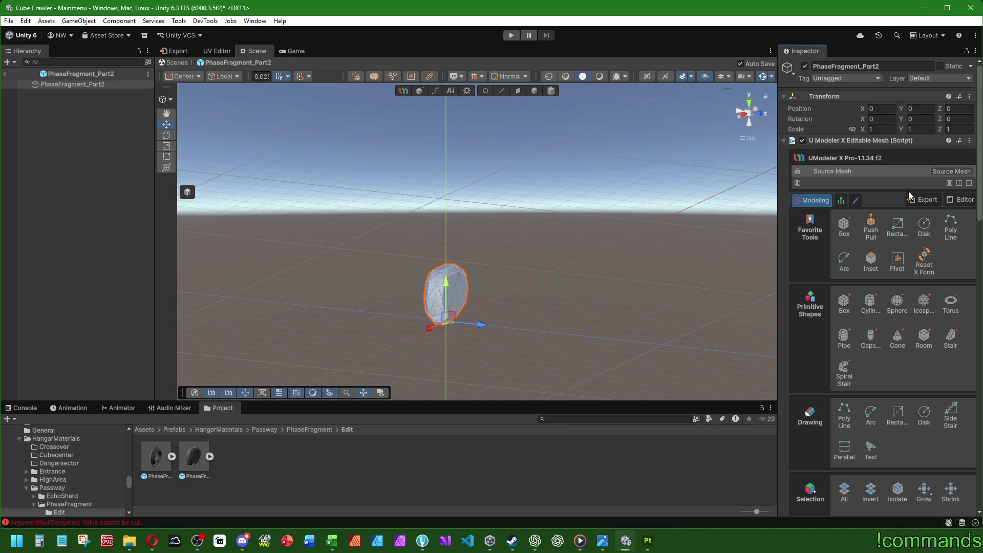
{"action": "right_click_drag", "start_coordinate": [607, 305], "coordinate": [559, 312]}
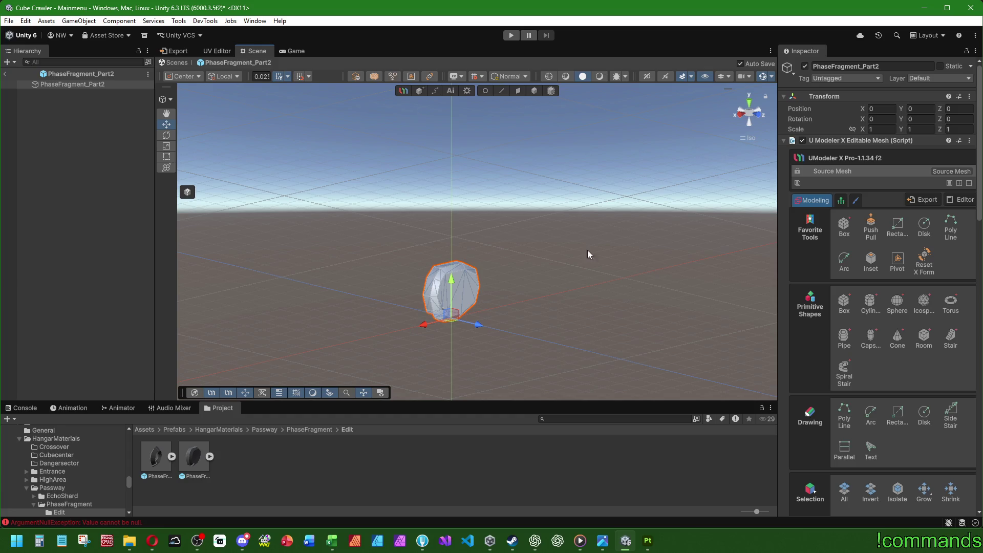
Exit Prefab Mode on PhaseFragment_Part2, returning to the Mainmenu scene.
{"action": "left_click", "coordinate": [23, 84]}
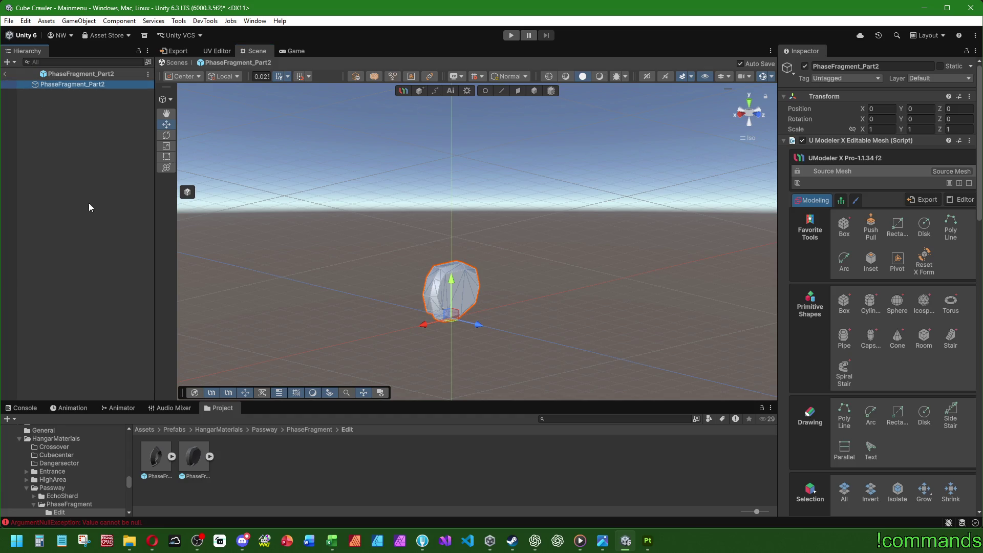
{"action": "left_click", "coordinate": [5, 73]}
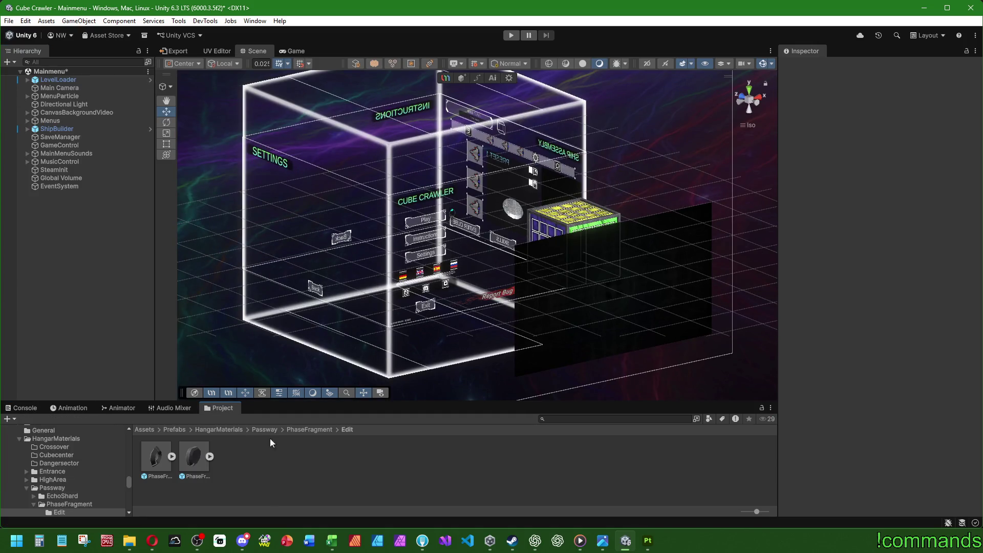
Enter Prefab Mode on ExampleRoom from Prefabs/World/Stage1_Entrance.
{"action": "left_click", "coordinate": [174, 430]}
{"action": "double_click", "coordinate": [615, 488]}
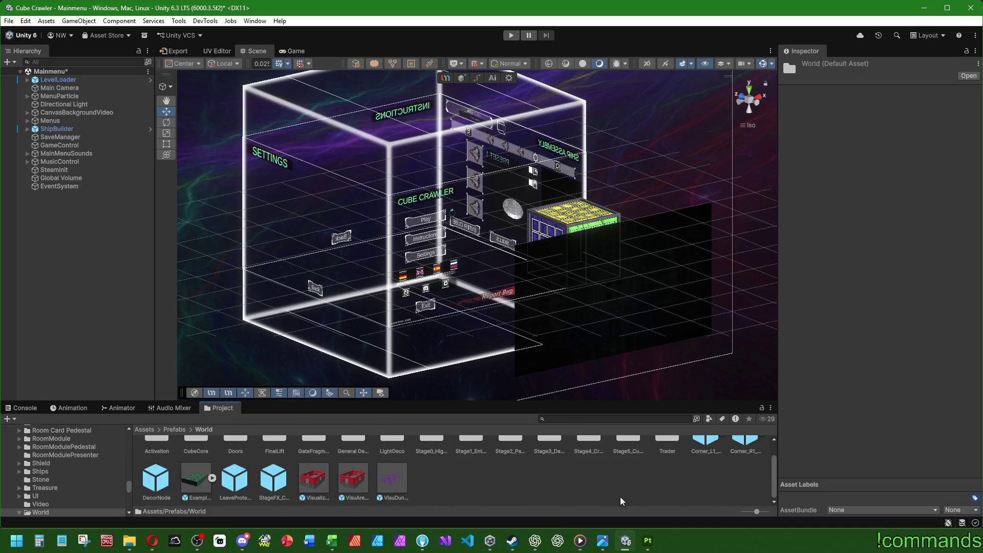
{"action": "double_click", "coordinate": [467, 461]}
{"action": "double_click", "coordinate": [467, 461]}
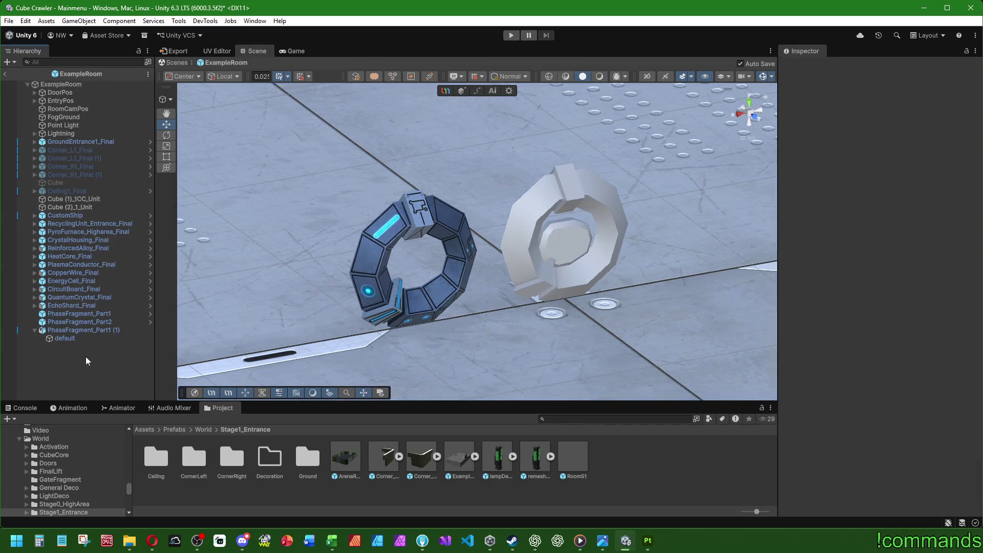
Select PhaseFragment_Part2 in ExampleRoom and reset its Transform position to zero.
{"action": "left_click", "coordinate": [90, 332]}
{"action": "left_click", "coordinate": [114, 359]}
{"action": "left_click", "coordinate": [88, 322]}
{"action": "right_click", "coordinate": [841, 119]}
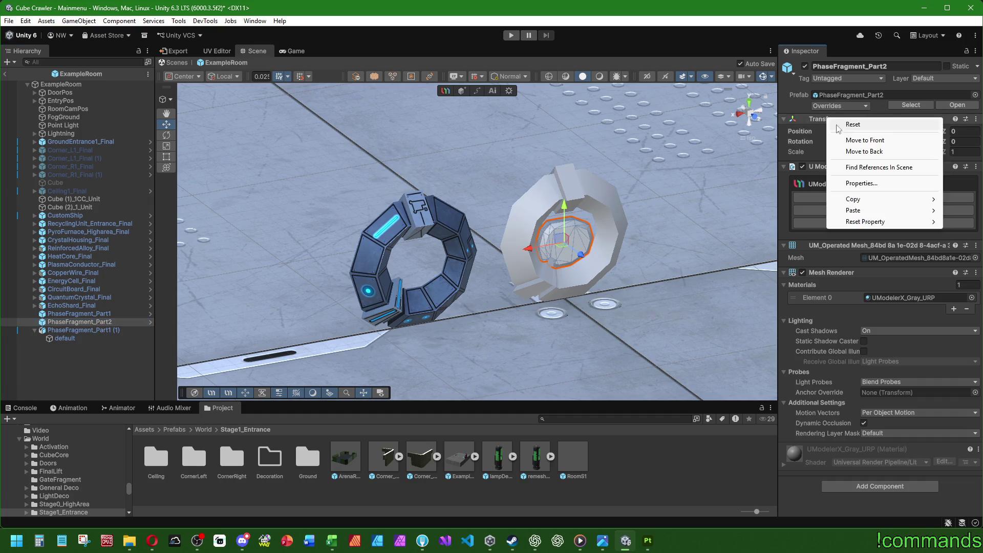
{"action": "left_click", "coordinate": [853, 126]}
Switch the tool handle position from Center to Pivot so handles sit at the ring's base.
{"action": "left_click", "coordinate": [185, 76]}
{"action": "left_click", "coordinate": [189, 98]}
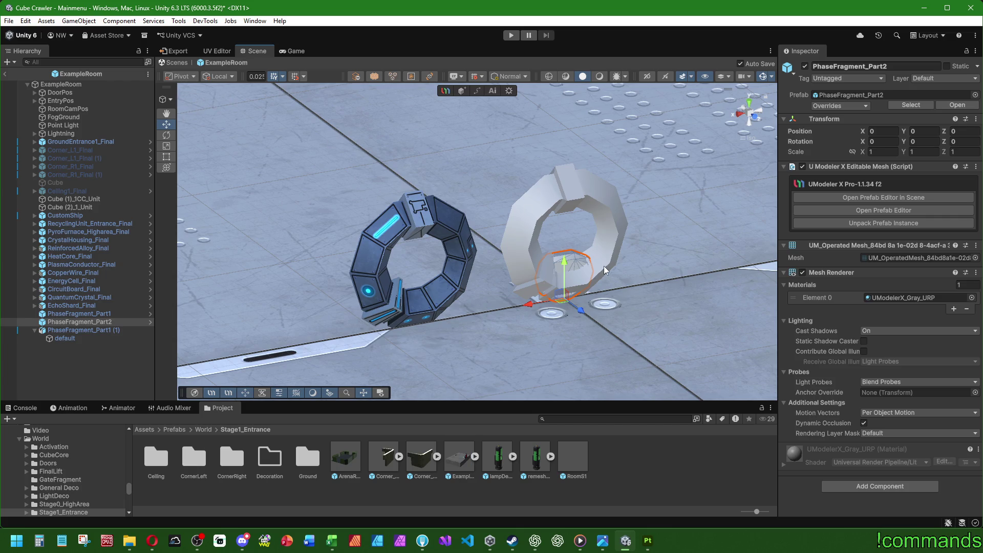
{"action": "right_click_drag", "start_coordinate": [603, 268], "coordinate": [542, 266]}
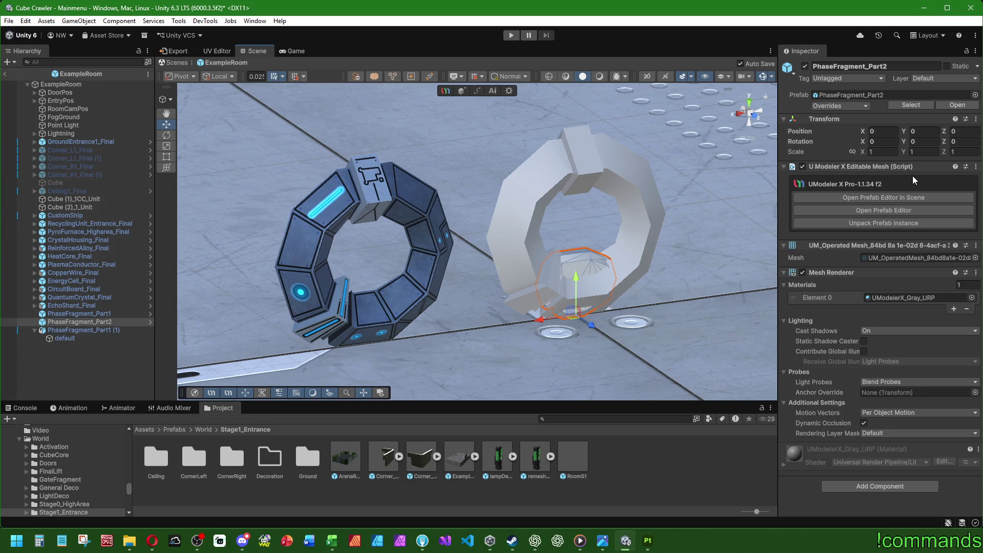
From a front view, drag PhaseFragment_Part2 up and left into the centre of the grey ring.
{"action": "left_click", "coordinate": [851, 195]}
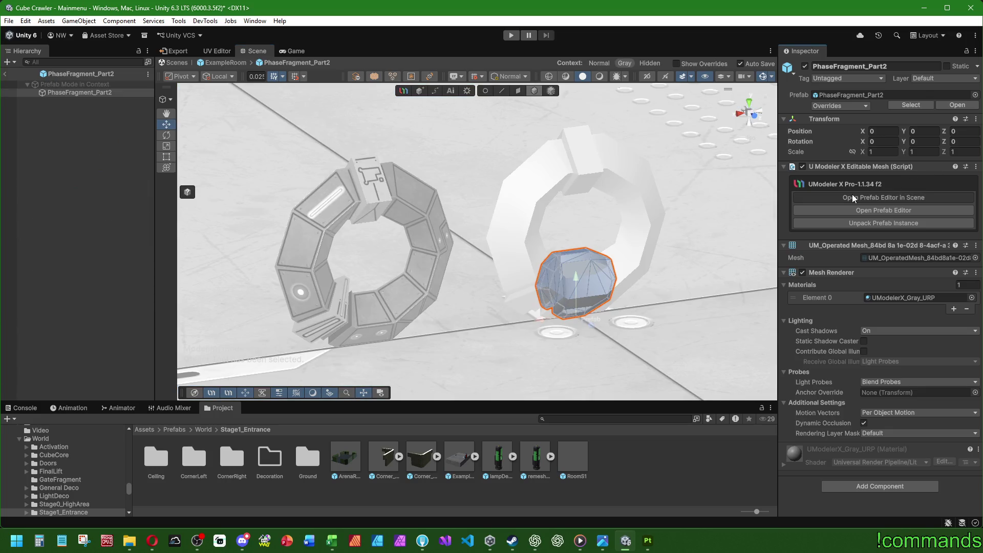
{"action": "scroll", "coordinate": [823, 227], "scroll_direction": "down", "scroll_amount": 5}
{"action": "scroll", "coordinate": [828, 228], "scroll_direction": "down", "scroll_amount": 3}
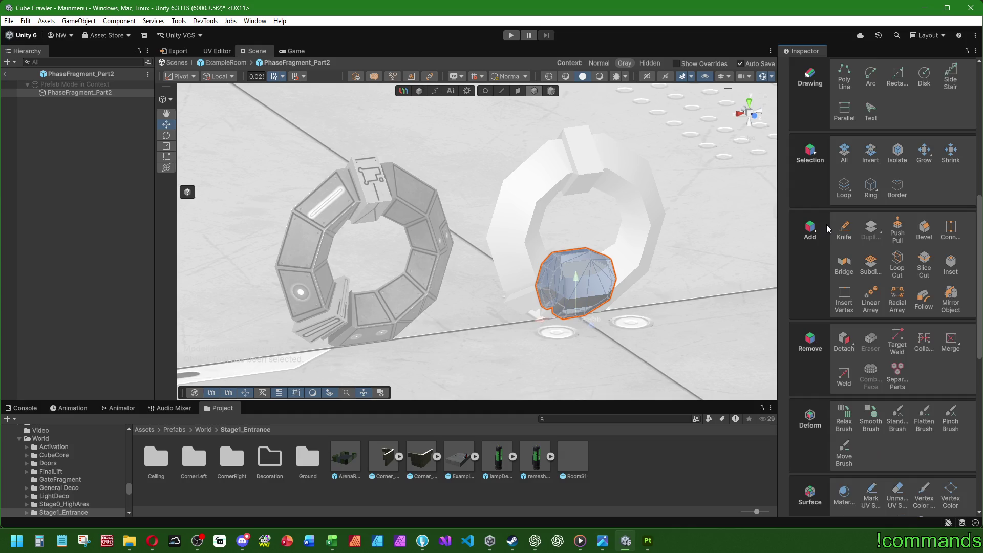
{"action": "scroll", "coordinate": [825, 225], "scroll_direction": "down", "scroll_amount": 5}
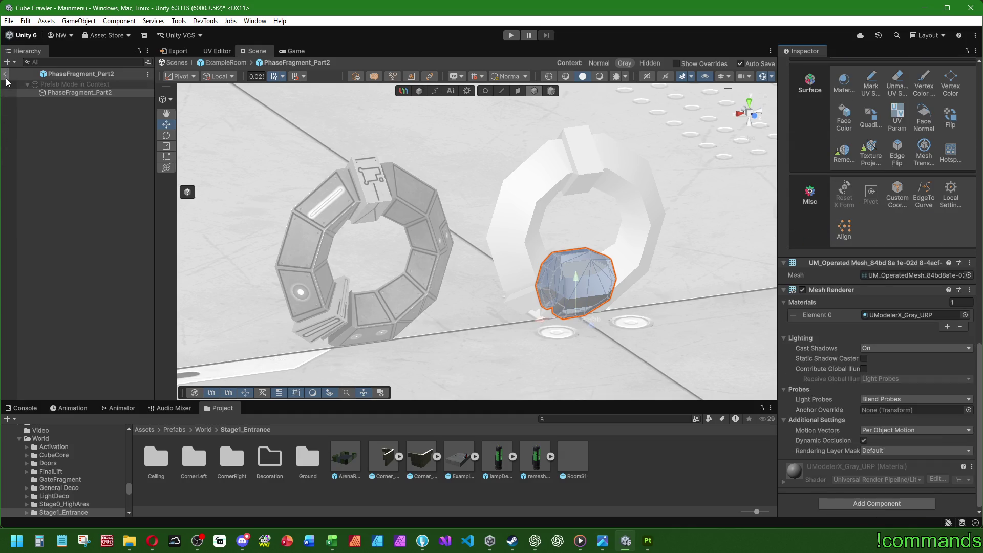
{"action": "left_click", "coordinate": [5, 75]}
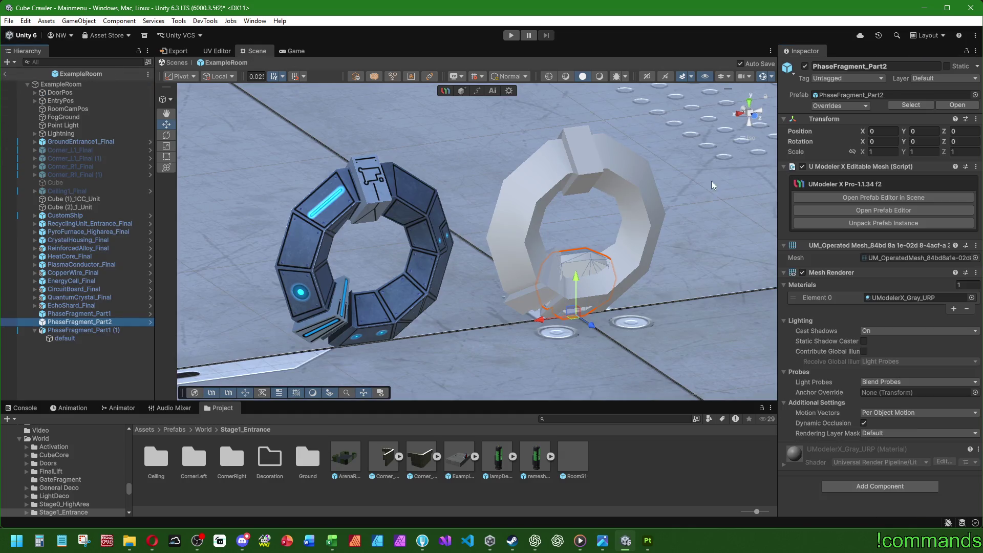
{"action": "right_click_drag", "start_coordinate": [599, 267], "coordinate": [755, 126]}
{"action": "left_click", "coordinate": [754, 127]}
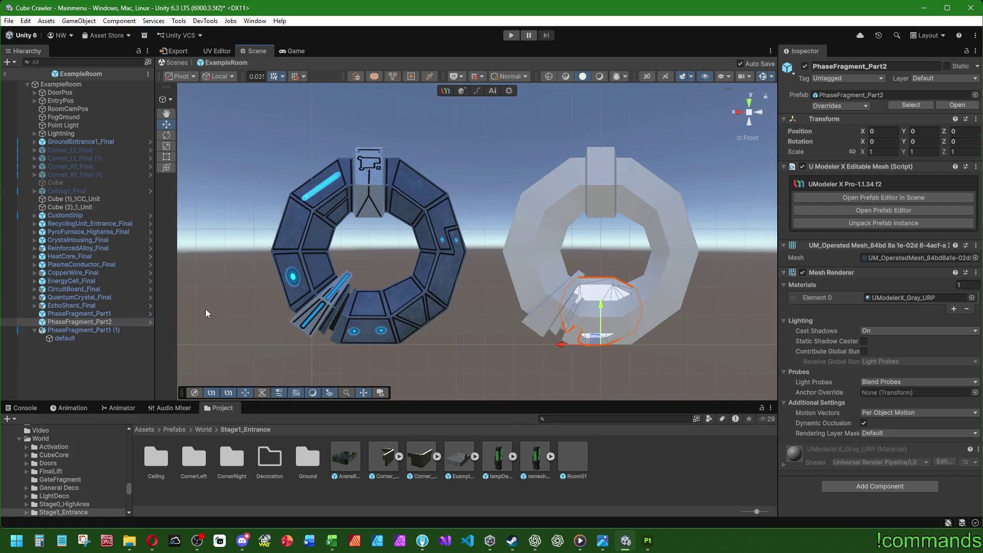
{"action": "left_click_drag", "start_coordinate": [601, 307], "coordinate": [605, 247]}
{"action": "scroll", "coordinate": [560, 292], "scroll_direction": "up", "scroll_amount": 2}
{"action": "left_click_drag", "start_coordinate": [595, 300], "coordinate": [607, 302]}
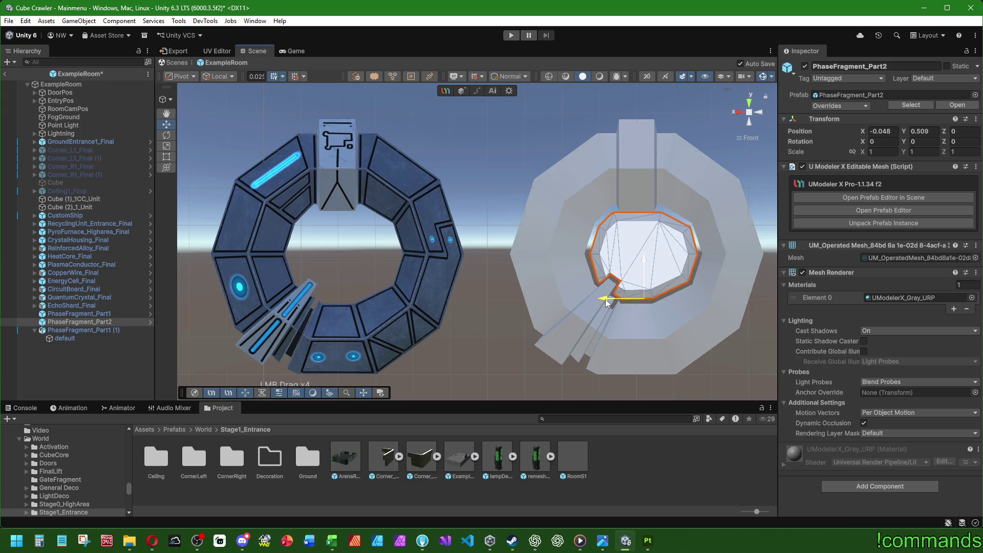
Fine-tune the fragment to X -0.042, Y 0.503, save the scene and select PhaseFragment_Part1 (1).
{"action": "middle_click_drag", "start_coordinate": [606, 302], "coordinate": [450, 261]}
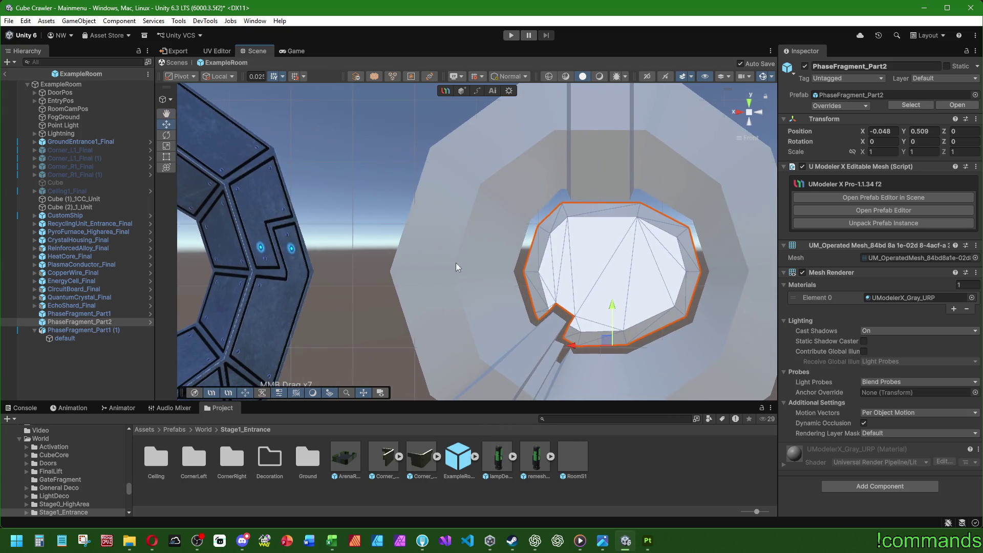
{"action": "left_click_drag", "start_coordinate": [613, 306], "coordinate": [613, 309]}
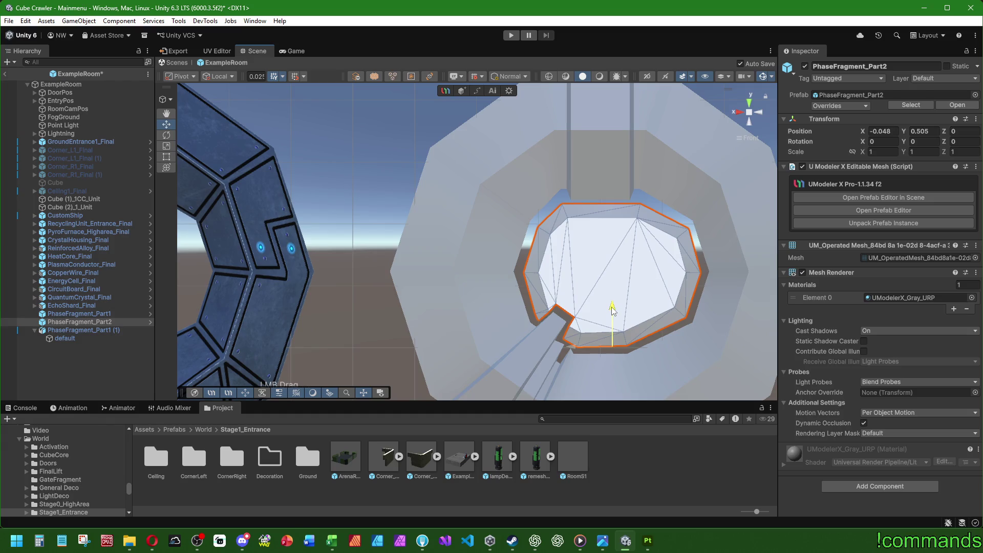
{"action": "left_click_drag", "start_coordinate": [566, 351], "coordinate": [566, 350]}
{"action": "key", "text": "ctrl+s"}
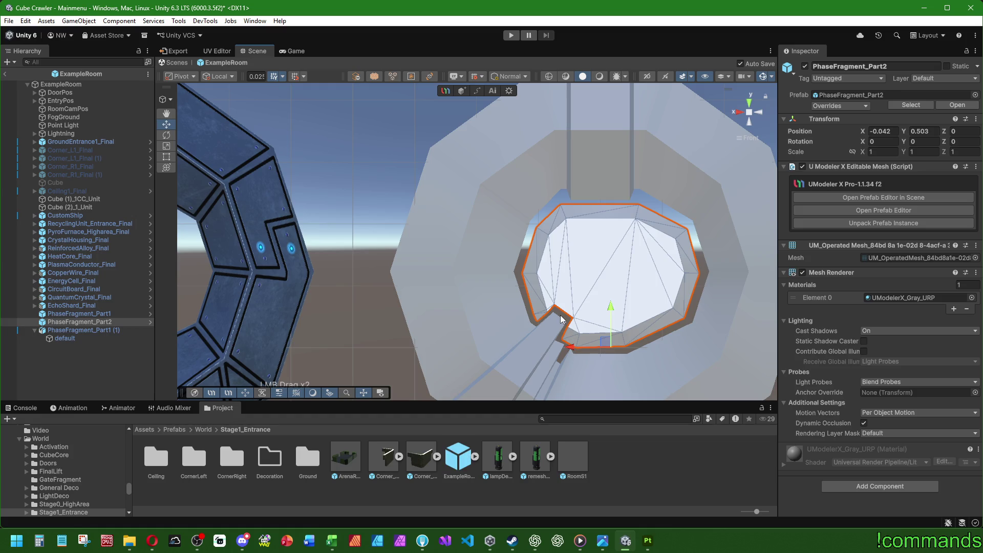
{"action": "scroll", "coordinate": [562, 319], "scroll_direction": "down", "scroll_amount": 5}
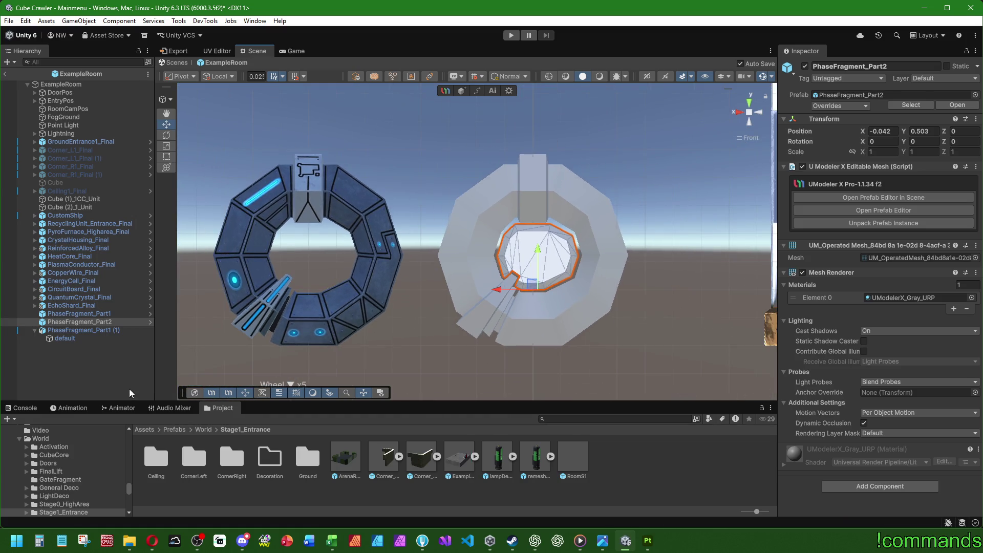
{"action": "left_click", "coordinate": [130, 390]}
{"action": "left_click_drag", "start_coordinate": [462, 269], "coordinate": [430, 300], "text": "alt"}
{"action": "left_click", "coordinate": [67, 329]}
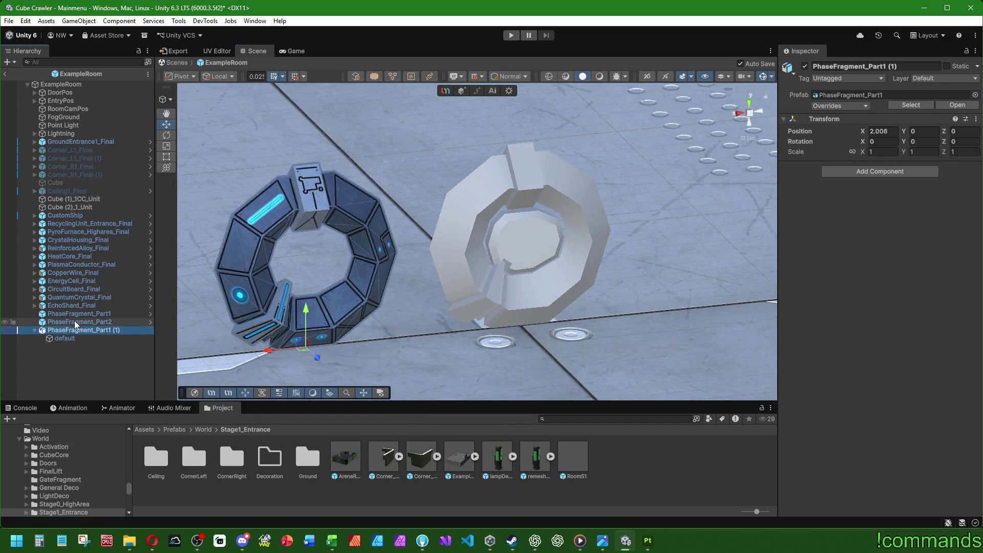
{"action": "left_click", "coordinate": [74, 321]}
{"action": "left_click", "coordinate": [881, 130]}
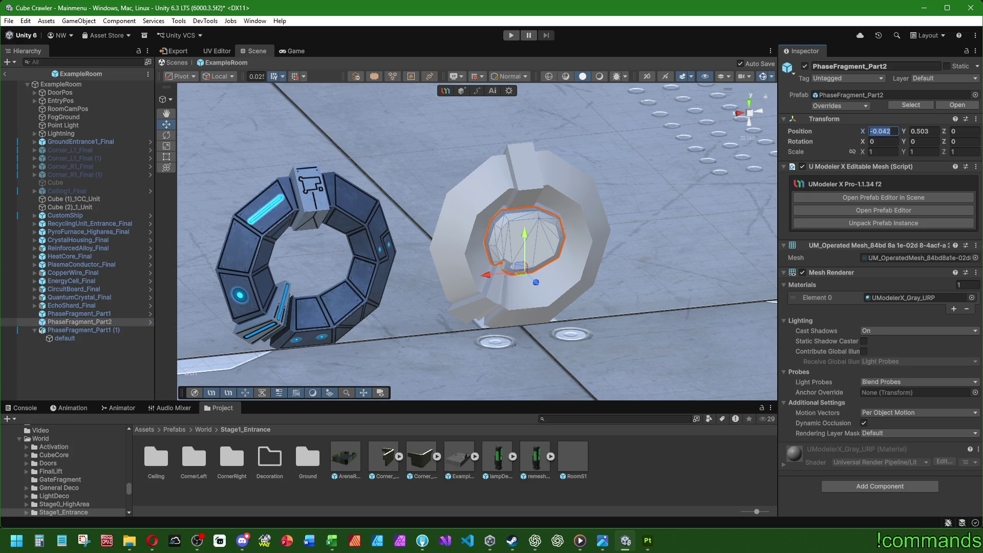
{"action": "key", "text": "alt+Tab"}
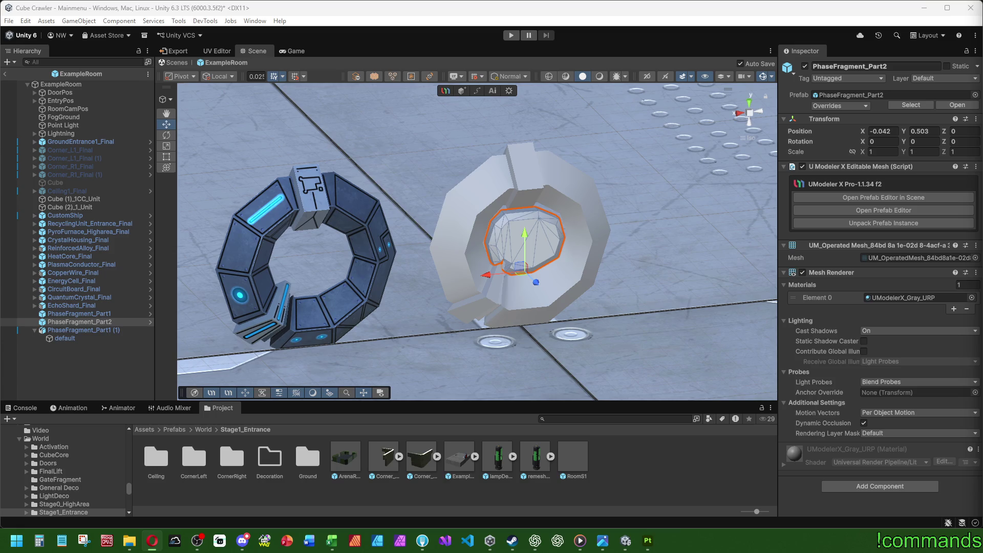
{"action": "left_click", "coordinate": [92, 374]}
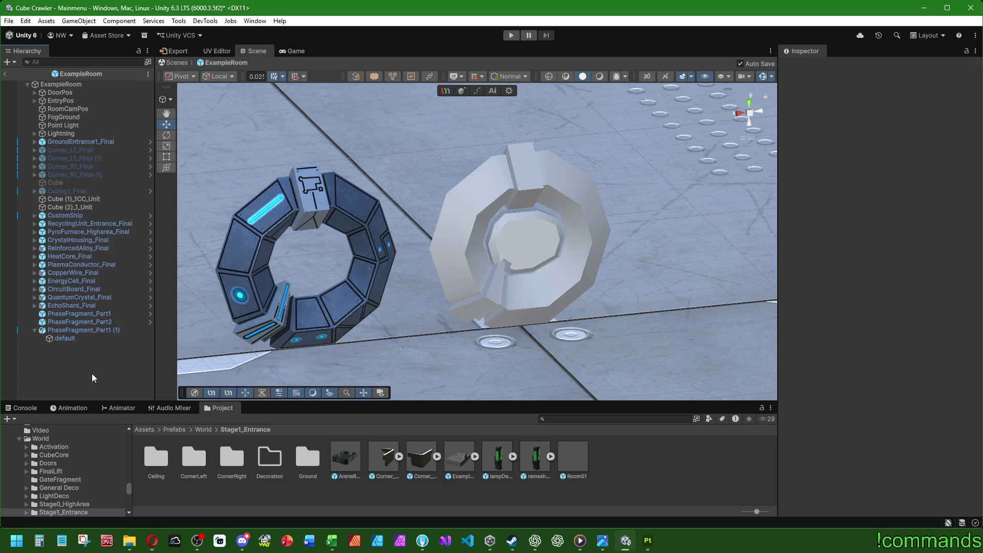
{"action": "left_click", "coordinate": [105, 324]}
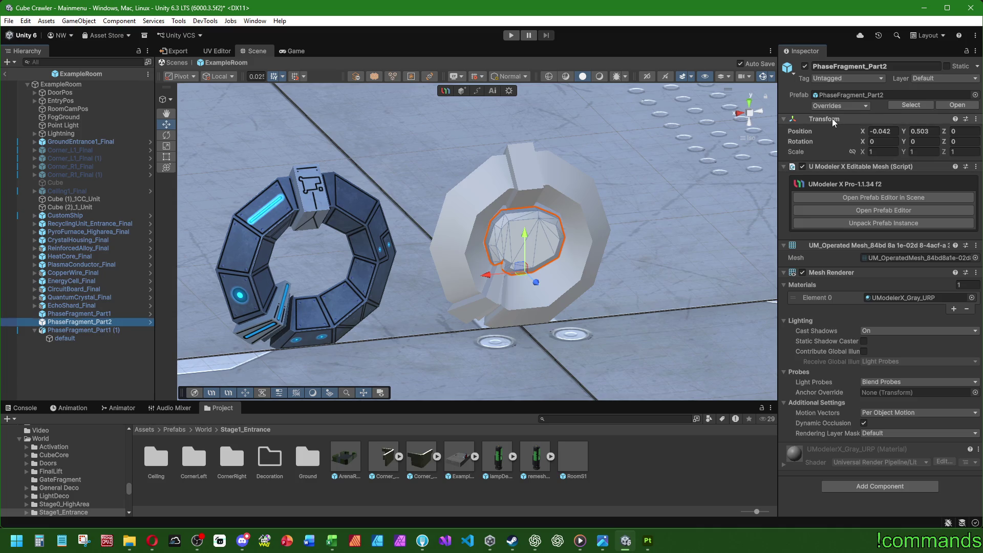
{"action": "left_click", "coordinate": [95, 374]}
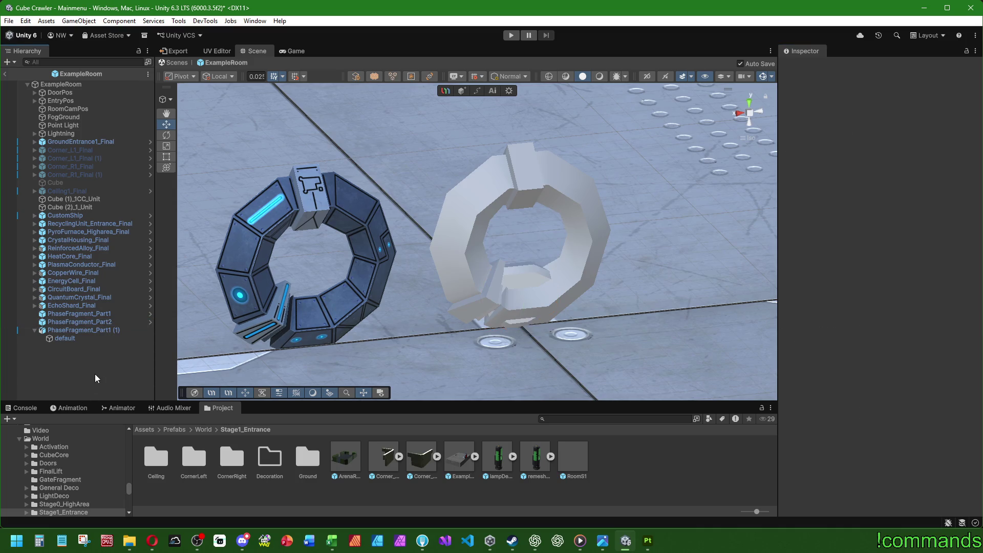
{"action": "left_click", "coordinate": [174, 431]}
{"action": "scroll", "coordinate": [599, 461], "scroll_direction": "down", "scroll_amount": 1}
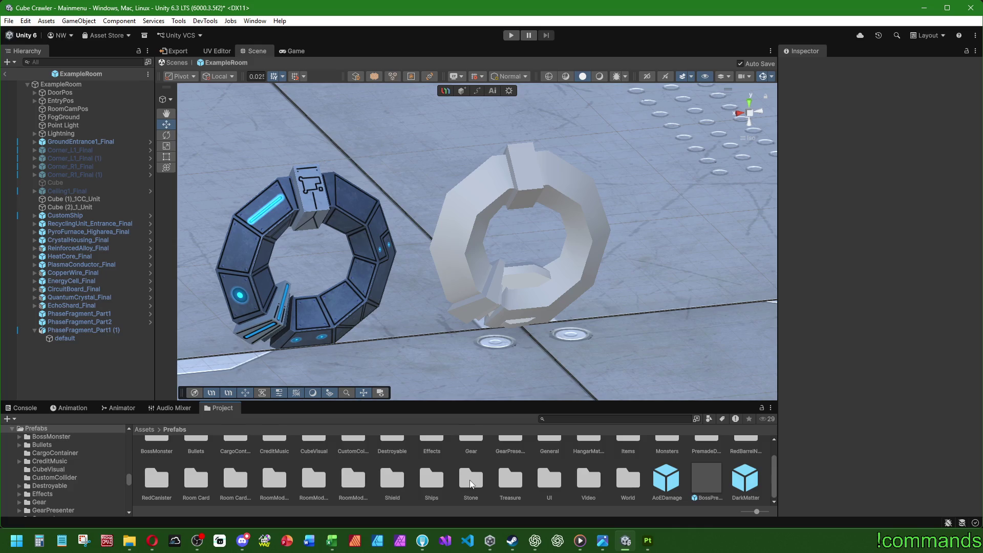
{"action": "scroll", "coordinate": [471, 484], "scroll_direction": "up", "scroll_amount": 1}
Open PhaseFragment_Part2 from Prefabs > HangarMaterials > Passway > PhaseFragment > Edit in prefab mode with UModeler tools.
{"action": "double_click", "coordinate": [586, 461]}
{"action": "double_click", "coordinate": [355, 461]}
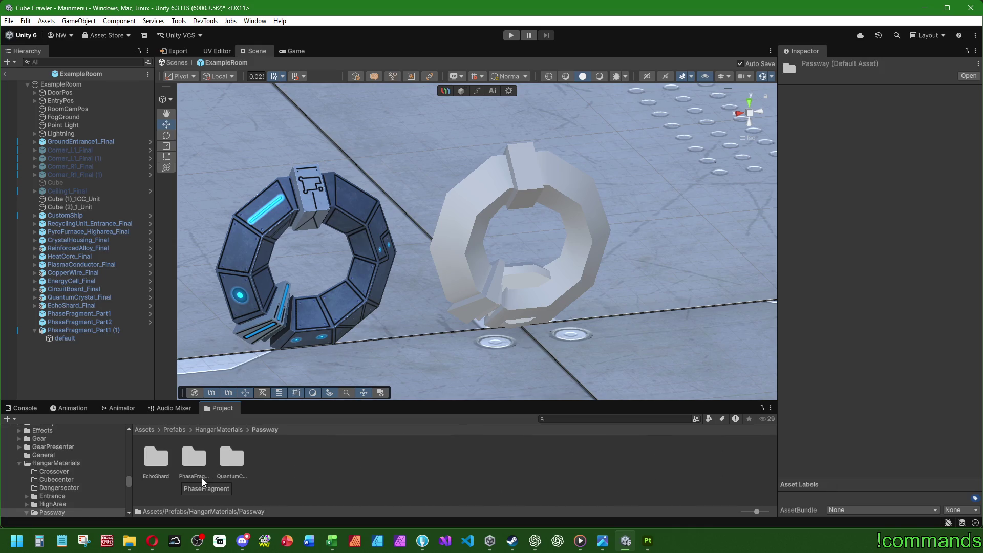
{"action": "double_click", "coordinate": [194, 459]}
{"action": "double_click", "coordinate": [156, 459]}
{"action": "left_click", "coordinate": [186, 455]}
{"action": "double_click", "coordinate": [186, 453]}
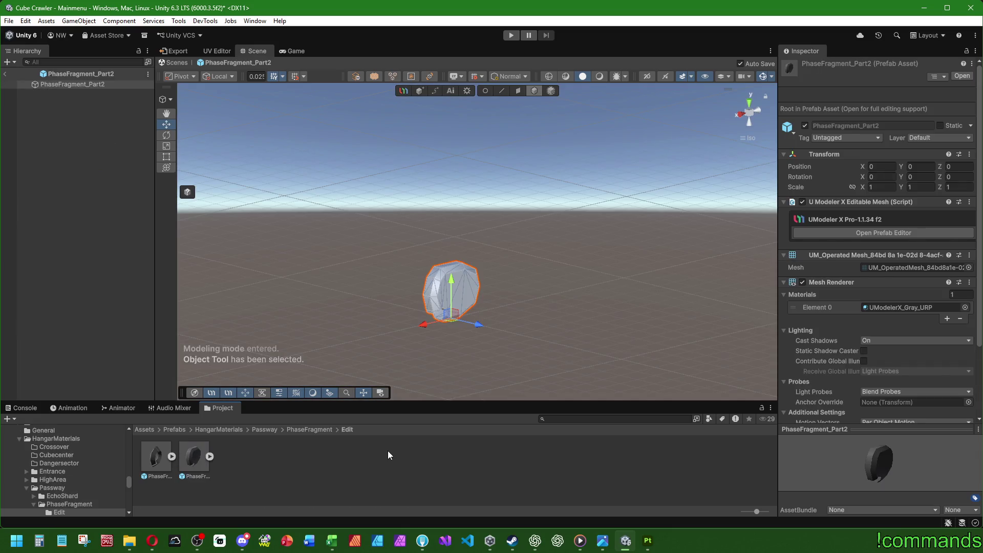
{"action": "left_click", "coordinate": [98, 85]}
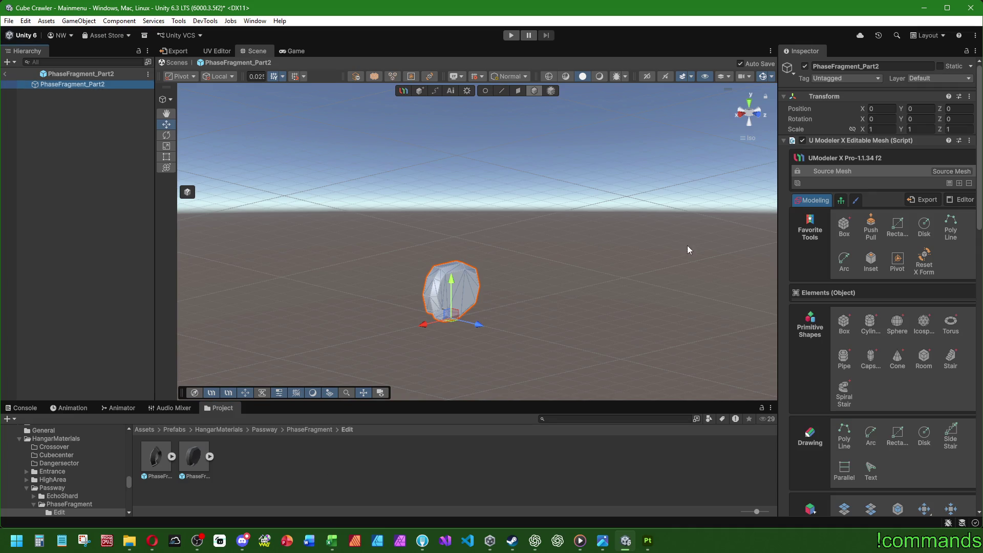
{"action": "scroll", "coordinate": [808, 347], "scroll_direction": "down", "scroll_amount": 3}
{"action": "scroll", "coordinate": [826, 302], "scroll_direction": "down", "scroll_amount": 3}
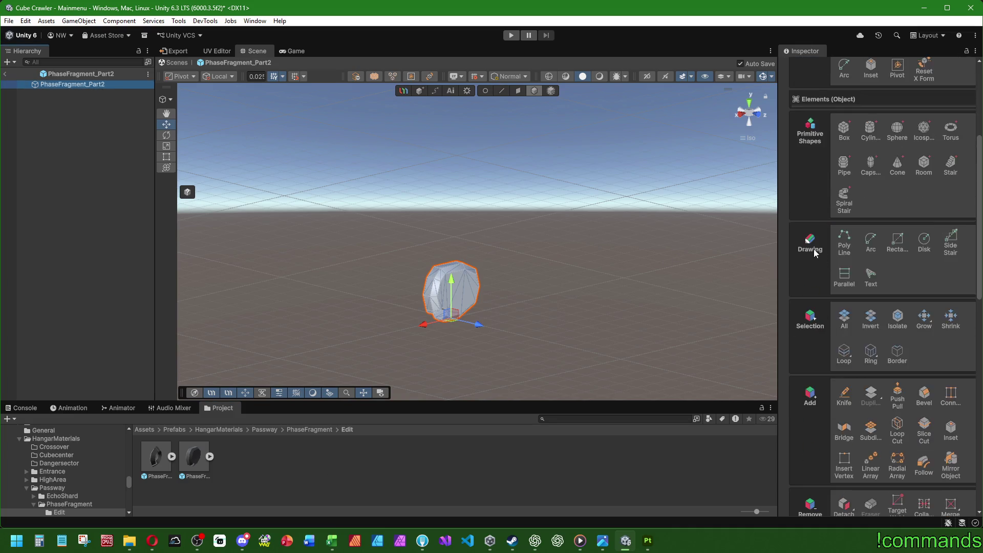
{"action": "scroll", "coordinate": [824, 269], "scroll_direction": "down", "scroll_amount": 3}
{"action": "scroll", "coordinate": [822, 241], "scroll_direction": "down", "scroll_amount": 3}
Activate the UModeler Pivot tool for the PhaseFragment_Part2 mesh, showing its Tool Properties.
{"action": "left_click", "coordinate": [870, 329]}
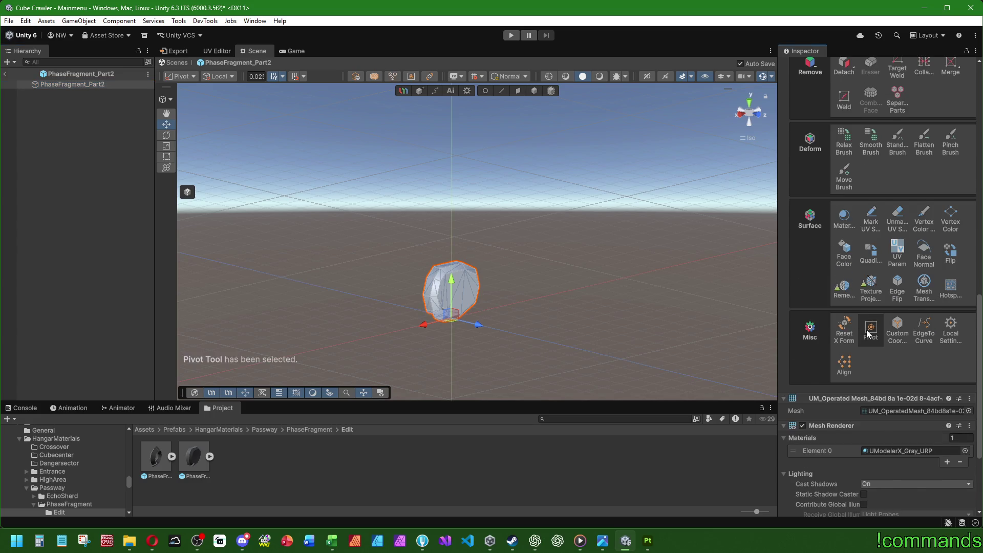
{"action": "scroll", "coordinate": [808, 284], "scroll_direction": "down", "scroll_amount": 1}
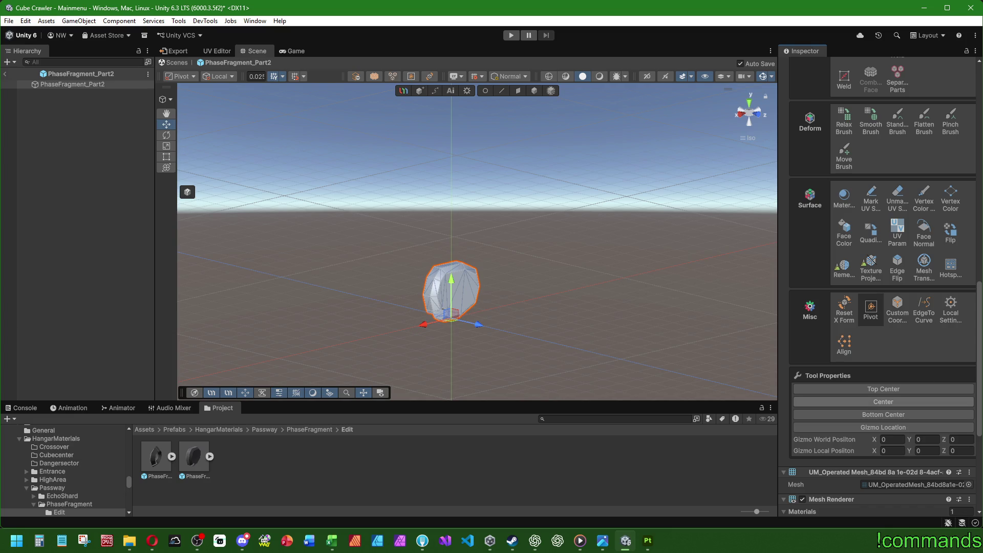
{"action": "left_click", "coordinate": [152, 541]}
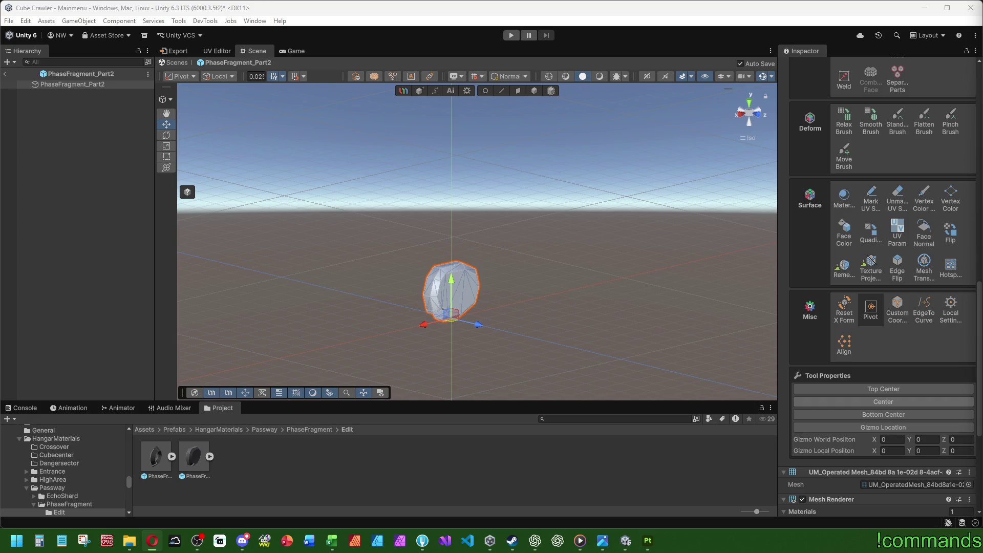
Set the pivot's Gizmo World Position to X 0.042, Y -0.503.
{"action": "left_click", "coordinate": [895, 439]}
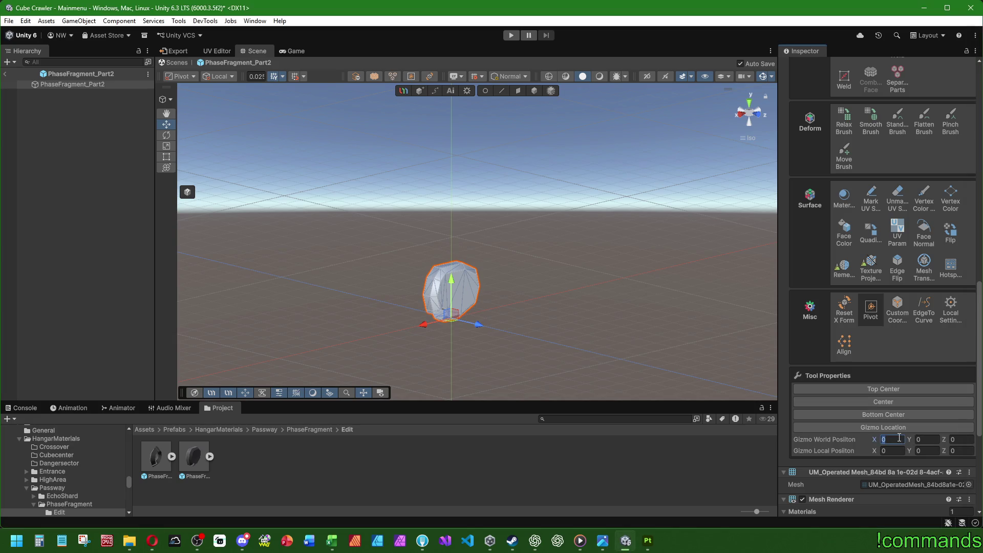
{"action": "type", "text": "0.042"}
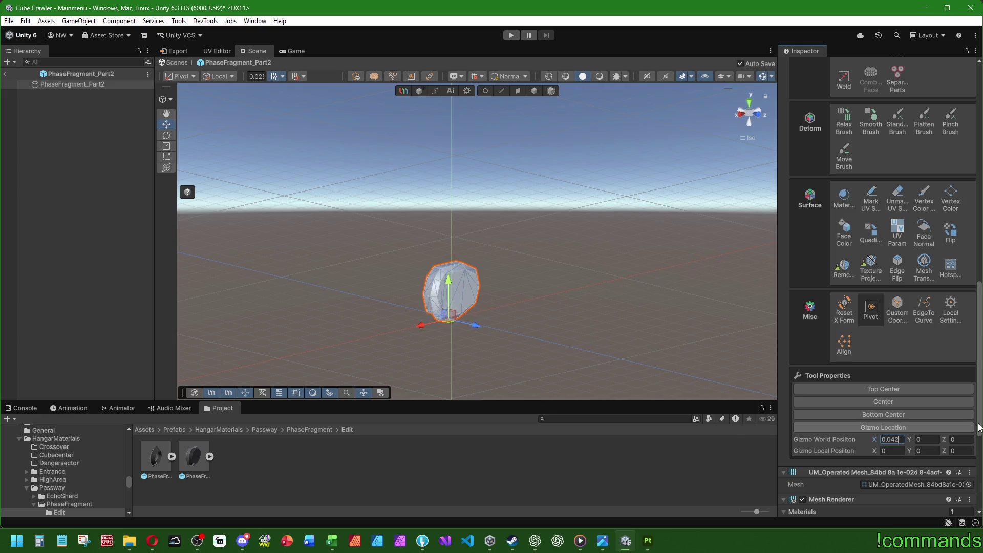
{"action": "key", "text": "alt+Tab"}
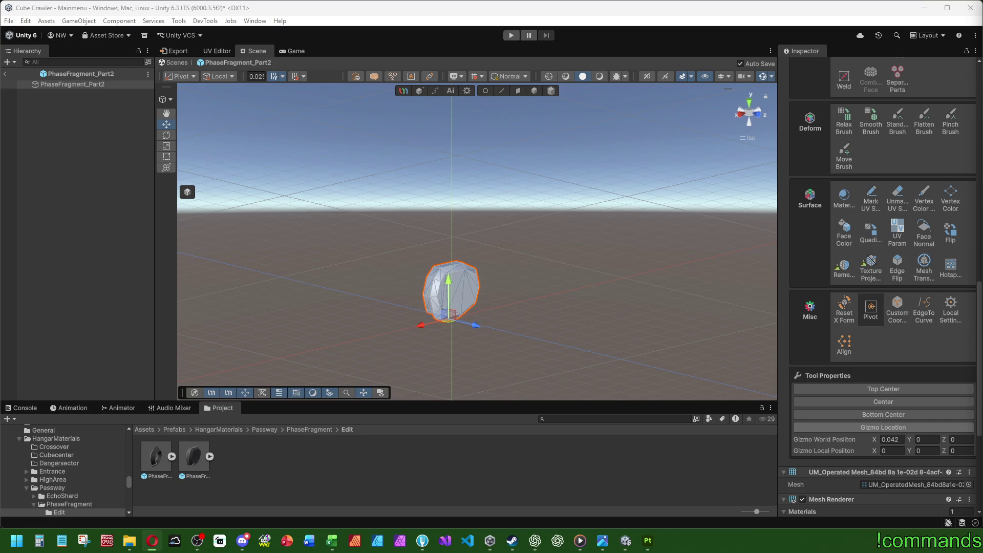
{"action": "left_click", "coordinate": [859, 439]}
{"action": "type", "text": "-0.042"}
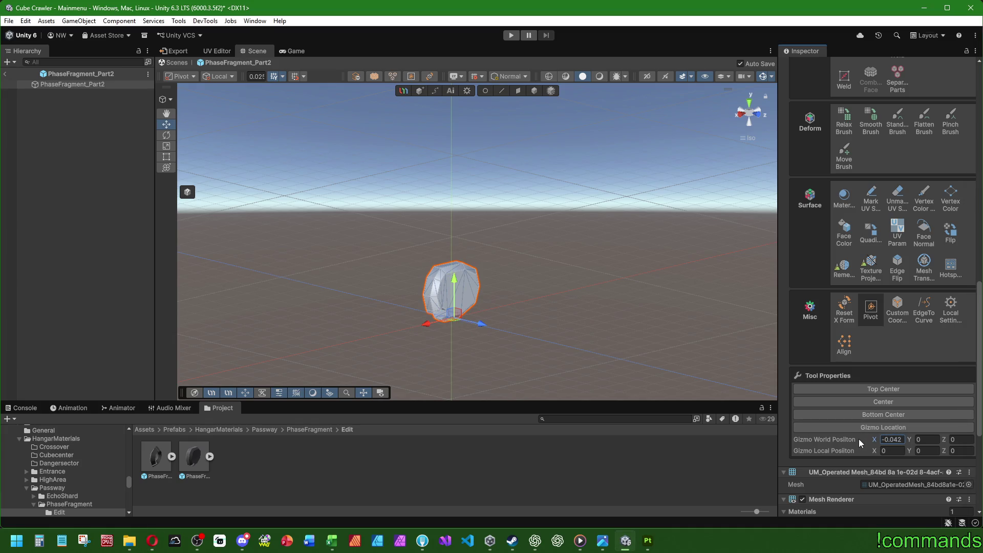
{"action": "left_click_drag", "start_coordinate": [912, 445], "coordinate": [970, 437]}
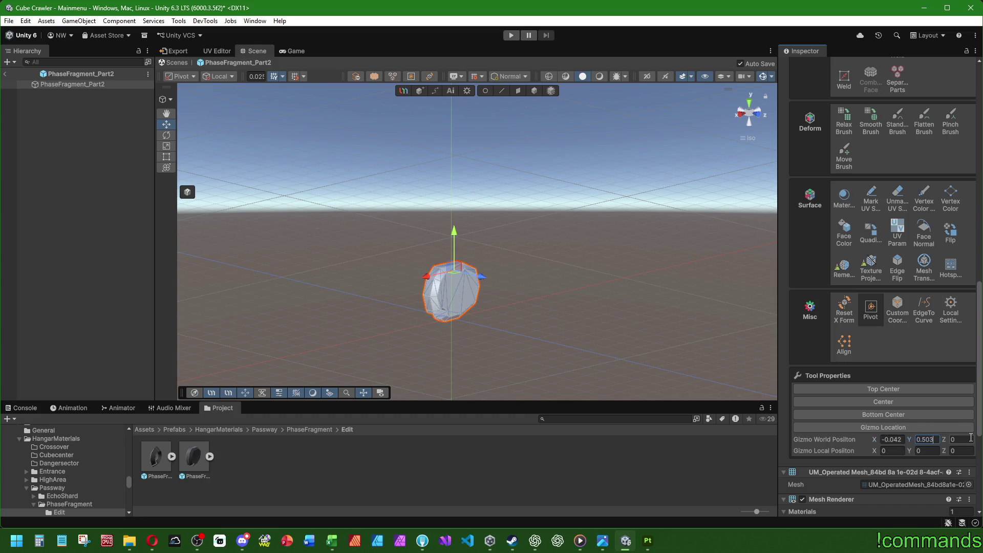
{"action": "type", "text": "-"}
{"action": "left_click", "coordinate": [883, 438]}
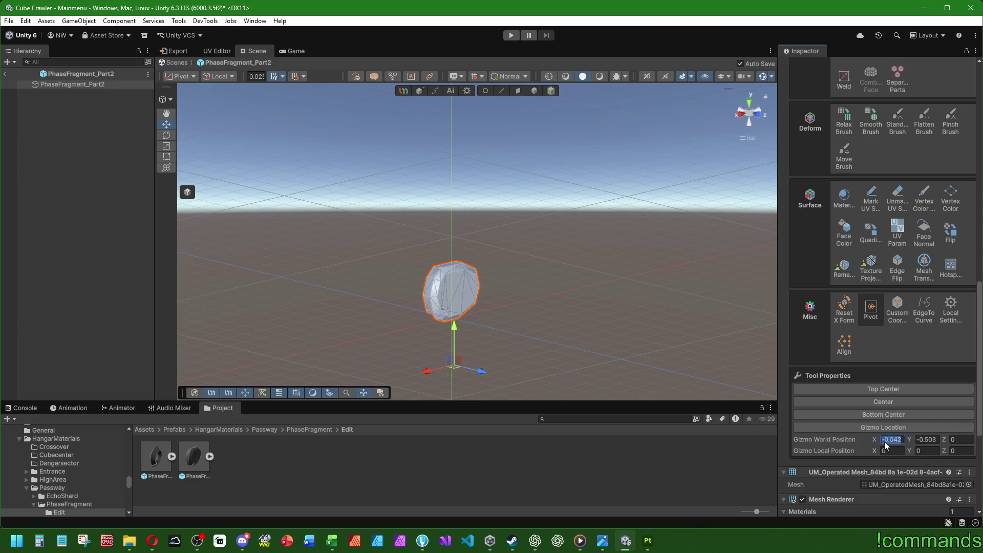
{"action": "key", "text": "Delete"}
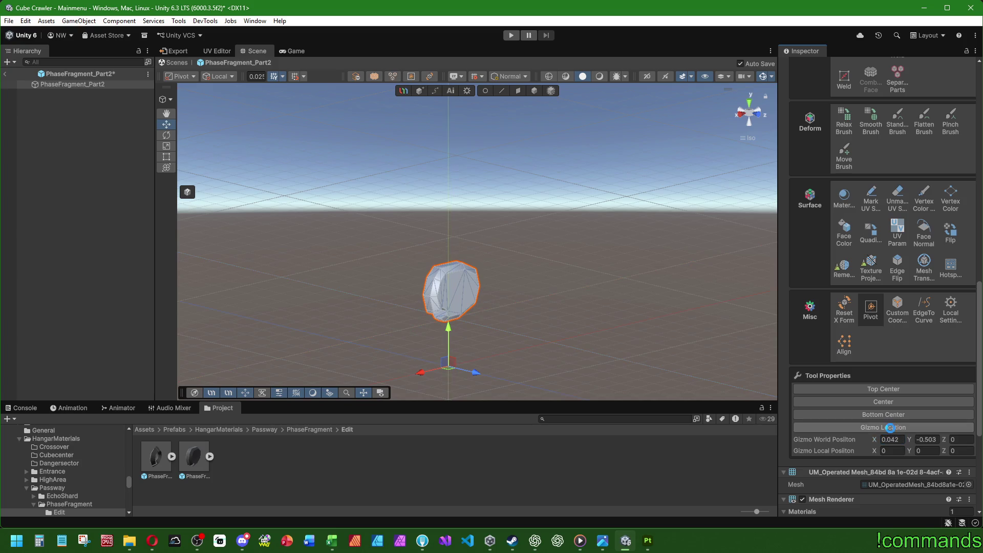
Exit prefab mode and open the ExampleRoom prefab from Prefabs > World > Stage1_Entrance.
{"action": "left_click", "coordinate": [5, 74]}
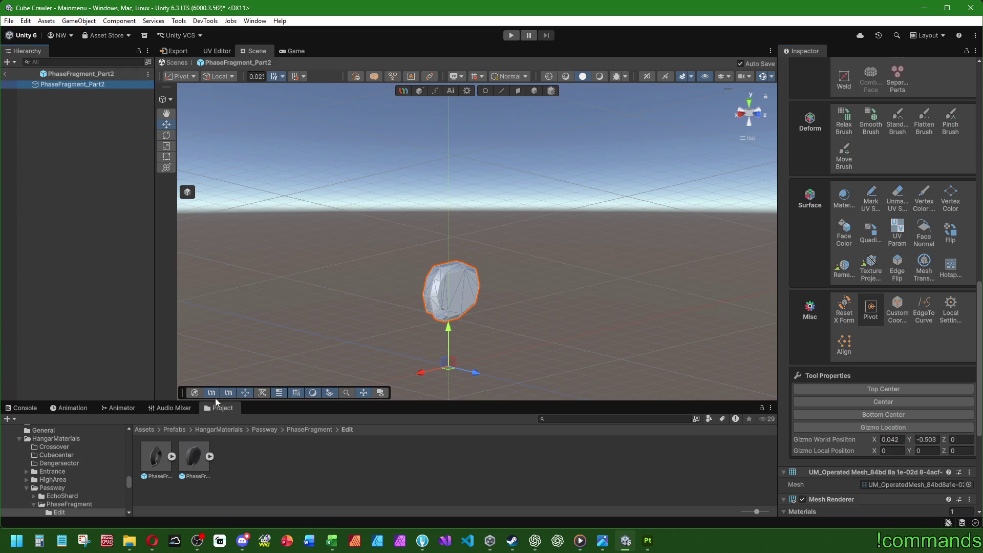
{"action": "left_click", "coordinate": [176, 430]}
{"action": "scroll", "coordinate": [312, 455], "scroll_direction": "down", "scroll_amount": 2}
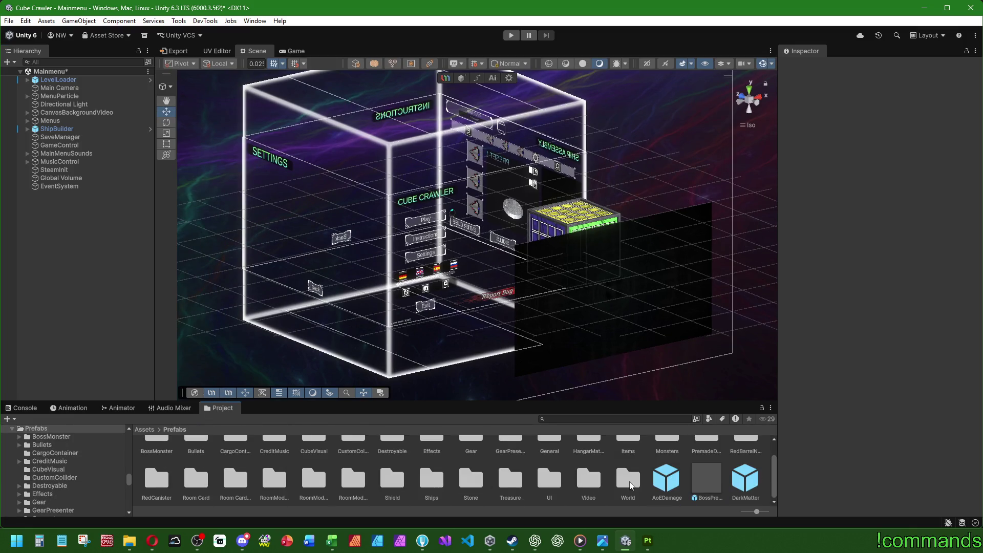
{"action": "double_click", "coordinate": [630, 460]}
{"action": "double_click", "coordinate": [586, 454]}
{"action": "double_click", "coordinate": [461, 456]}
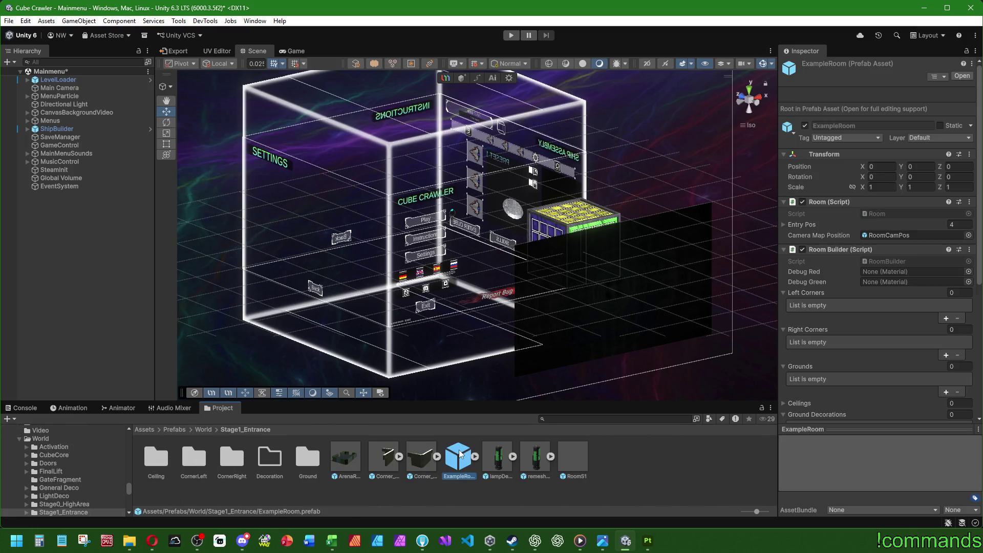
{"action": "left_click", "coordinate": [95, 373]}
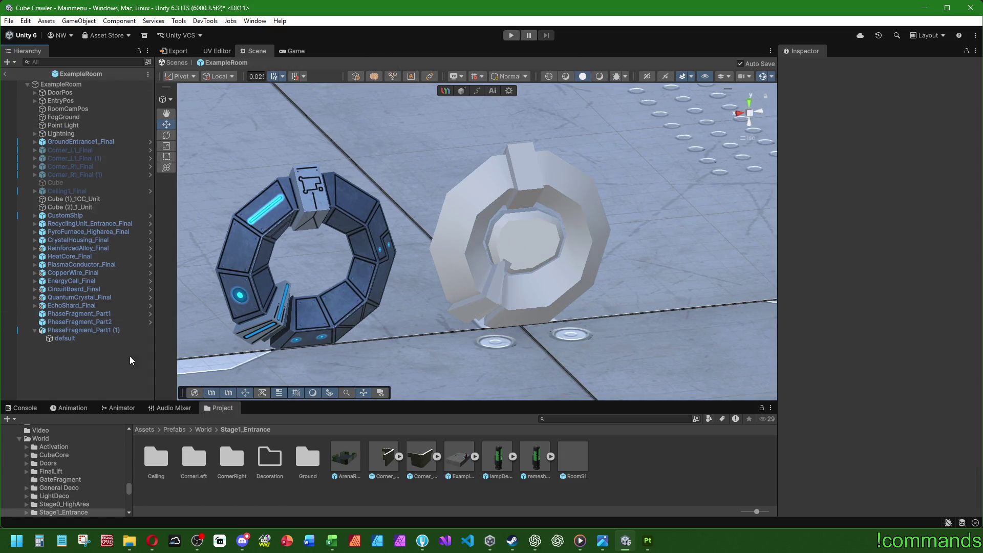
{"action": "mouse_move", "coordinate": [692, 231]}
{"action": "right_mouse_down"}
{"action": "mouse_move", "coordinate": [789, 231]}
{"action": "mouse_move", "coordinate": [623, 211]}
{"action": "right_mouse_up"}
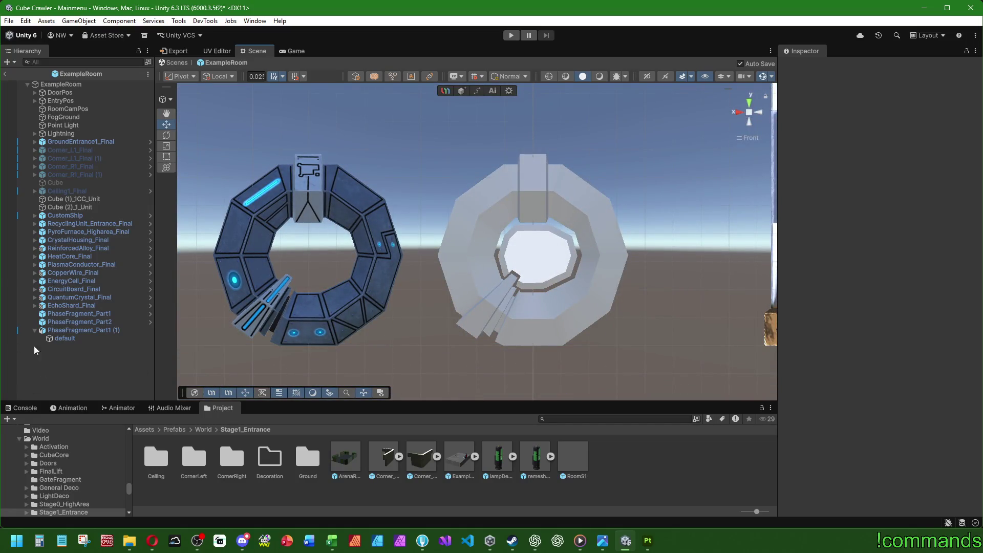
{"action": "left_click", "coordinate": [79, 322]}
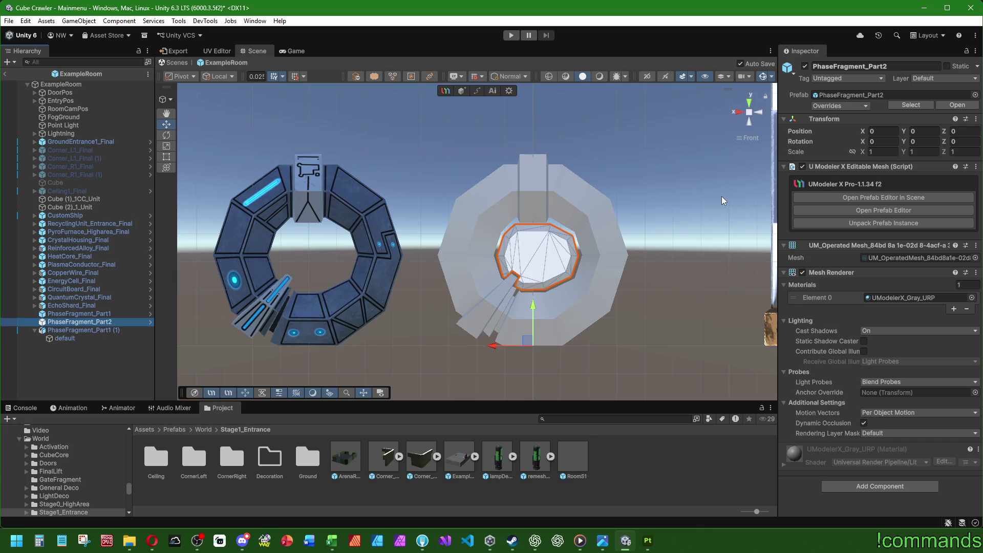
Open PhaseFragment_Part2 in prefab mode and start an OBJ export from the UModeler Export tab.
{"action": "left_click", "coordinate": [85, 372]}
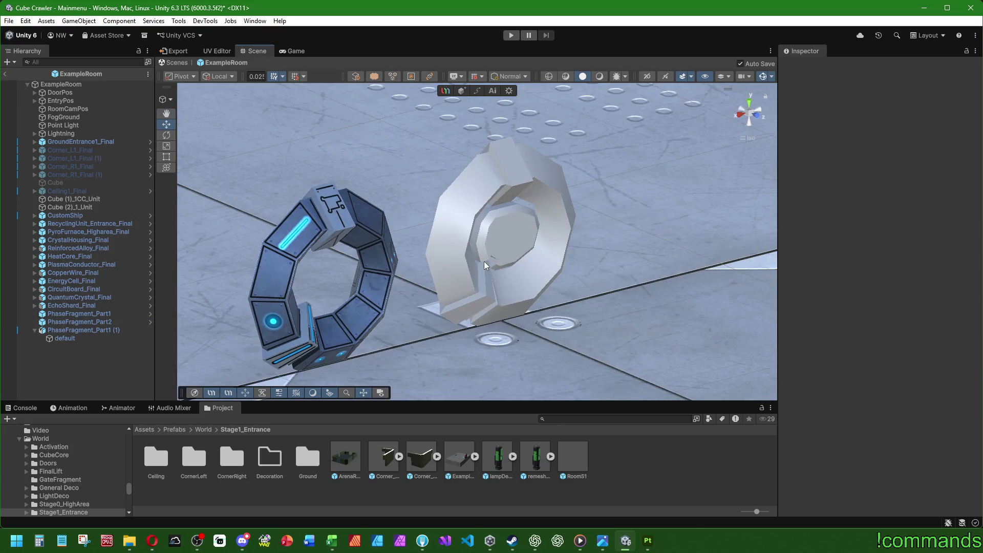
{"action": "left_click", "coordinate": [84, 322]}
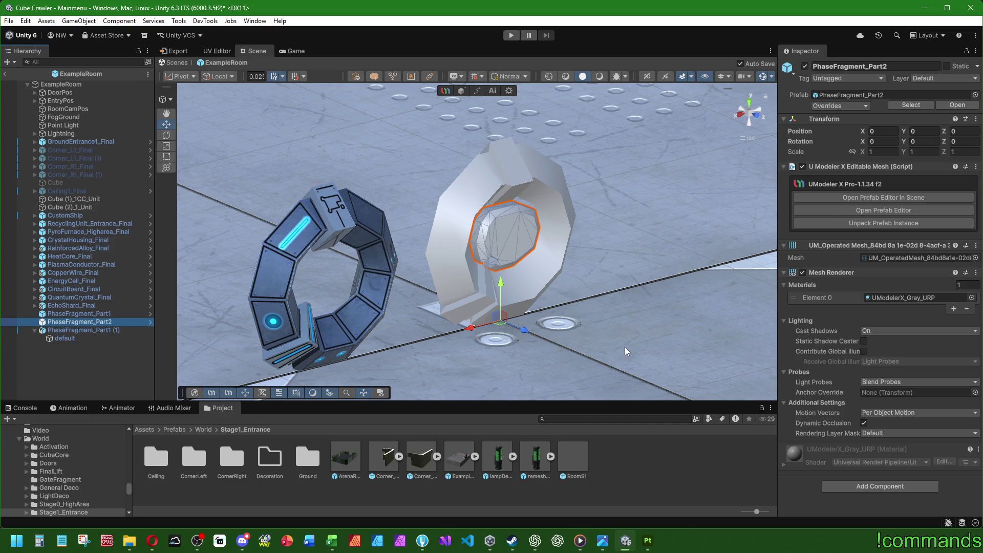
{"action": "left_click", "coordinate": [616, 478]}
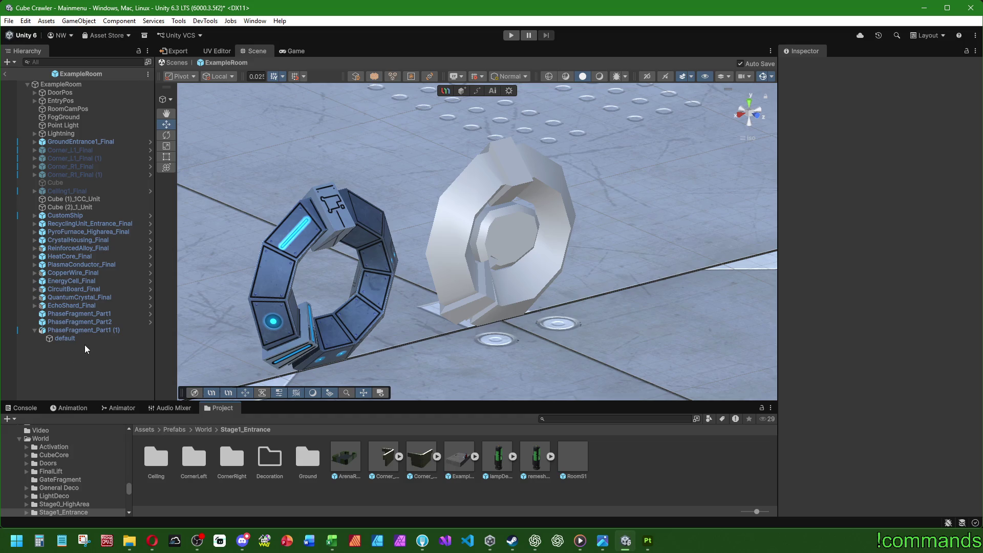
{"action": "left_click", "coordinate": [80, 322]}
{"action": "left_click", "coordinate": [150, 321]}
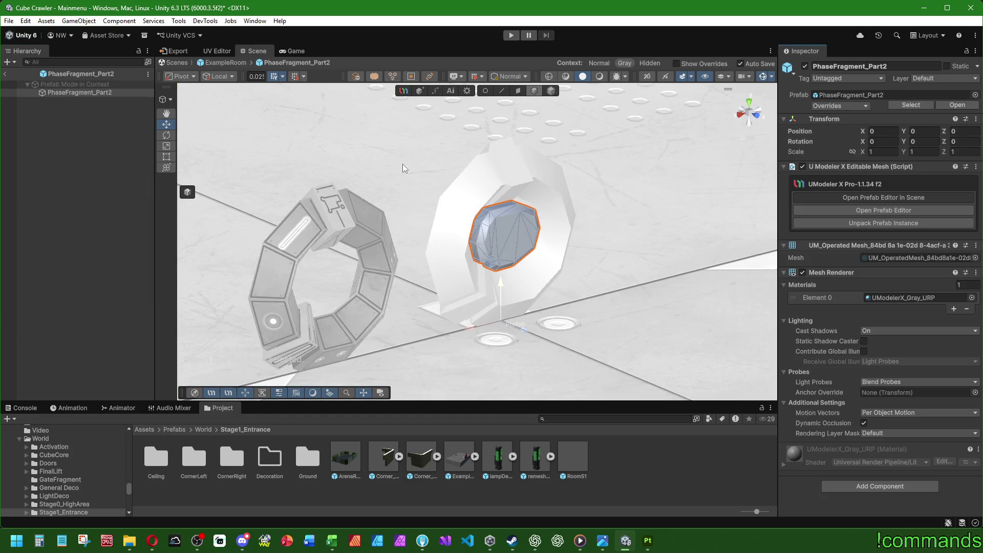
{"action": "left_click", "coordinate": [177, 51]}
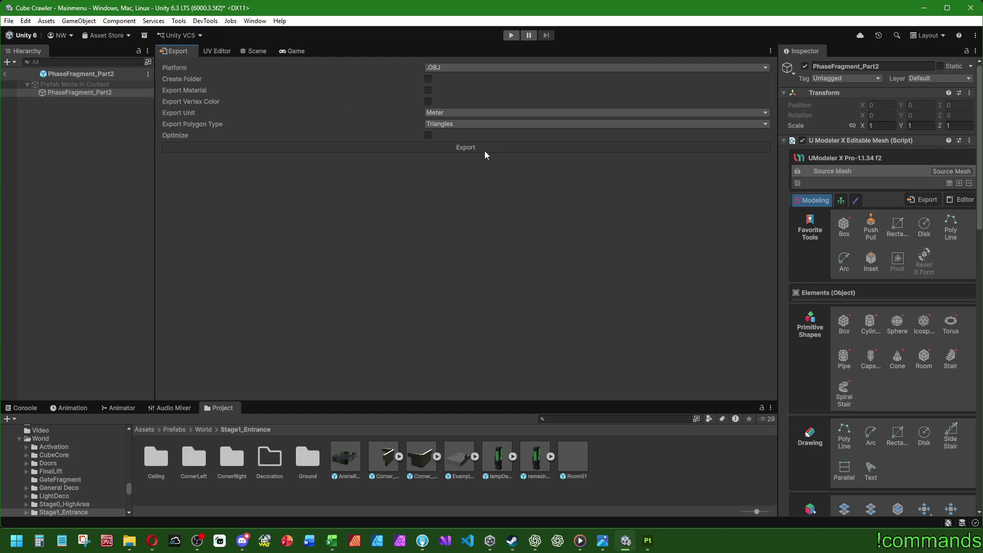
{"action": "left_click", "coordinate": [465, 147]}
{"action": "scroll", "coordinate": [461, 230], "scroll_direction": "down", "scroll_amount": 3}
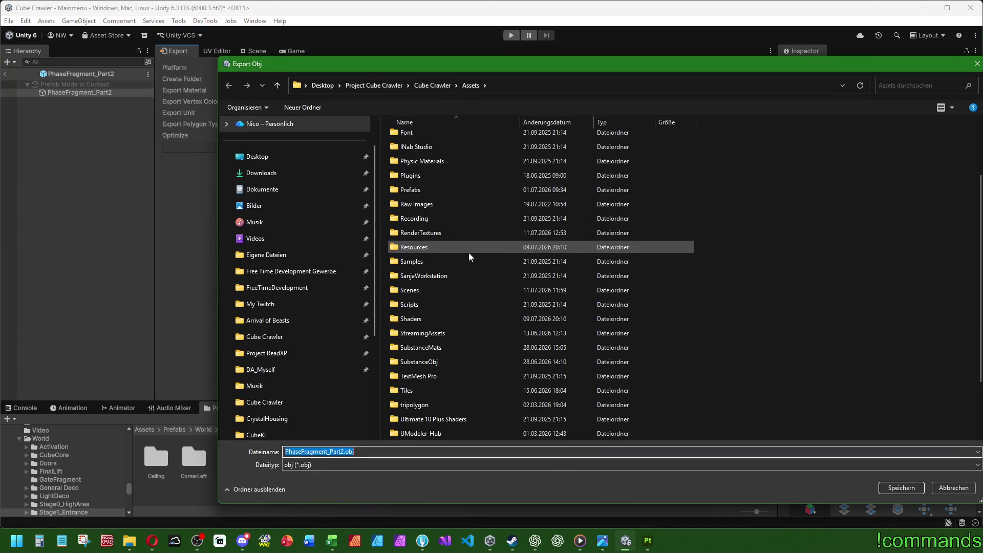
Save PhaseFragment_Part2.obj into SubstanceObj/HangarMaterials/Passway/PhaseFragment and return to the scene view.
{"action": "double_click", "coordinate": [439, 362]}
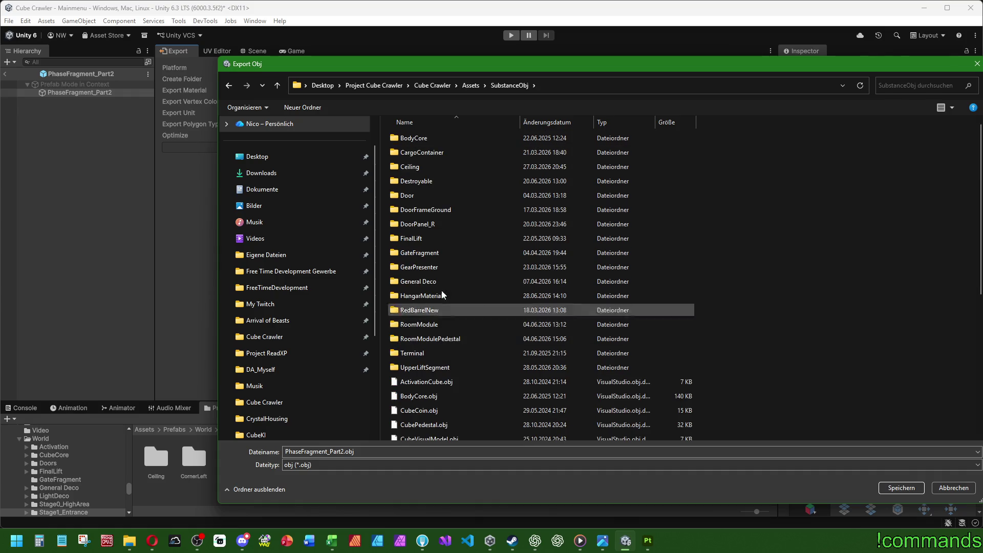
{"action": "double_click", "coordinate": [432, 296]}
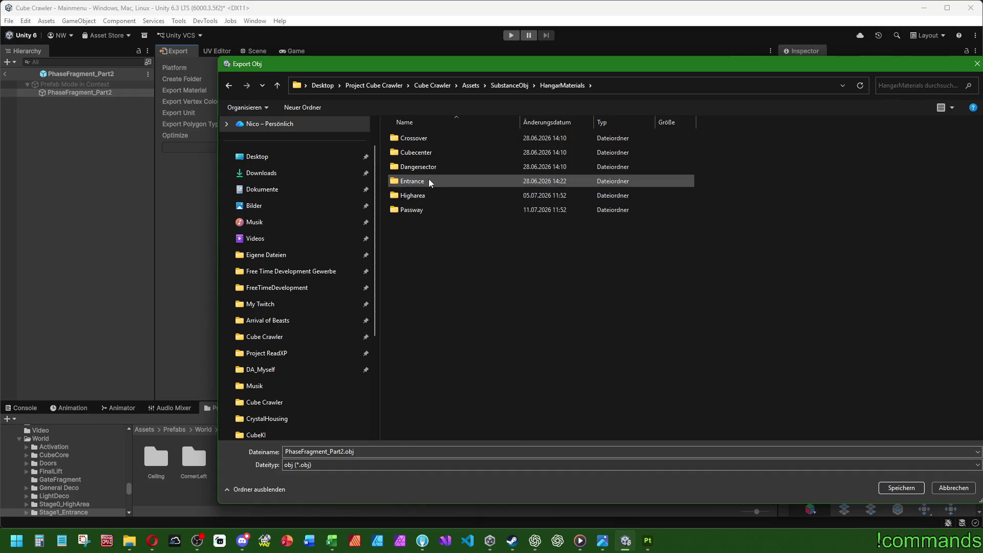
{"action": "double_click", "coordinate": [412, 210]}
{"action": "double_click", "coordinate": [427, 153]}
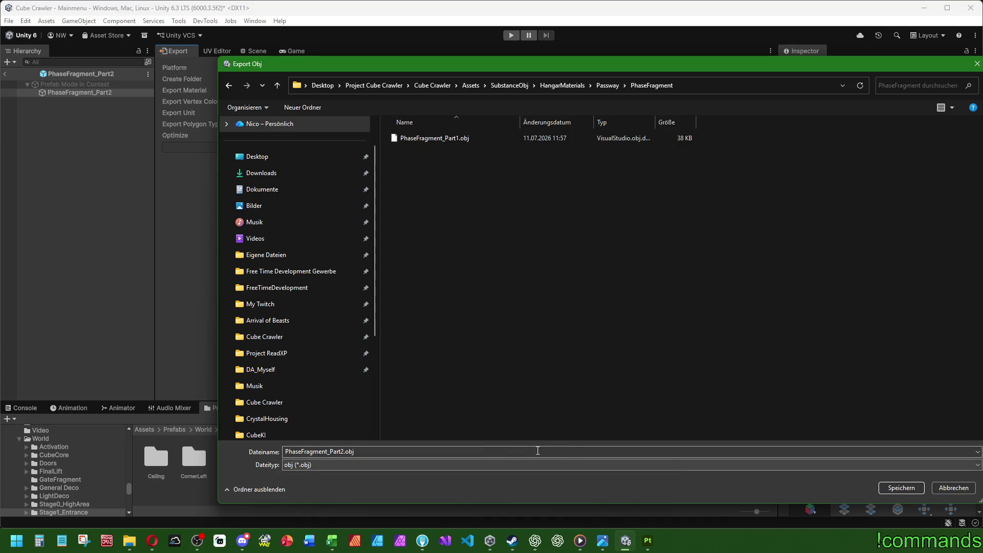
{"action": "left_click", "coordinate": [901, 488]}
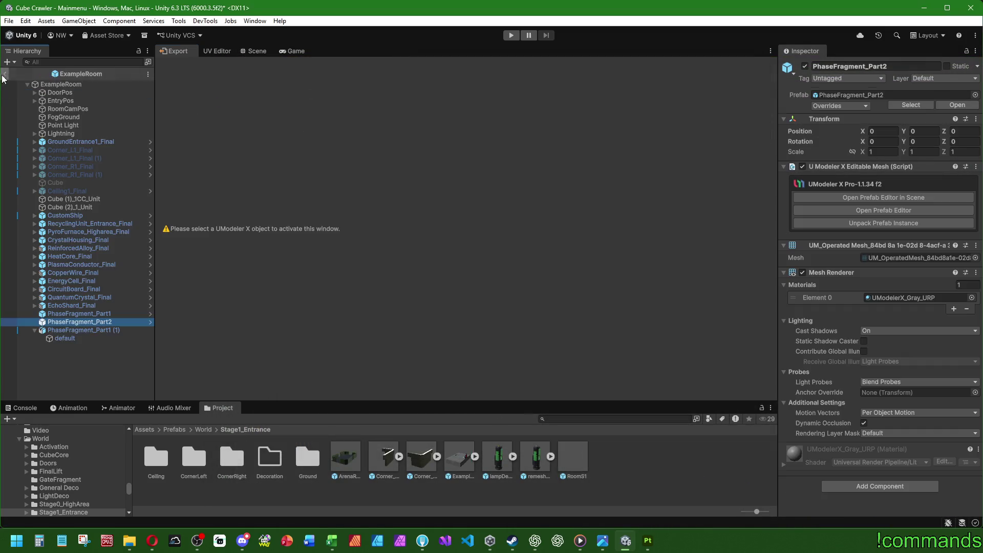
{"action": "left_click", "coordinate": [257, 51]}
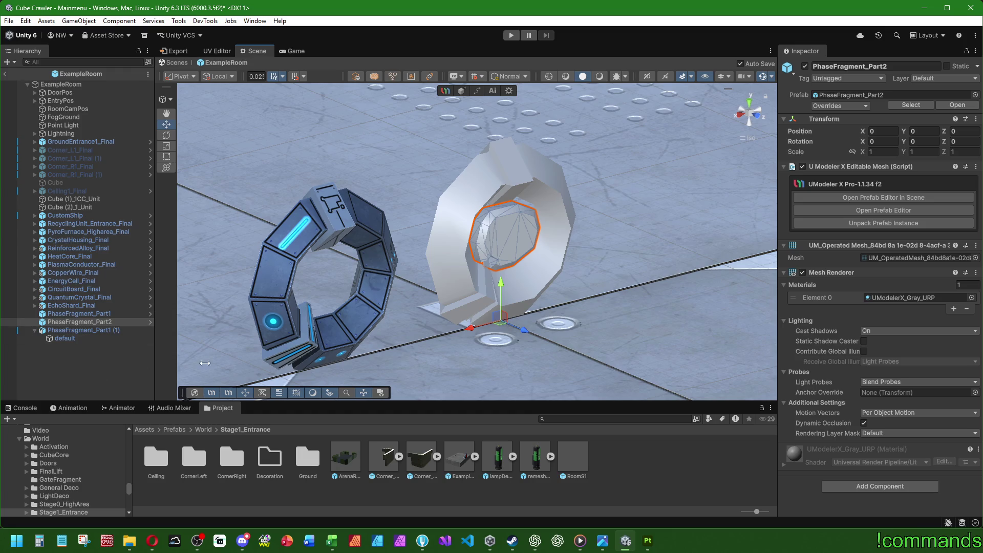
Browse the Project assets to SubstanceObj > HangarMaterials > Passway > PhaseFragment.
{"action": "right_click_drag", "start_coordinate": [430, 339], "coordinate": [464, 351]}
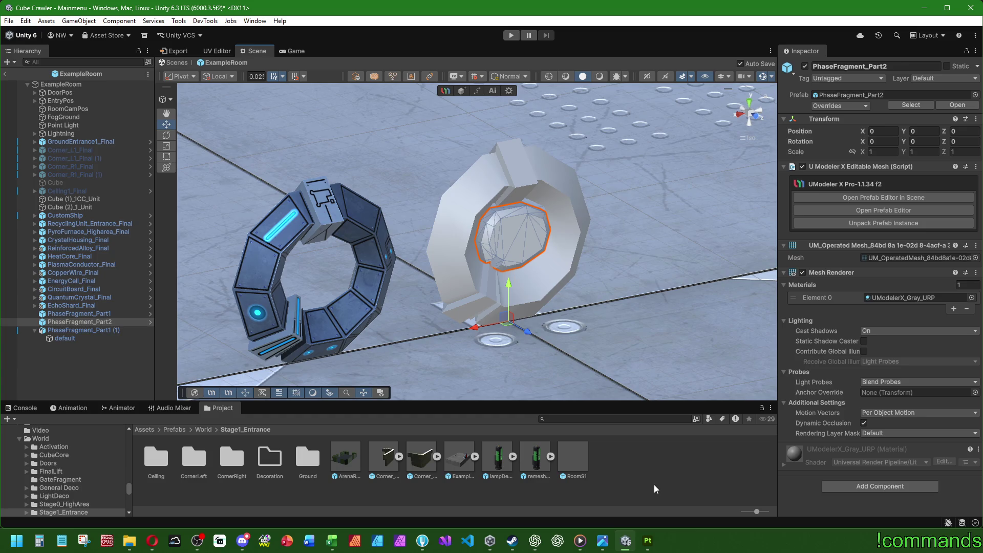
{"action": "left_click", "coordinate": [177, 440]}
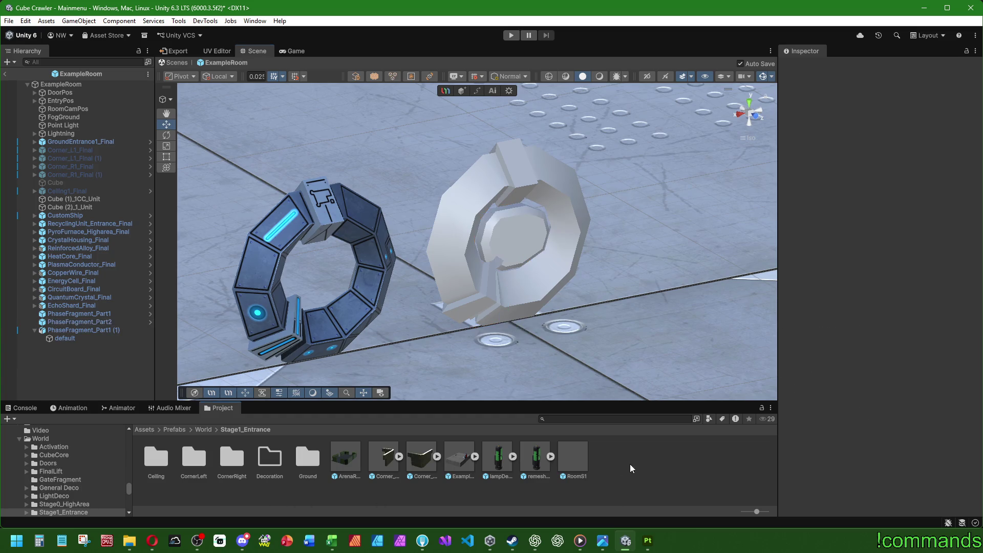
{"action": "left_click", "coordinate": [146, 431]}
{"action": "scroll", "coordinate": [427, 474], "scroll_direction": "down", "scroll_amount": 2}
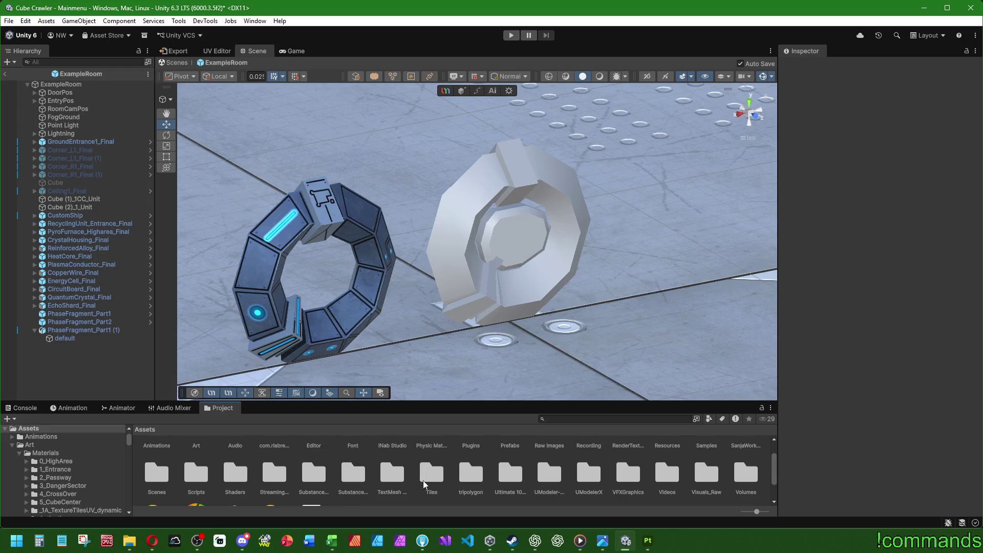
{"action": "double_click", "coordinate": [355, 478]}
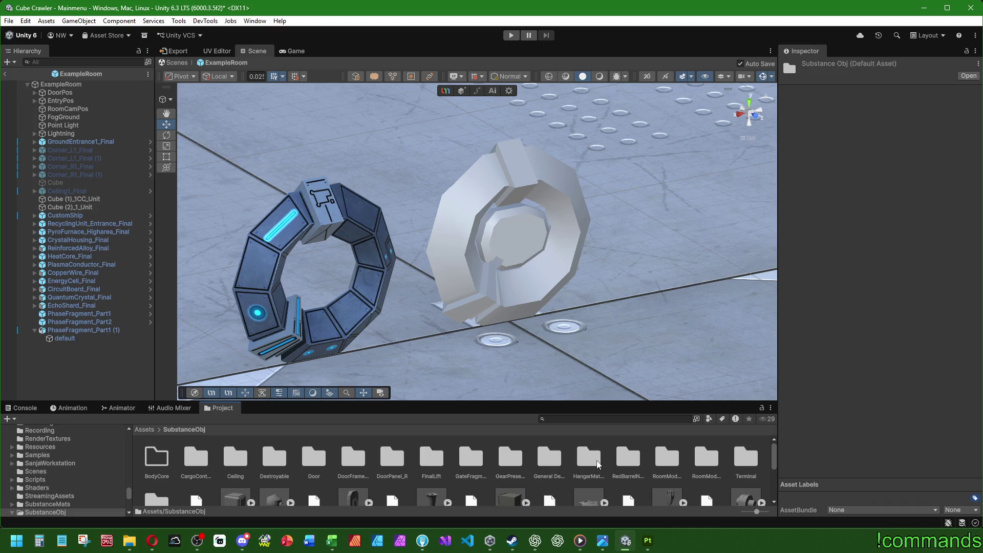
{"action": "double_click", "coordinate": [598, 464]}
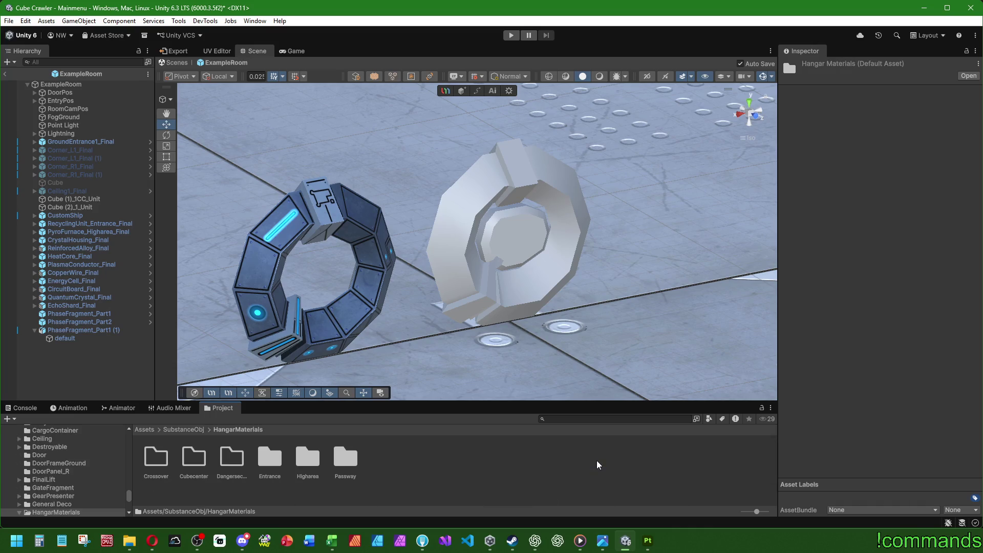
{"action": "double_click", "coordinate": [346, 460]}
{"action": "double_click", "coordinate": [195, 458]}
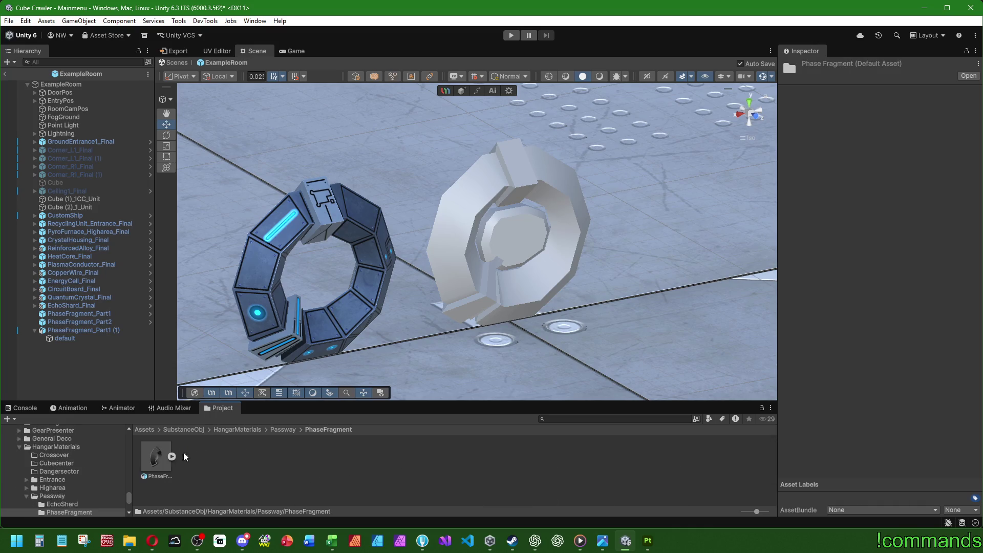
Refresh the assets and apply a 45° smoothing angle to the imported PhaseFragment_Part2.obj.
{"action": "right_click", "coordinate": [257, 463]}
{"action": "left_click", "coordinate": [294, 373]}
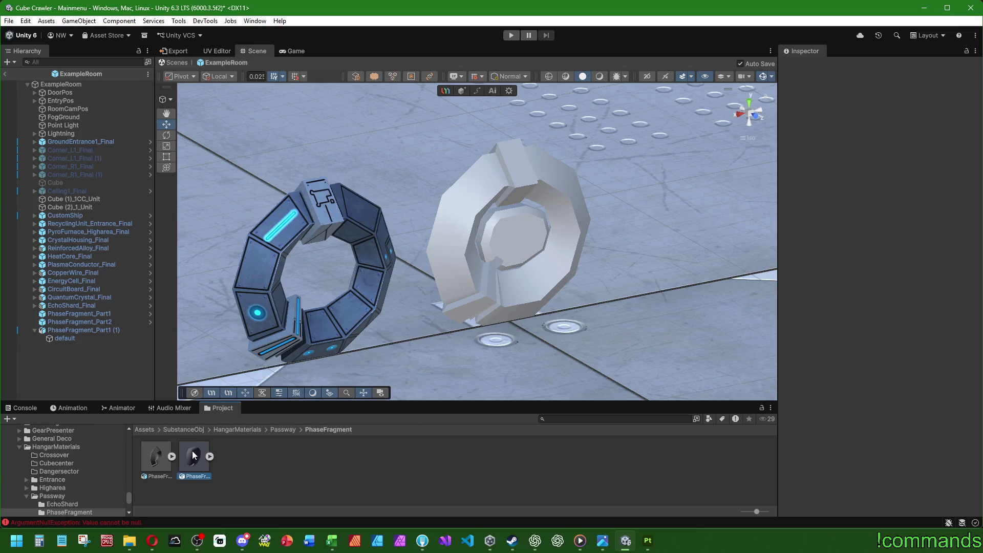
{"action": "left_click", "coordinate": [958, 383]}
{"action": "type", "text": "45"}
{"action": "scroll", "coordinate": [958, 384], "scroll_direction": "down", "scroll_amount": 2}
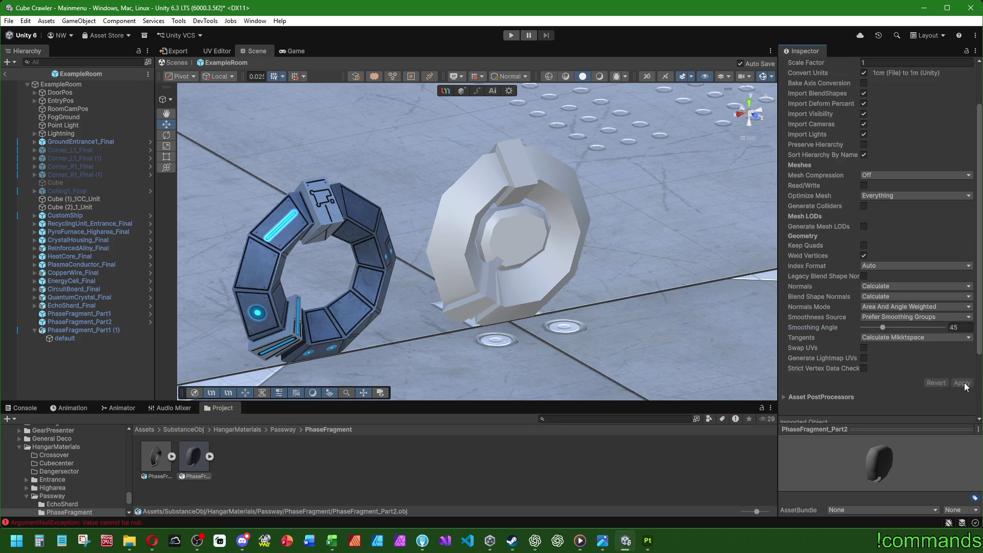
{"action": "type", "text": "30"}
{"action": "left_click", "coordinate": [961, 383]}
{"action": "left_click", "coordinate": [953, 328]}
{"action": "type", "text": "45"}
{"action": "left_click", "coordinate": [957, 382]}
Drag PhaseFragment_Part2.obj into the Hierarchy and reset its transform to the origin.
{"action": "left_click_drag", "start_coordinate": [198, 455], "coordinate": [71, 382]}
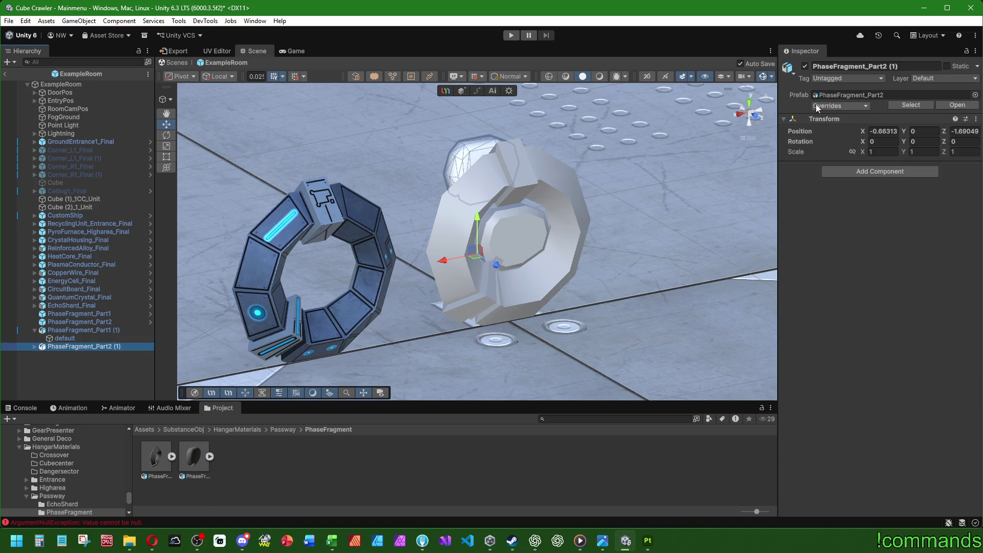
{"action": "right_click", "coordinate": [828, 118]}
{"action": "left_click", "coordinate": [845, 126]}
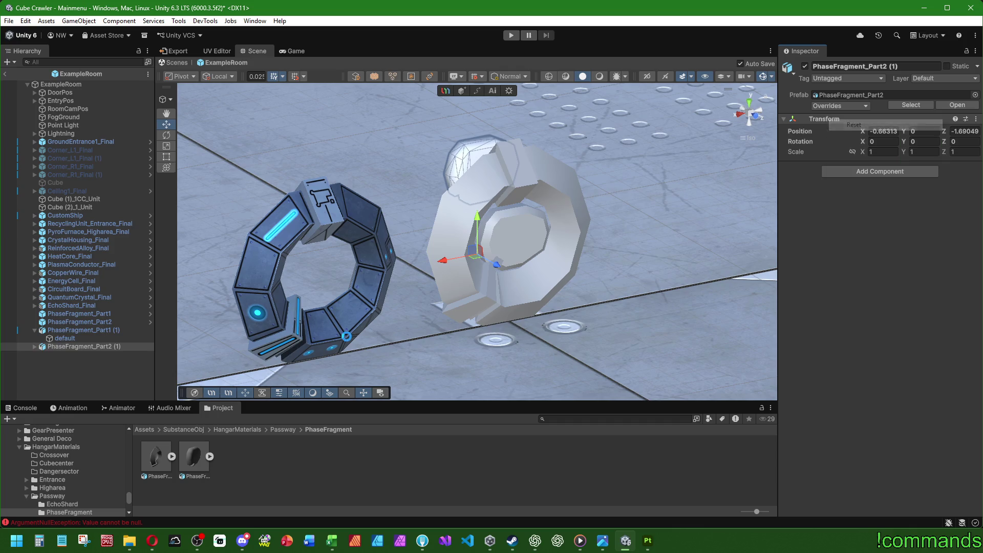
{"action": "left_click", "coordinate": [422, 332]}
{"action": "left_click_drag", "start_coordinate": [511, 273], "coordinate": [509, 278], "text": "alt"}
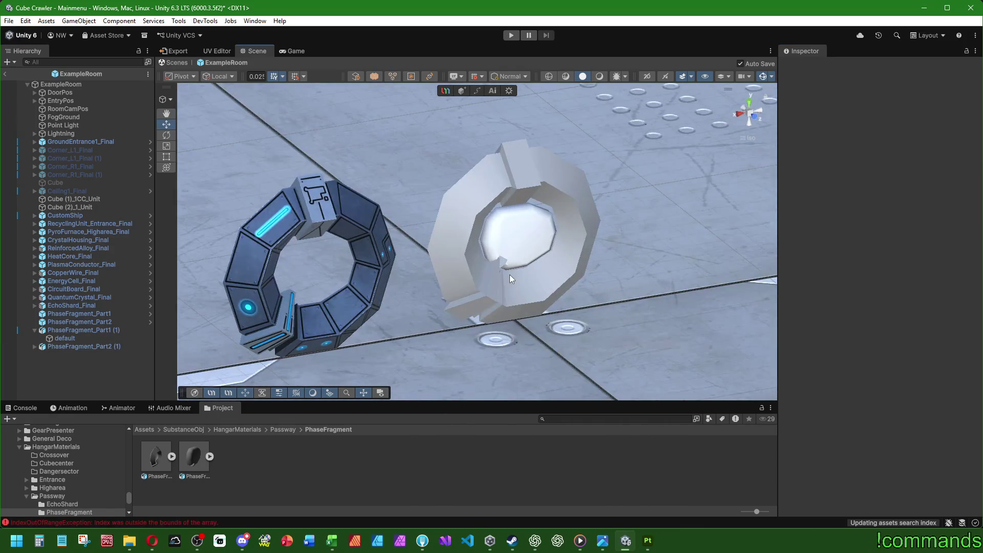
{"action": "left_click", "coordinate": [101, 323]}
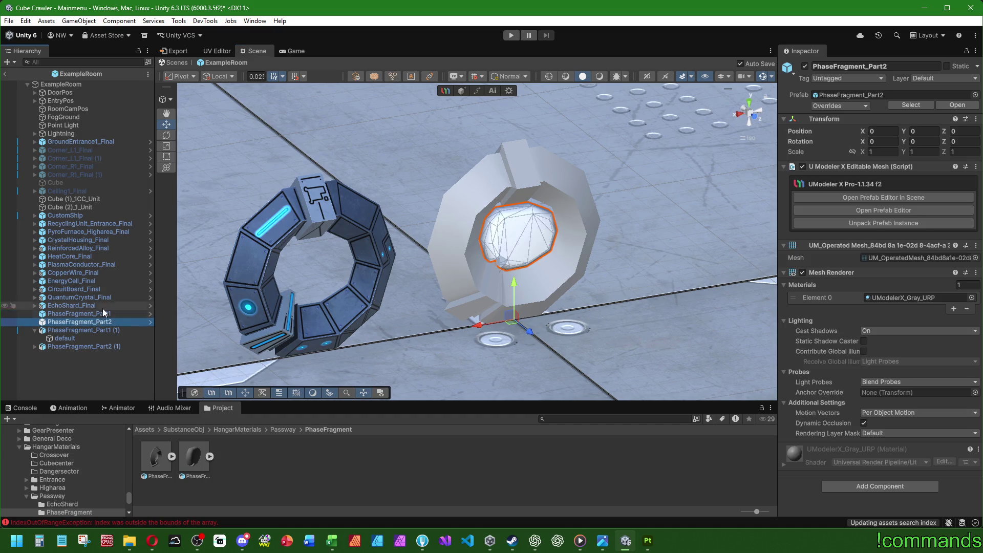
Delete the original PhaseFragment_Part1 and Part2 and reset the ring PhaseFragment_Part1 (1) to the origin.
{"action": "left_click", "coordinate": [103, 313]}
{"action": "key", "text": "Delete"}
{"action": "left_click", "coordinate": [112, 312]}
{"action": "left_click", "coordinate": [104, 313]}
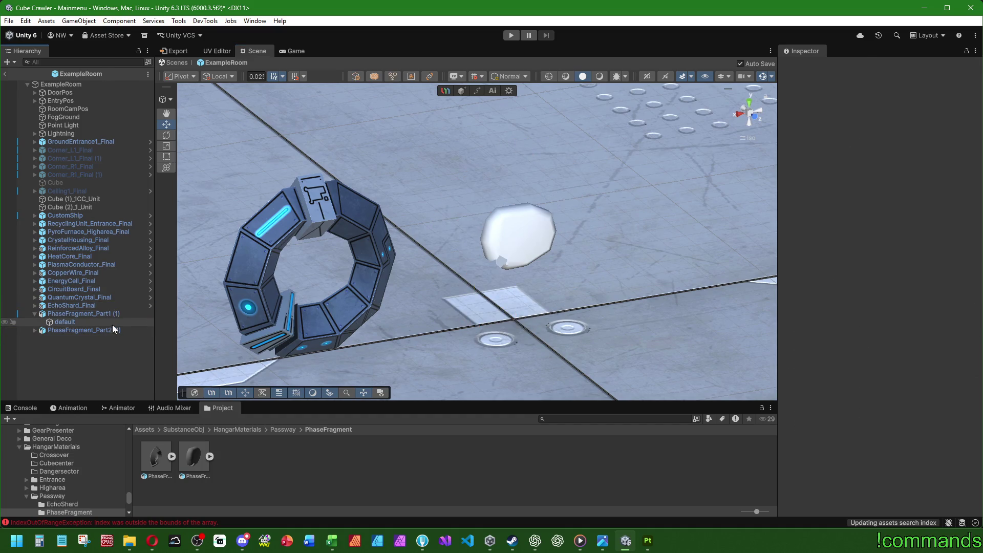
{"action": "right_click", "coordinate": [817, 121]}
{"action": "left_click", "coordinate": [836, 127]}
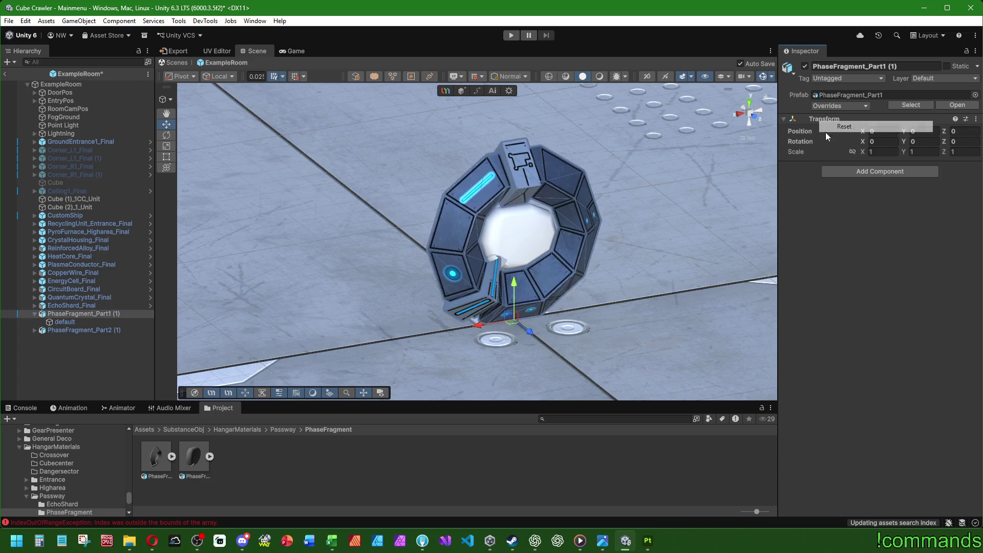
Assign the DiamondPassway material to the imported piece's default child mesh.
{"action": "double_click", "coordinate": [95, 329]}
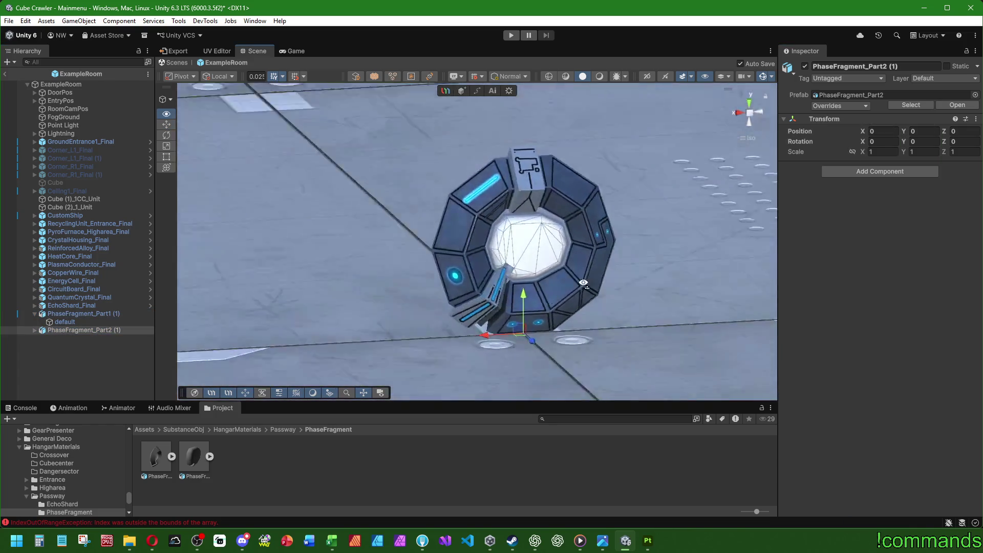
{"action": "left_click", "coordinate": [34, 330]}
{"action": "left_click", "coordinate": [64, 338]}
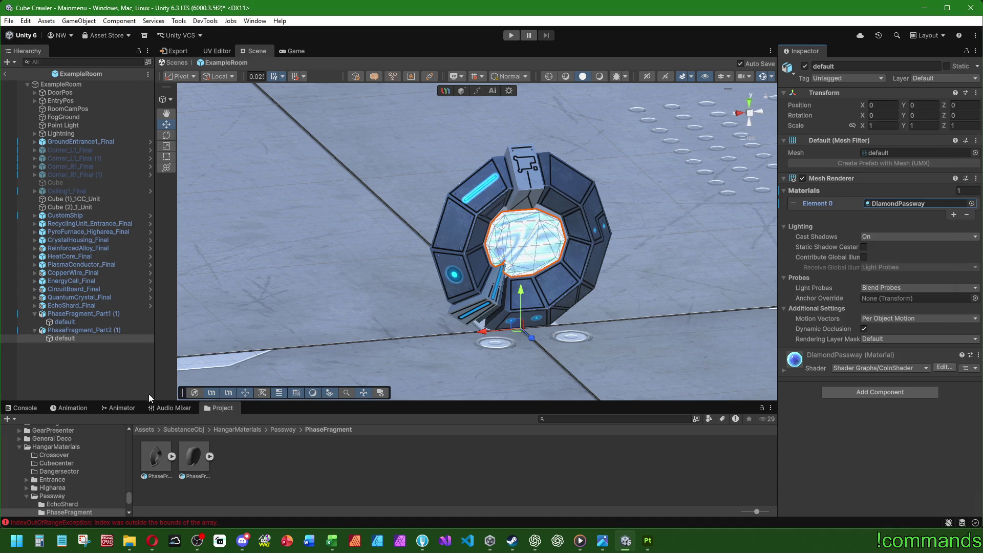
{"action": "left_click", "coordinate": [250, 340]}
{"action": "scroll", "coordinate": [507, 322], "scroll_direction": "down", "scroll_amount": 5}
{"action": "scroll", "coordinate": [518, 337], "scroll_direction": "down", "scroll_amount": 5}
{"action": "mouse_move", "coordinate": [517, 338]}
{"action": "right_mouse_down"}
{"action": "mouse_move", "coordinate": [544, 282]}
{"action": "mouse_move", "coordinate": [621, 274]}
{"action": "right_mouse_up"}
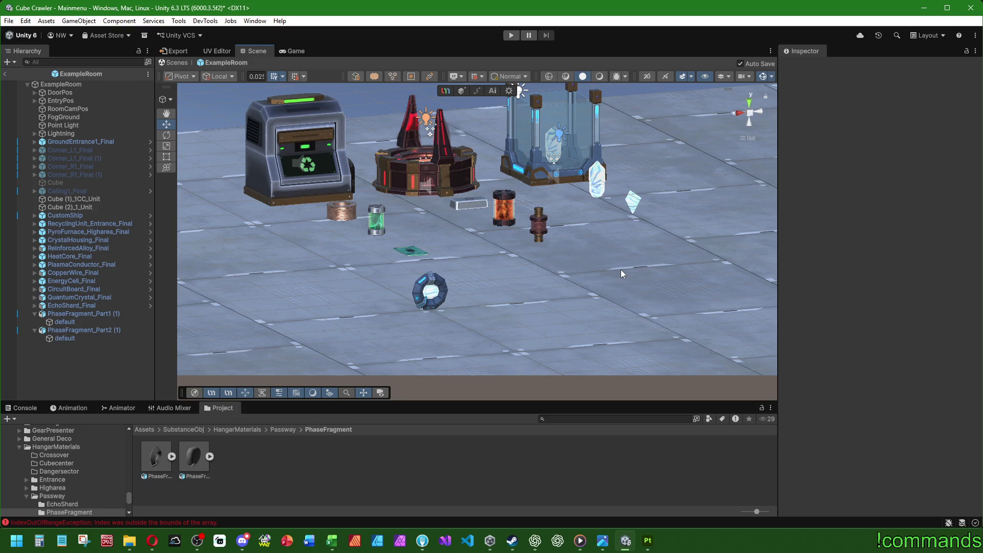
{"action": "scroll", "coordinate": [604, 269], "scroll_direction": "up", "scroll_amount": 3}
{"action": "scroll", "coordinate": [561, 231], "scroll_direction": "up", "scroll_amount": 3}
{"action": "scroll", "coordinate": [520, 303], "scroll_direction": "up", "scroll_amount": 3}
{"action": "mouse_move", "coordinate": [521, 303]}
{"action": "right_mouse_down"}
{"action": "mouse_move", "coordinate": [509, 181]}
{"action": "mouse_move", "coordinate": [579, 195]}
{"action": "mouse_move", "coordinate": [441, 192]}
{"action": "mouse_move", "coordinate": [424, 225]}
{"action": "mouse_move", "coordinate": [745, 261]}
{"action": "mouse_move", "coordinate": [540, 261]}
{"action": "right_mouse_up"}
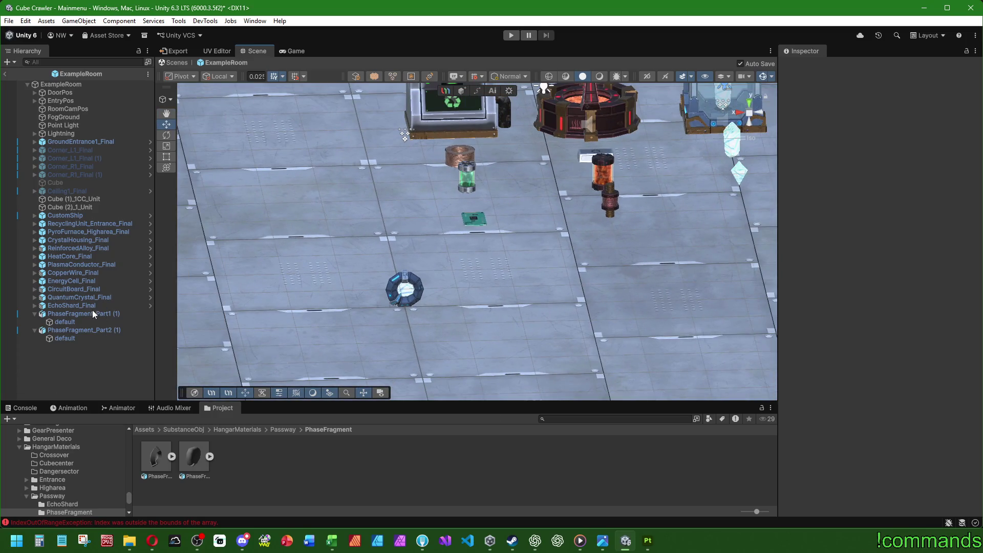
{"action": "right_click_drag", "start_coordinate": [365, 322], "coordinate": [511, 296]}
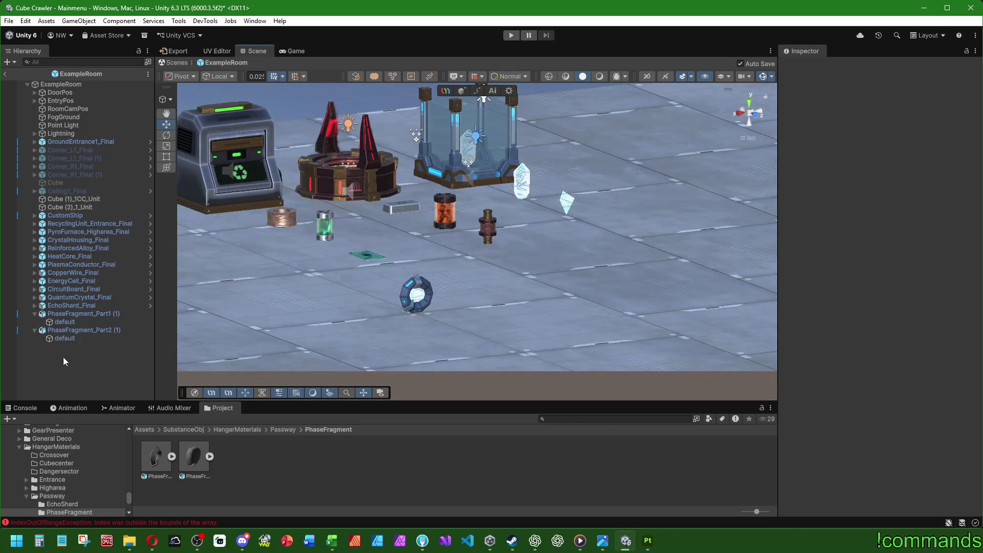
Create an empty object named PhaseFragment_Final and reset its transform to the origin.
{"action": "right_click", "coordinate": [63, 357]}
{"action": "left_click", "coordinate": [121, 185]}
{"action": "type", "text": "PhaseFragment_"}
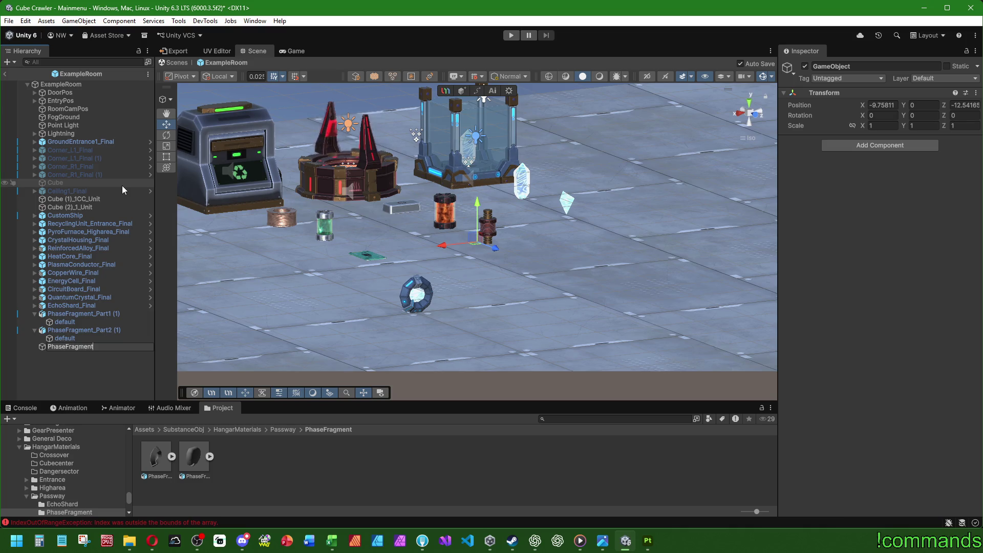
{"action": "type", "text": "Fi"}
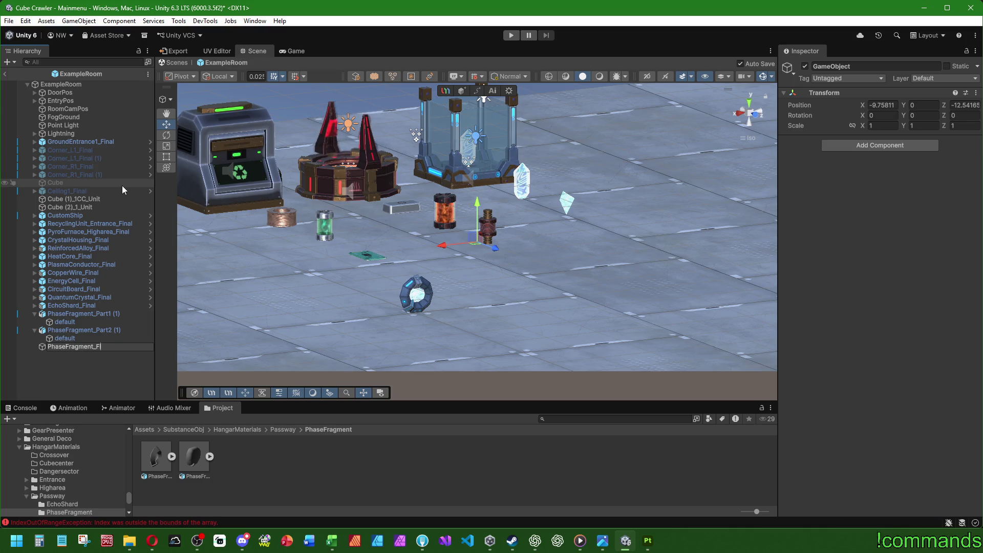
{"action": "type", "text": "nal"}
{"action": "key", "text": "Return"}
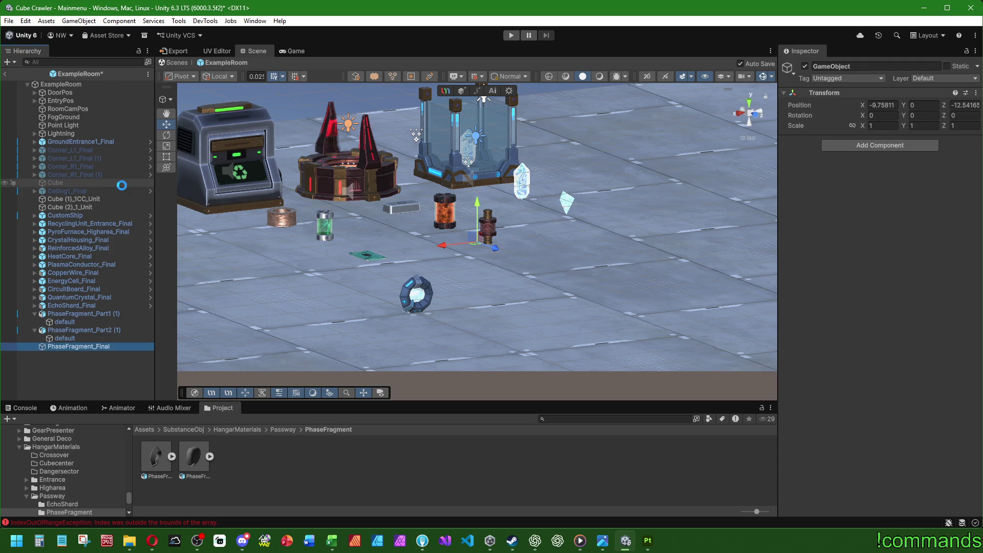
{"action": "right_click", "coordinate": [837, 99]}
{"action": "left_click", "coordinate": [853, 98]}
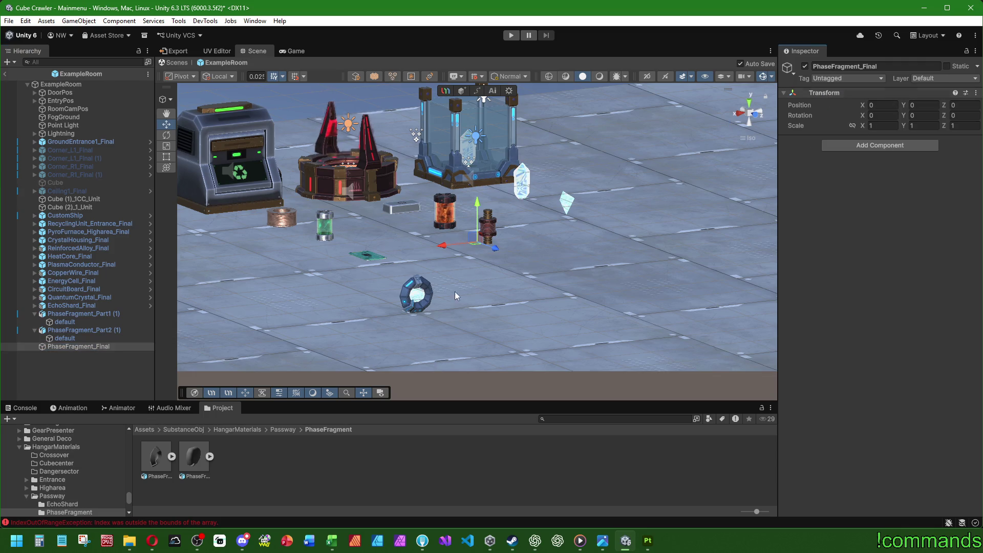